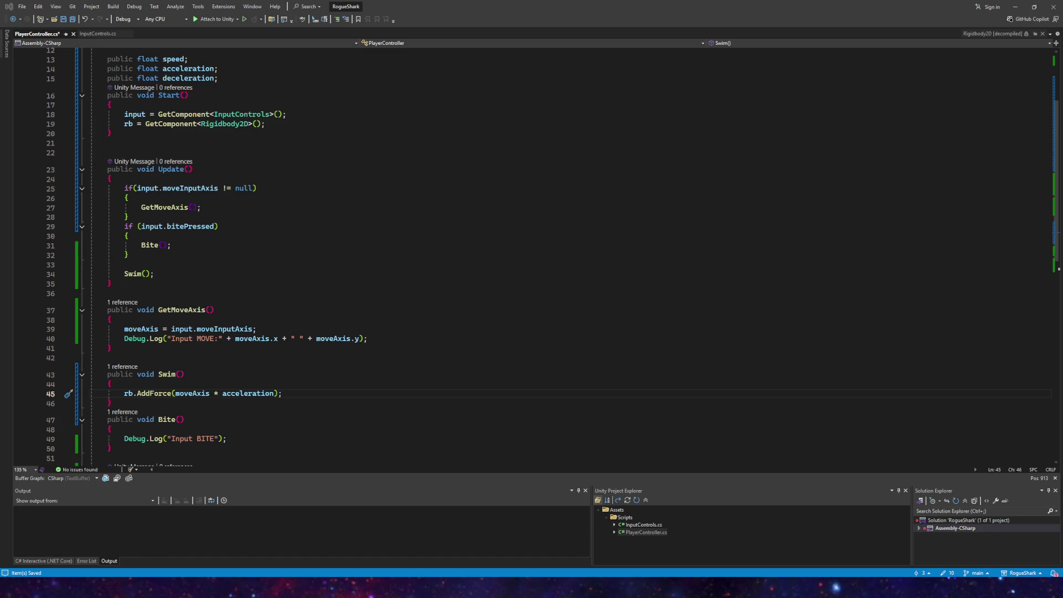
Step: Start a second Debug.DrawLine from transform.position on a new line below the green one
click(286, 284)
scroll(277, 285, down, 9)
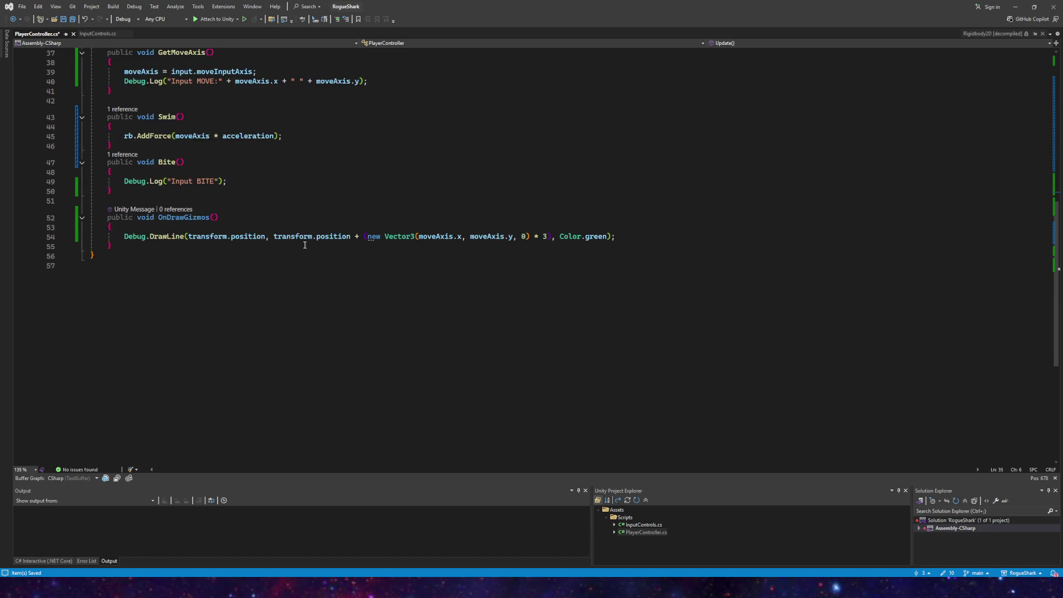
click(653, 237)
key(Return)
text(Debug.DrawLine )
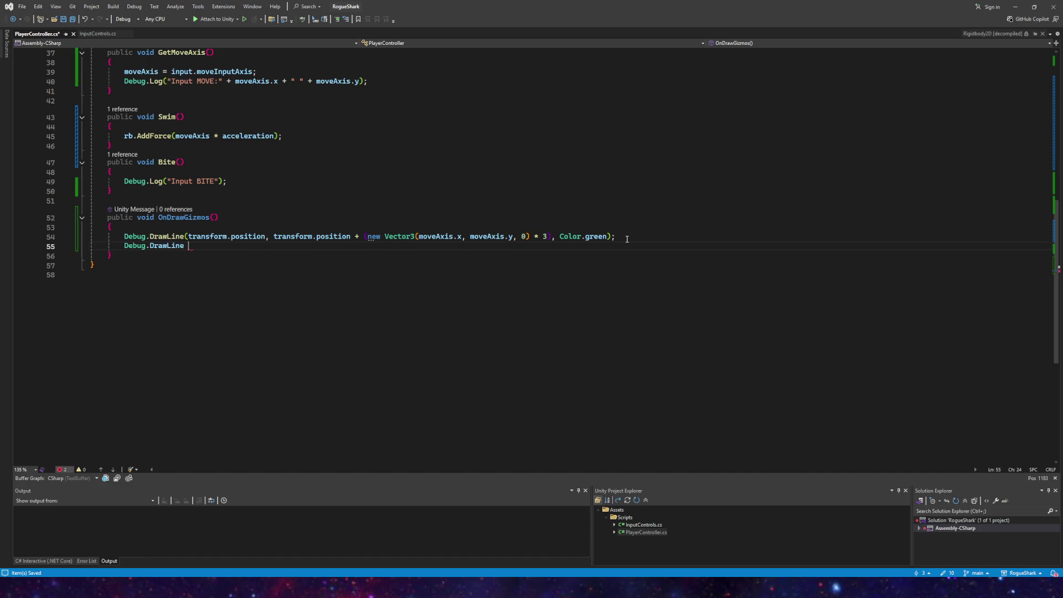
text((transform)
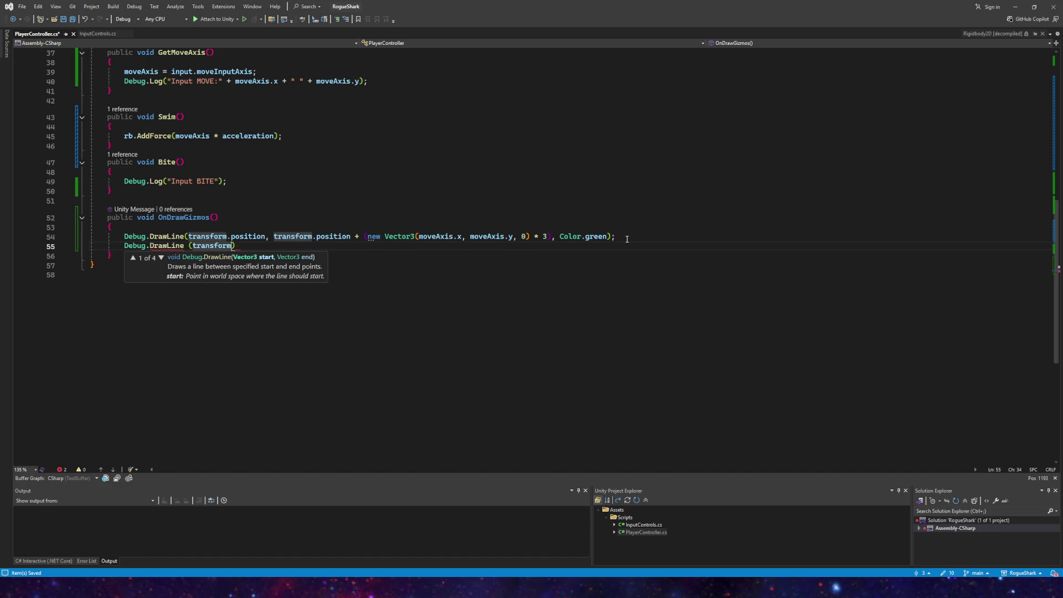
text(.position, transform.pos)
key(Tab)
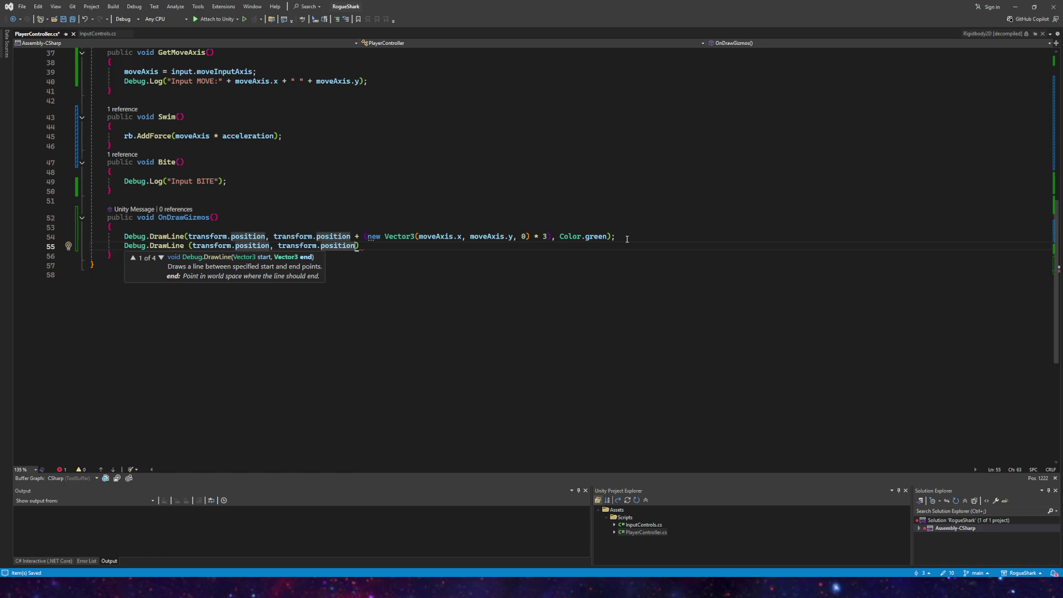
text(+ ()
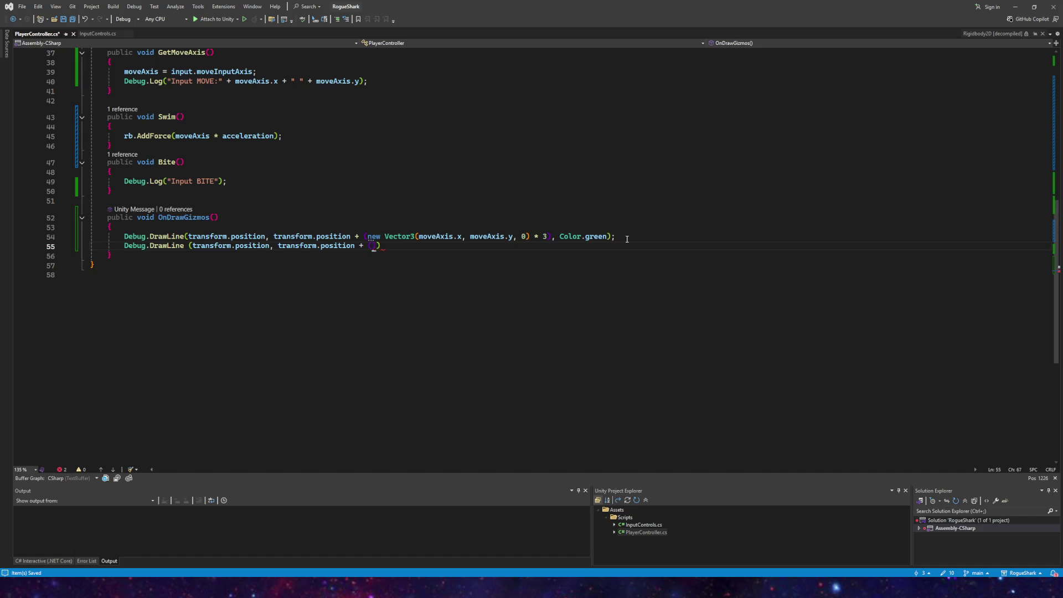
text(newve)
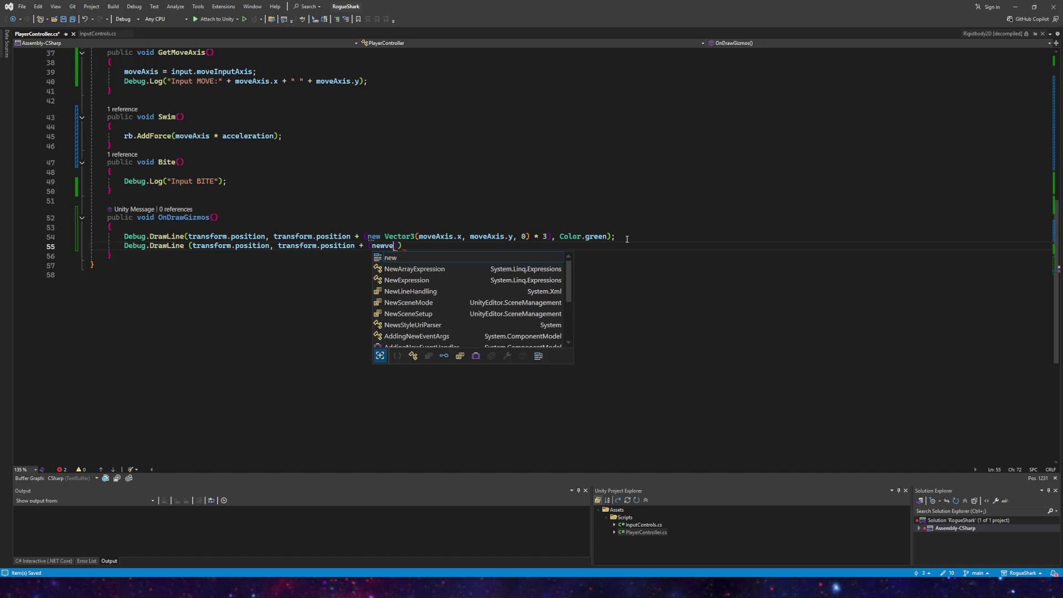
key(BackSpace)
key(BackSpace)
key(BackSpace)
Step: Delete the unfinished second DrawLine, leaving line 55 empty, and select the green DrawLine statement
drag(90, 255, 126, 264)
drag(385, 246, 123, 246)
key(BackSpace)
drag(618, 238, 124, 238)
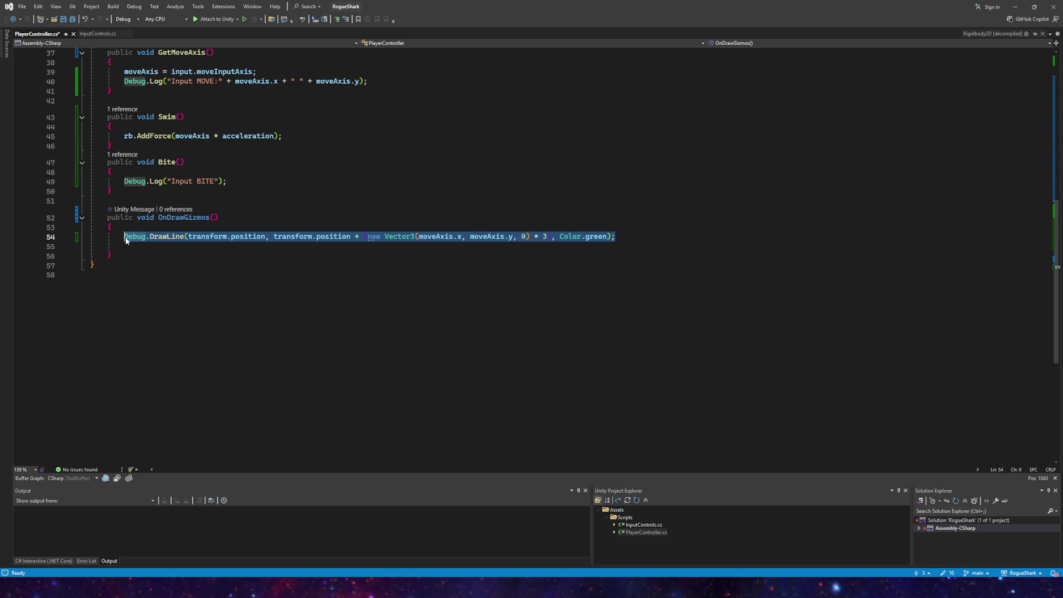
Step: Paste a copy of the green DrawLine onto line 55 and replace moveAxis.x with rb.linearVelocityX
click(130, 248)
text(Debug.DrawLine(transform.position, transform.position + (new Vector3(moveAxis.x, moveAxis.y, 0) * 3), Color.green);)
drag(467, 246, 418, 245)
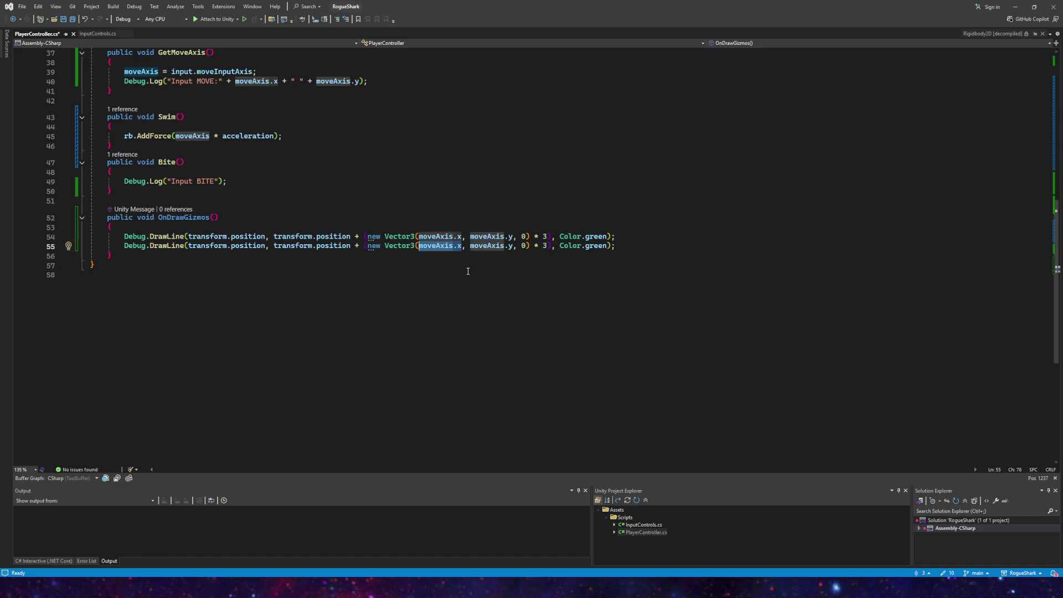
text(rb.)
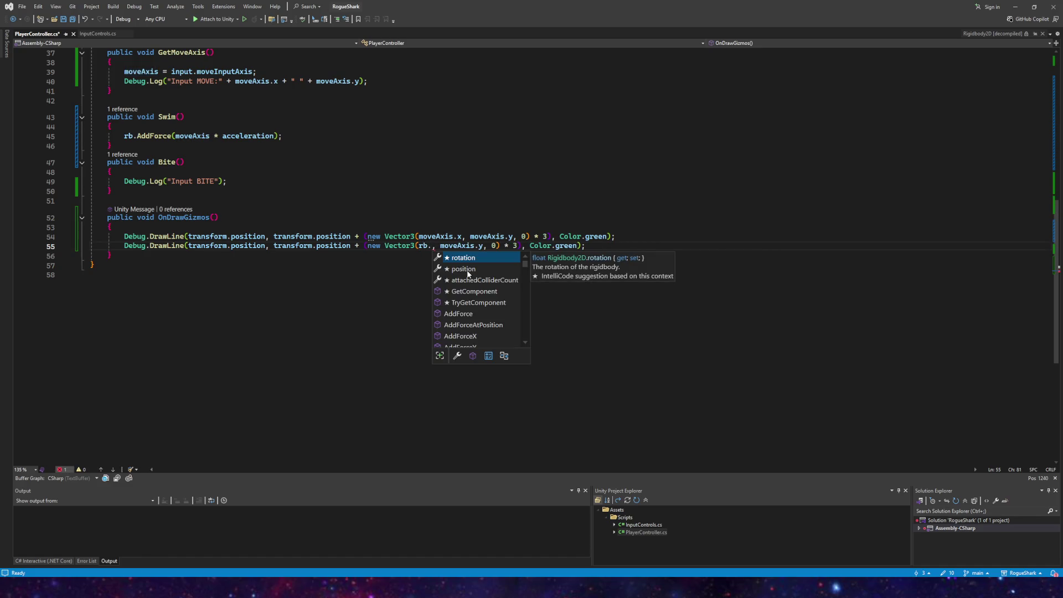
text(di)
key(BackSpace)
key(BackSpace)
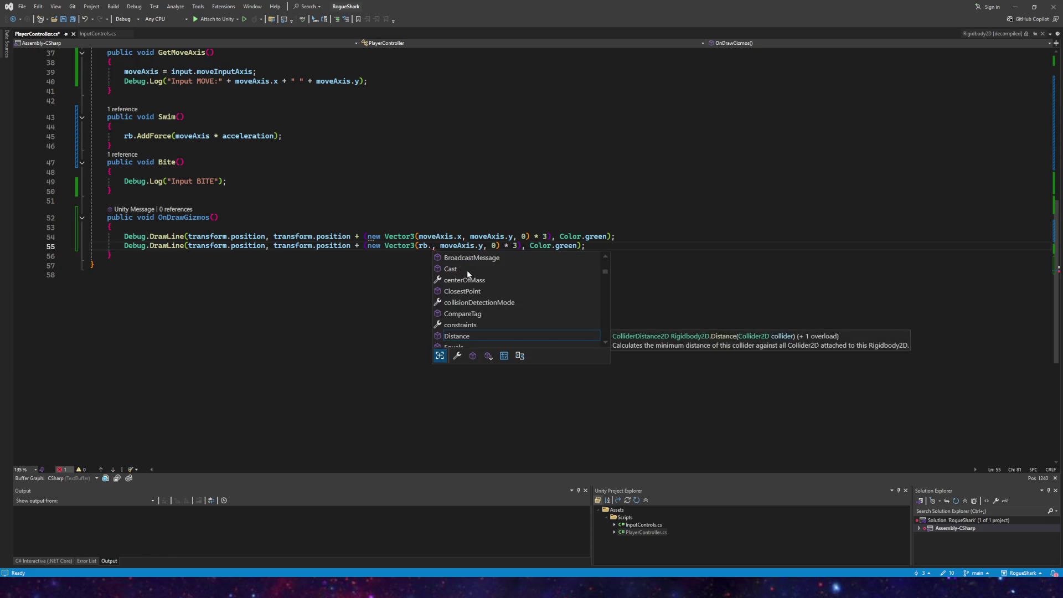
text(linear)
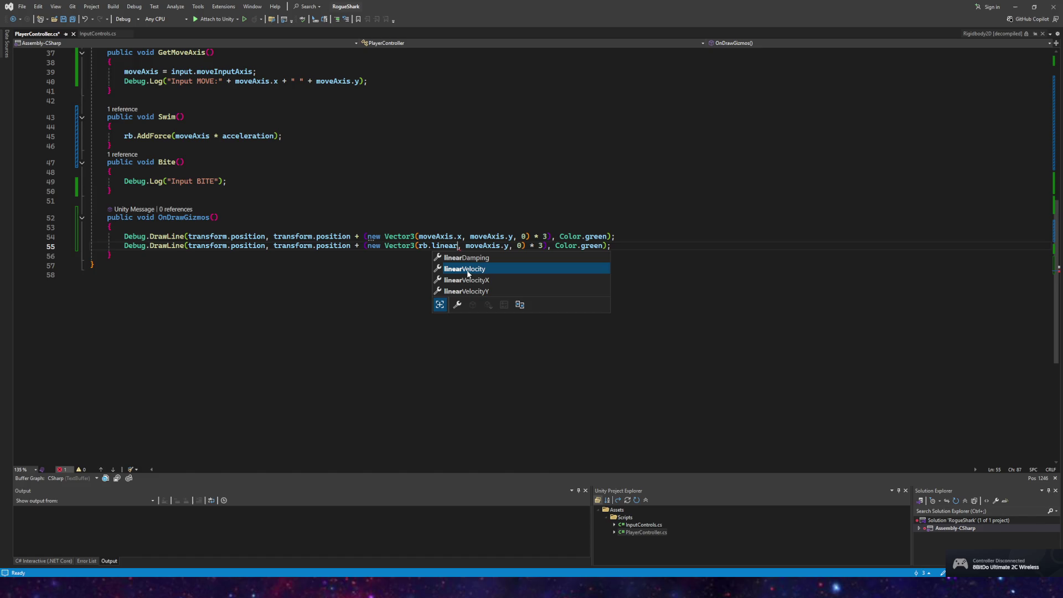
key(Down)
key(Tab)
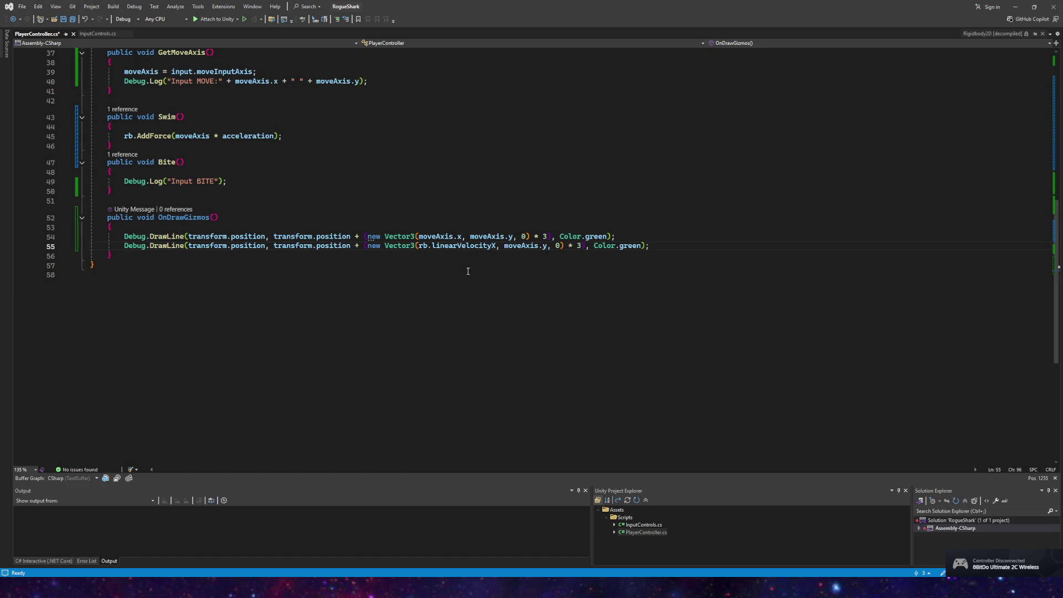
Step: Replace moveAxis.y with rb.linearVelocityY in the copied line
key(Right)
key(Right)
key(Right)
key(Delete)
key(BackSpace)
key(BackSpace)
key(BackSpace)
text(rb.)
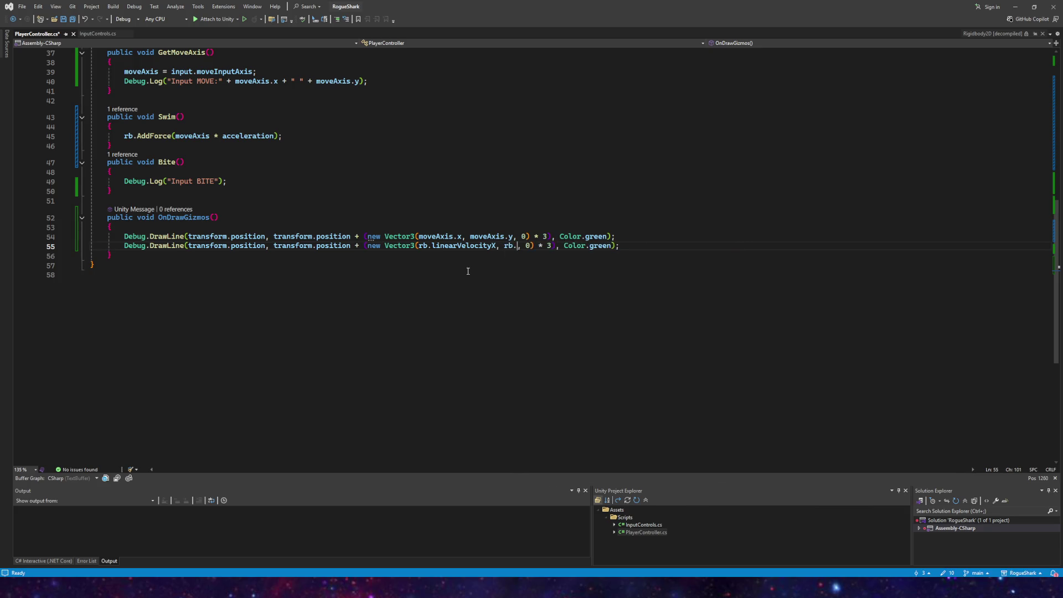
text(linear)
key(Down)
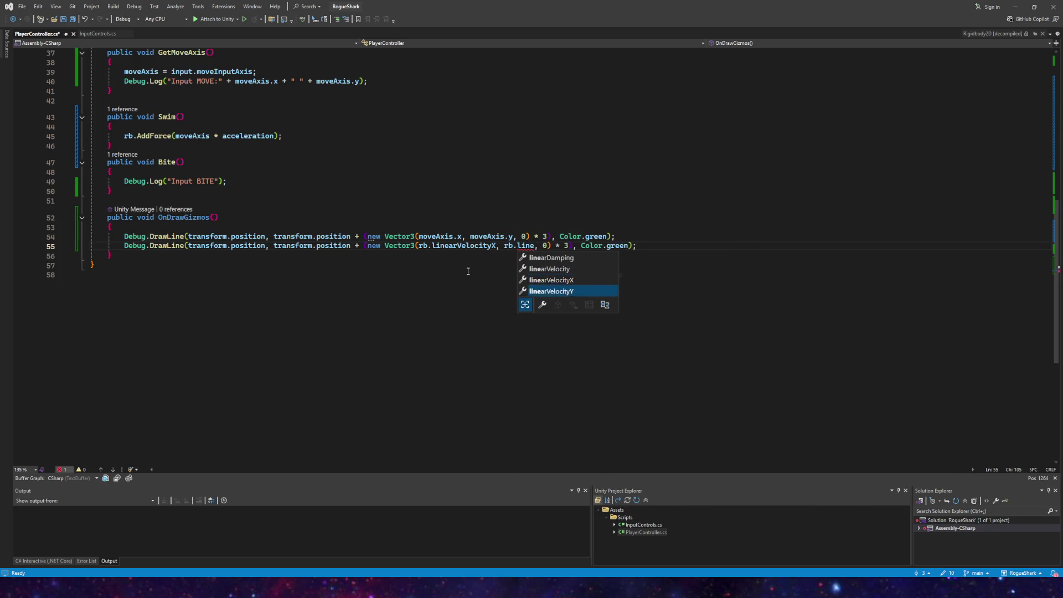
key(Tab)
Step: Change the copied line's colour from Color.green to Color.red and save all scripts
scroll(289, 219, up, 12)
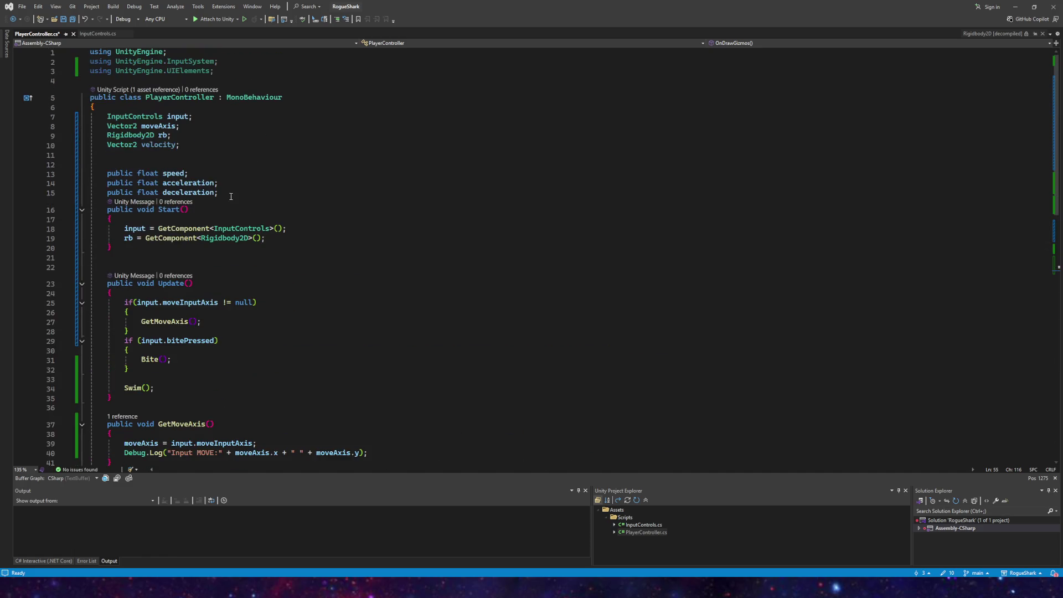
scroll(180, 150, down, 9)
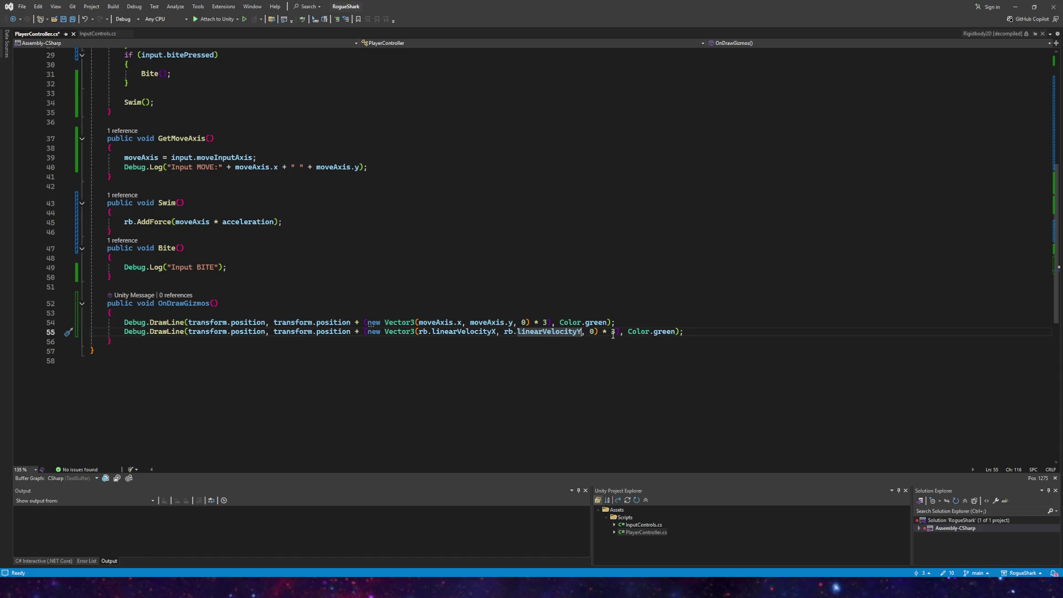
click(616, 331)
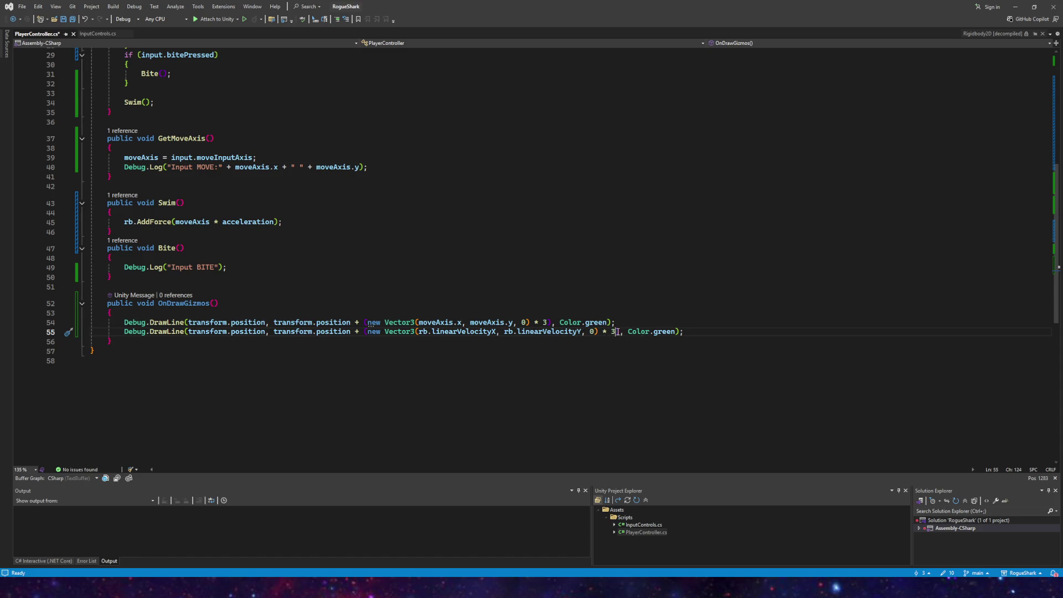
double_click(664, 331)
text(red)
key(Escape)
click(75, 22)
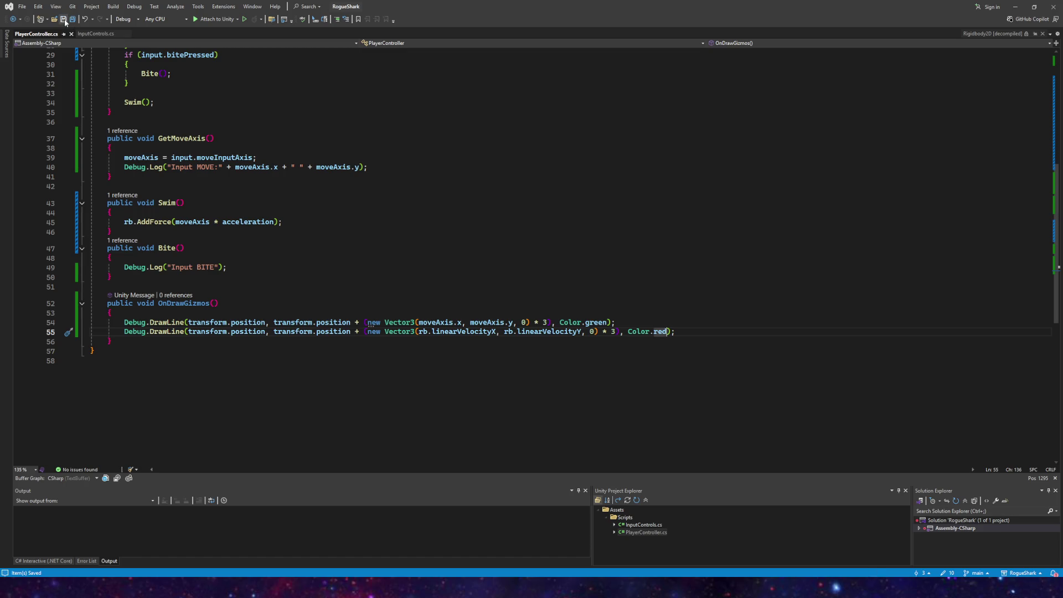
key(alt+Tab)
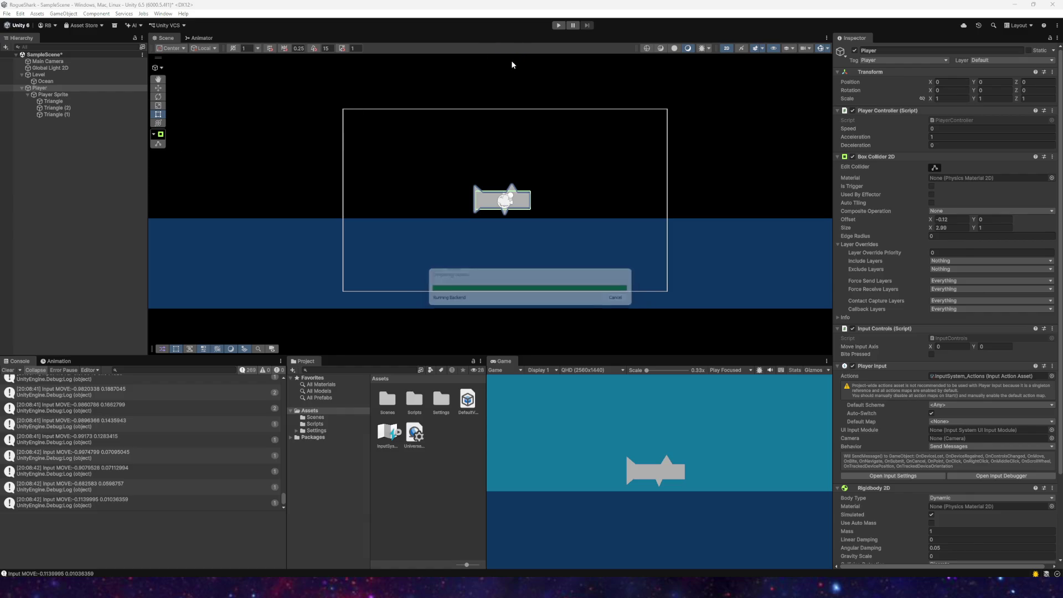
Step: Enter Play mode, clear the Console and inspect the UnassignedReferenceException for the unassigned rb
click(559, 26)
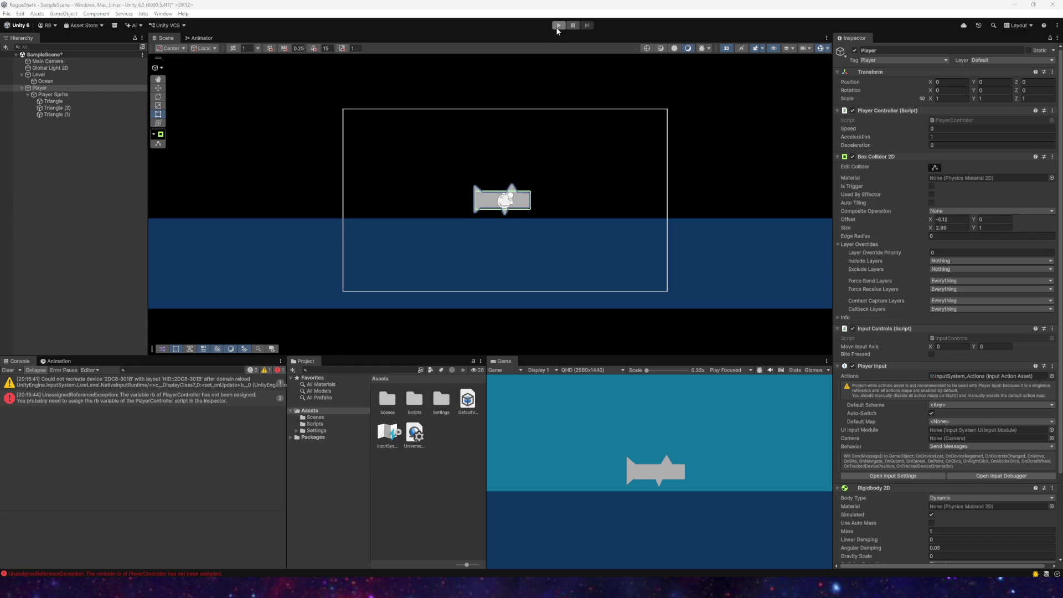
click(8, 370)
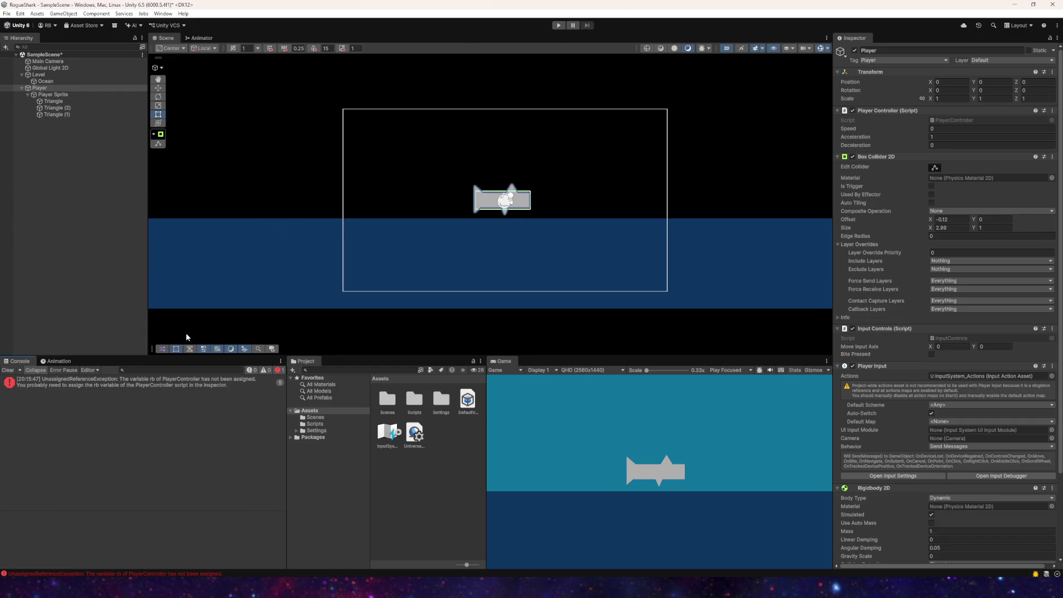
click(162, 382)
click(40, 89)
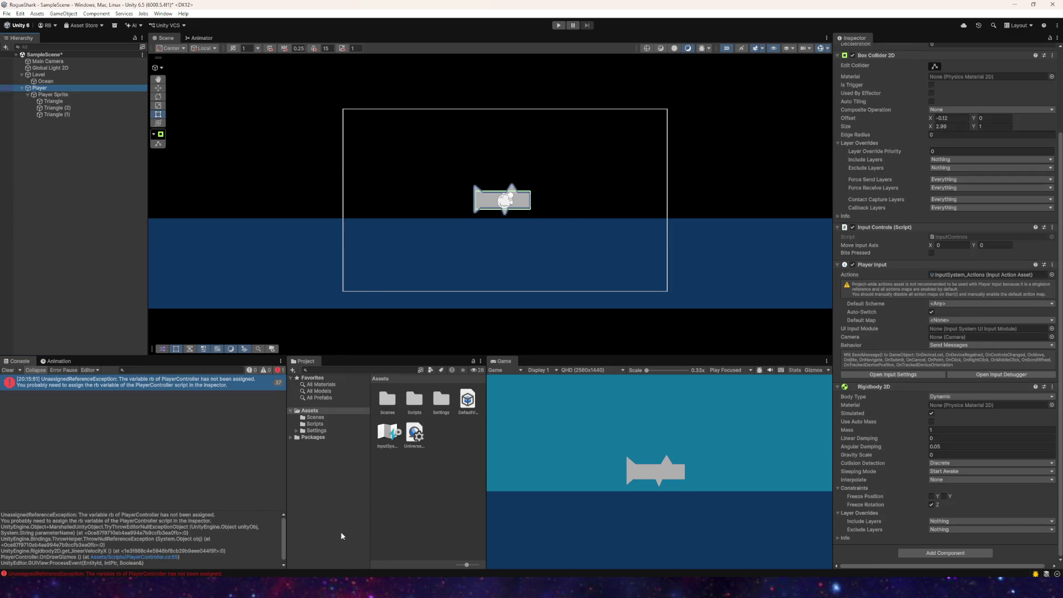
key(alt+Tab)
scroll(203, 329, up, 8)
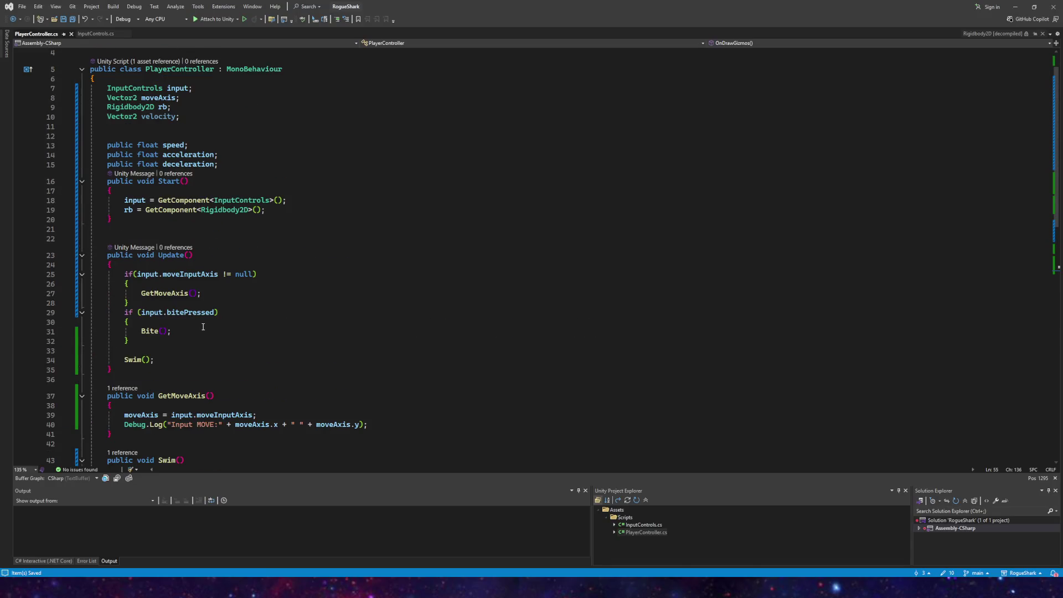
Step: Wrap the red velocity Debug.DrawLine in an if (rb != null) block and save the script
scroll(205, 329, down, 7)
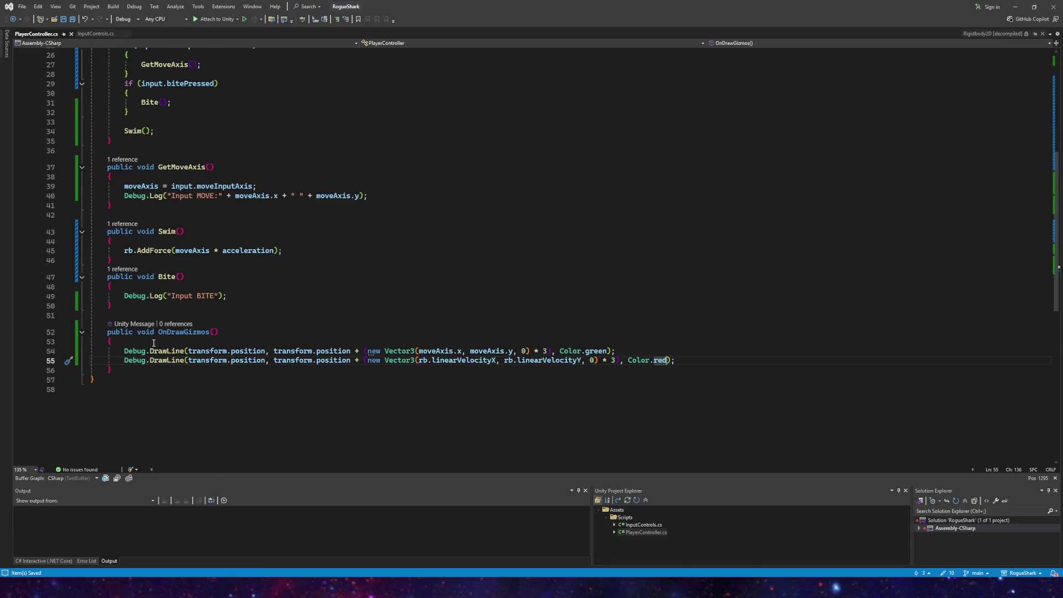
click(633, 350)
key(Return)
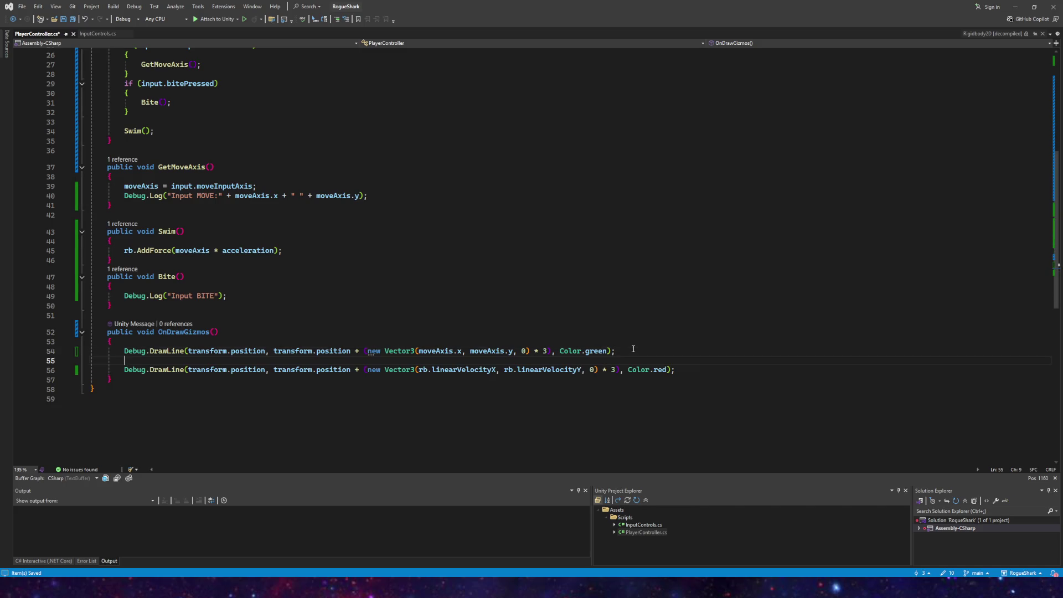
text(if(rb )
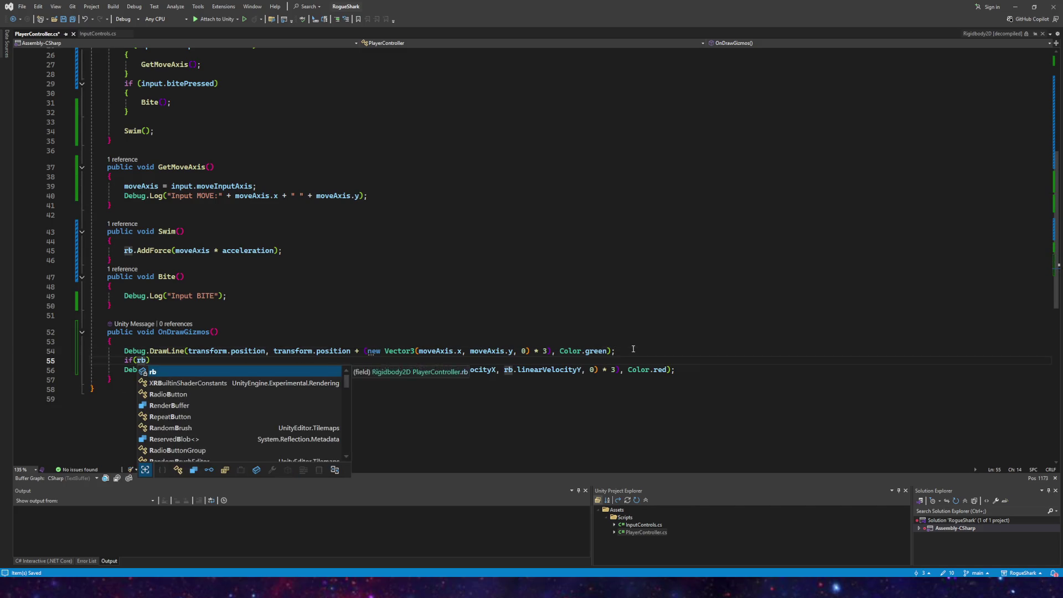
text(!= null)
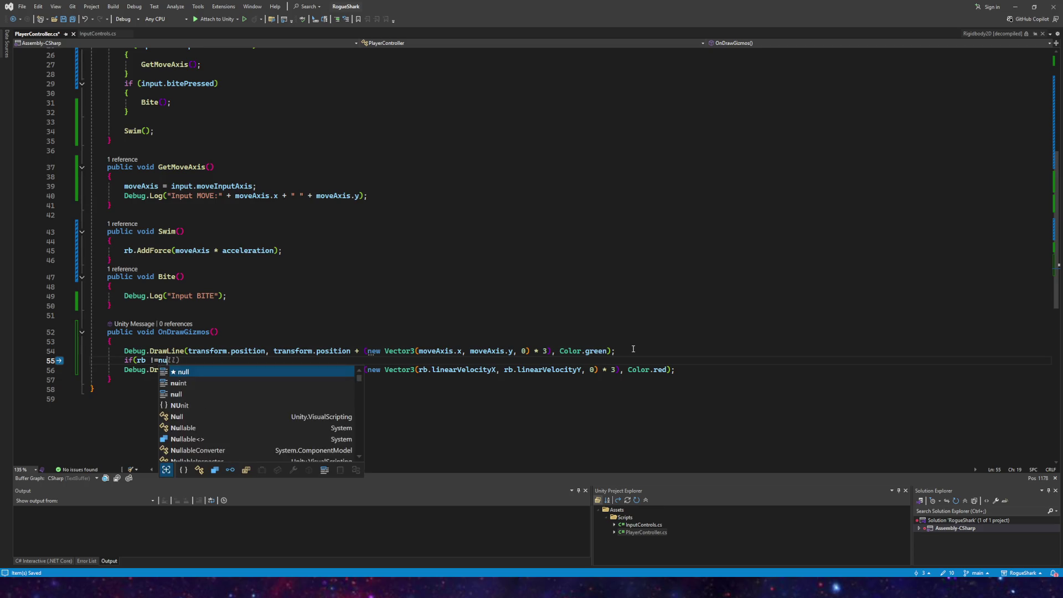
text() {)
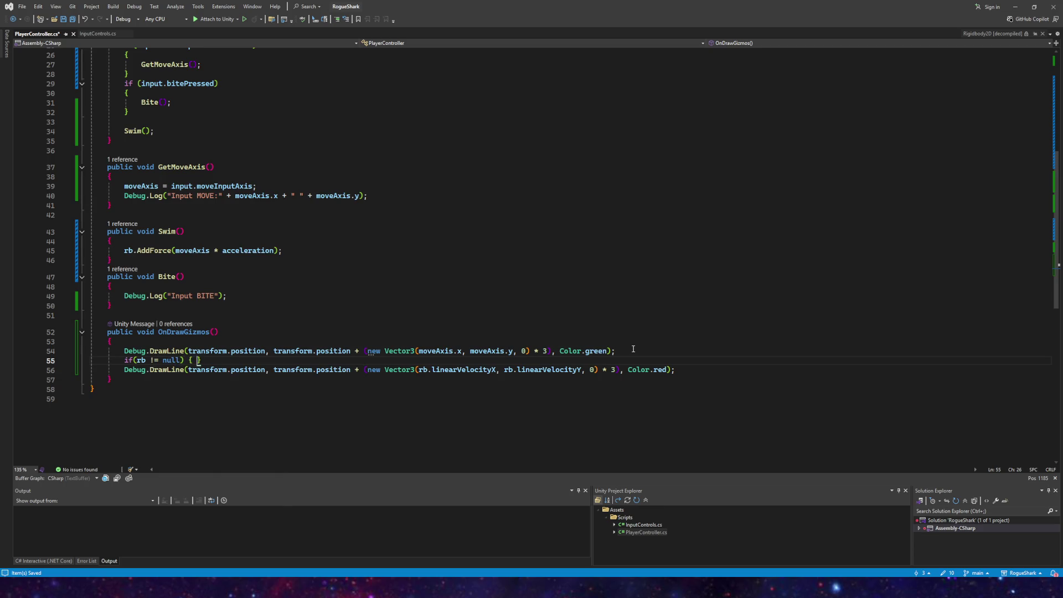
key(BackSpace)
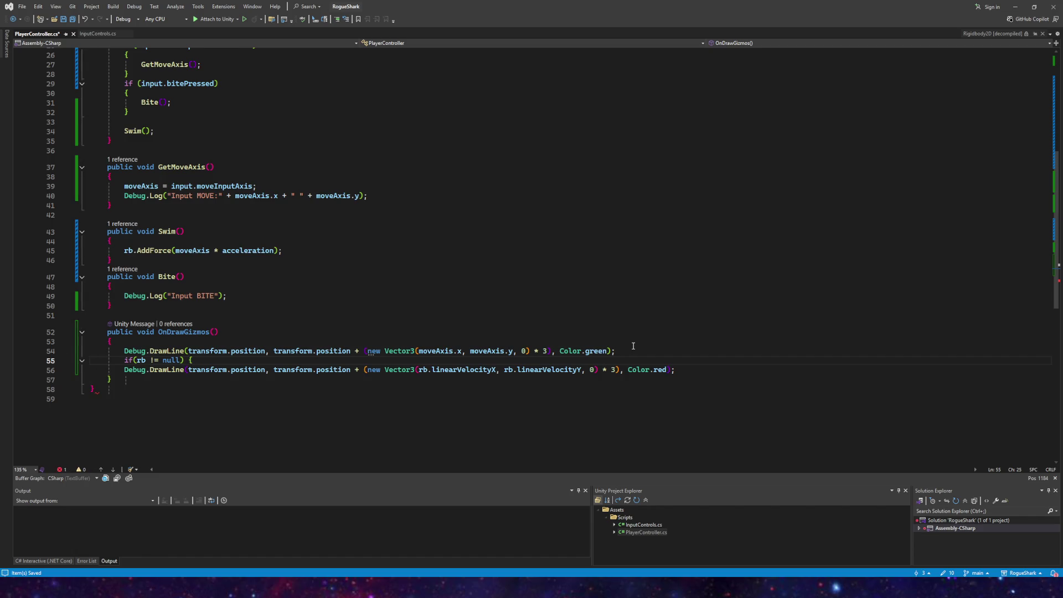
key(Down)
key(End)
key(Return)
text(})
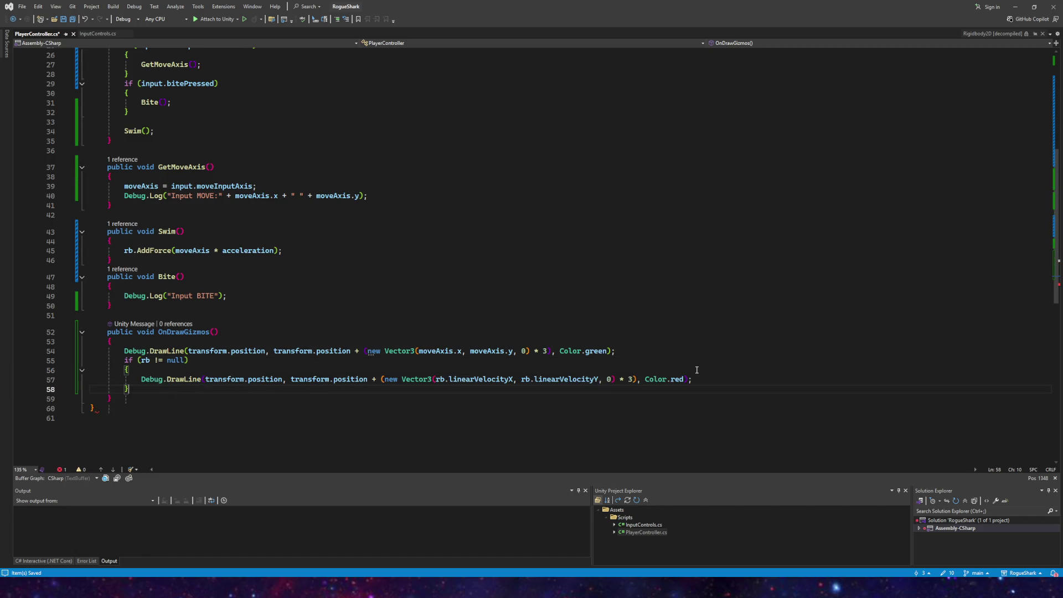
key(ctrl+s)
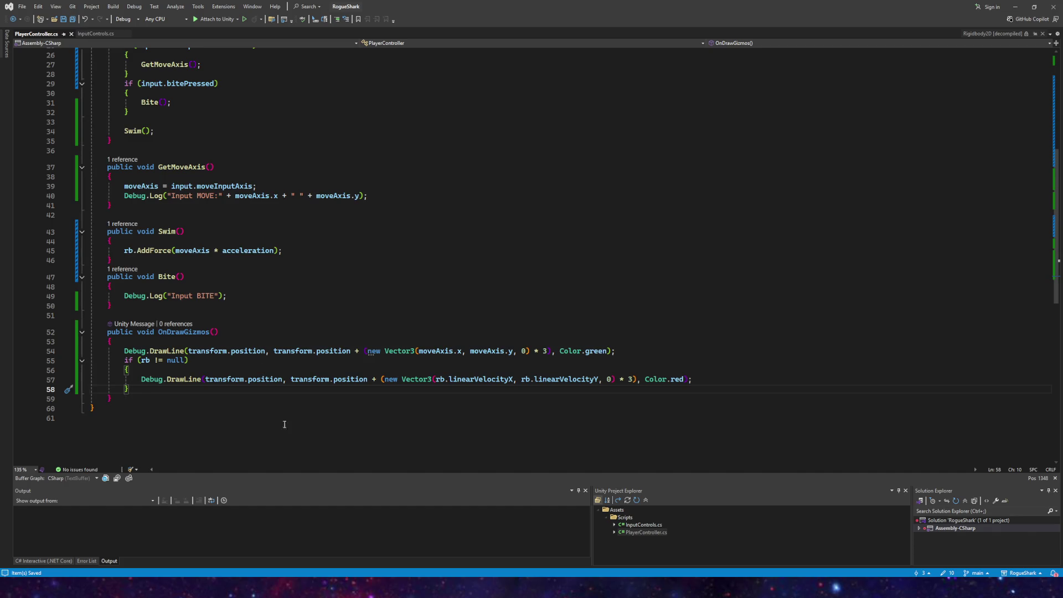
key(alt+Tab)
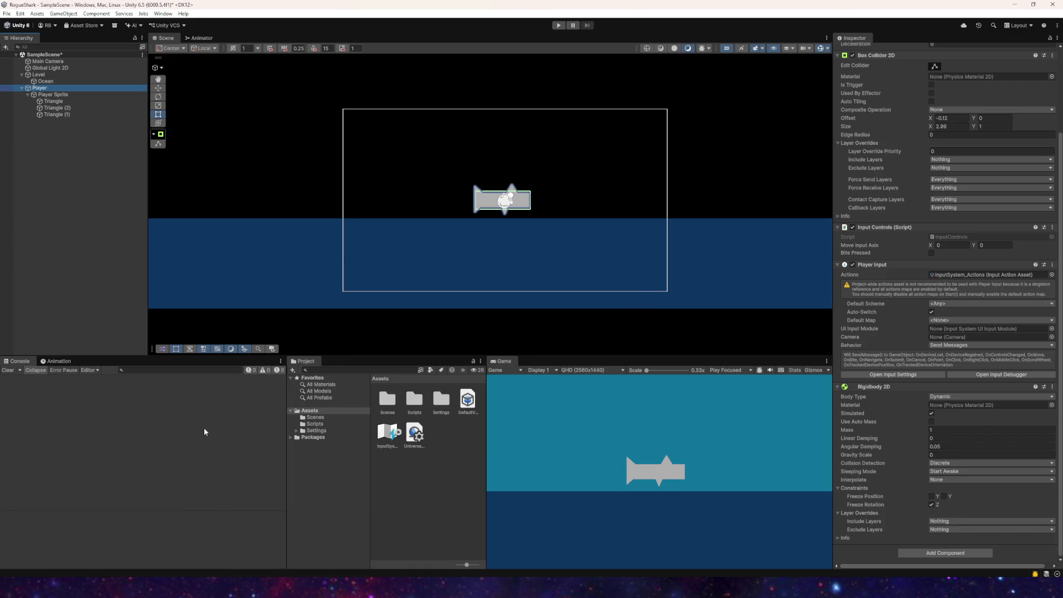
Step: Play-test the shark with WASD in every direction, watching the green and red gizmo lines, then stop
click(558, 25)
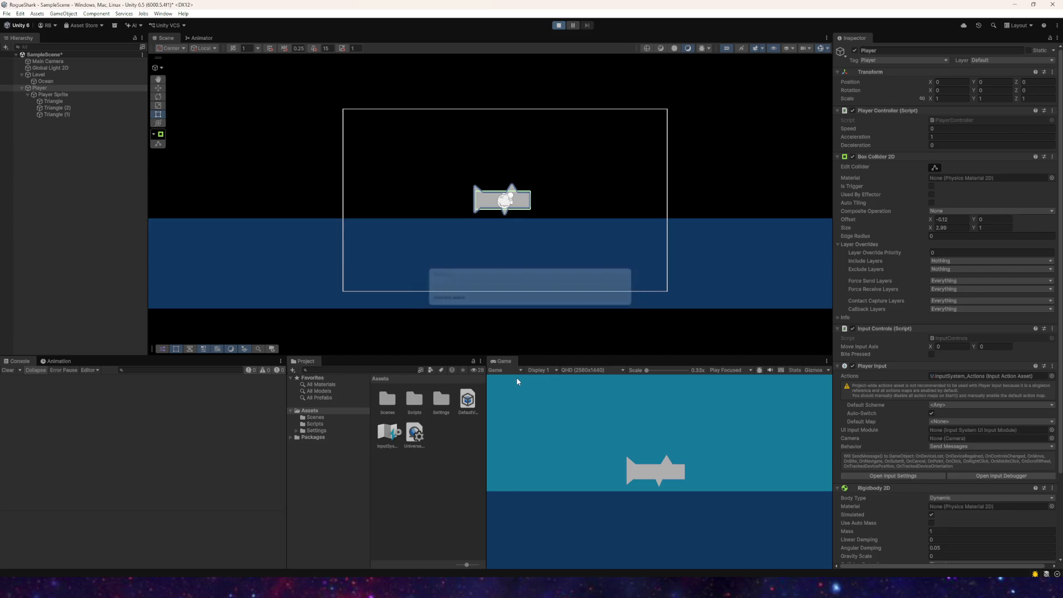
click(609, 427)
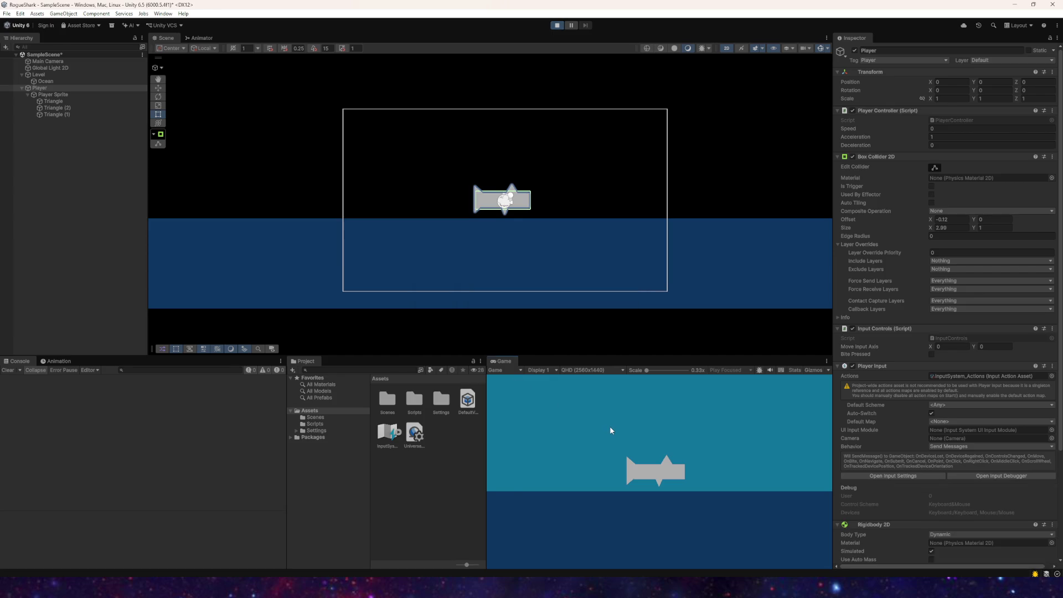
key(d)
key(w)
key(s)
key(a)
key(w)
key(d)
key(s)
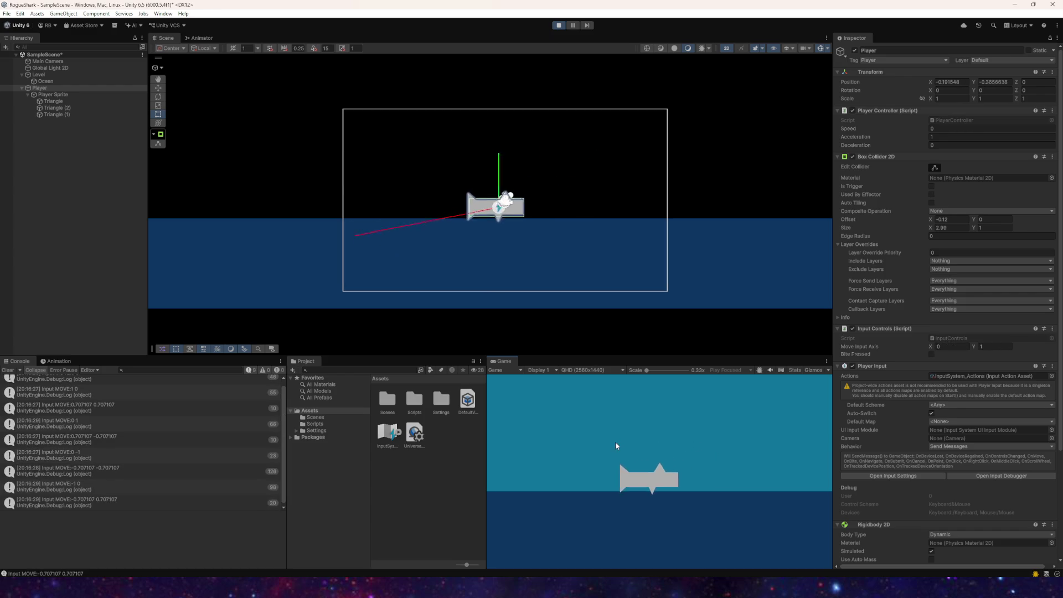
key(w)
key(s)
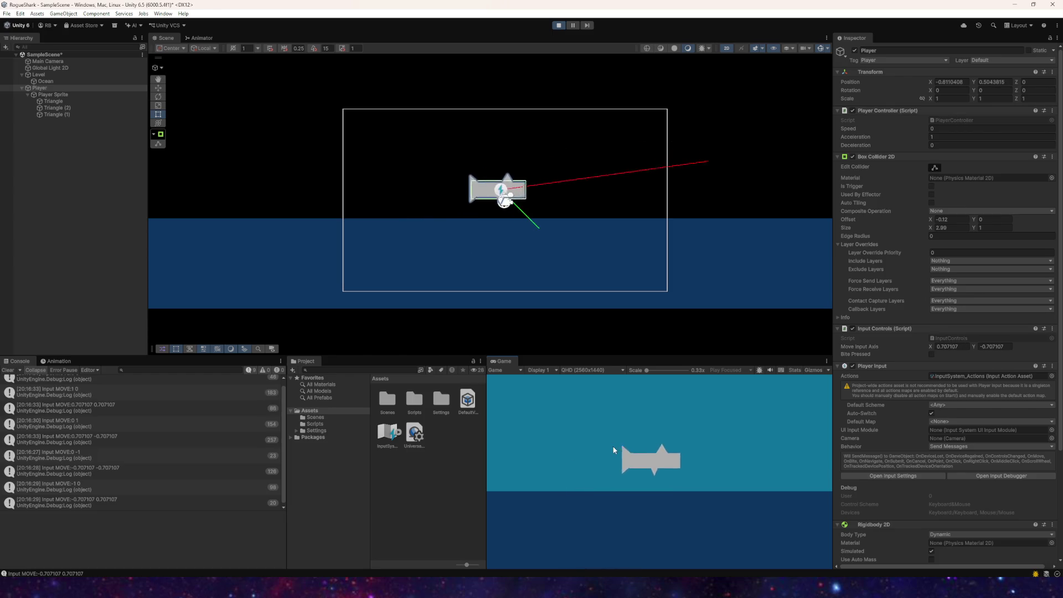
key(a)
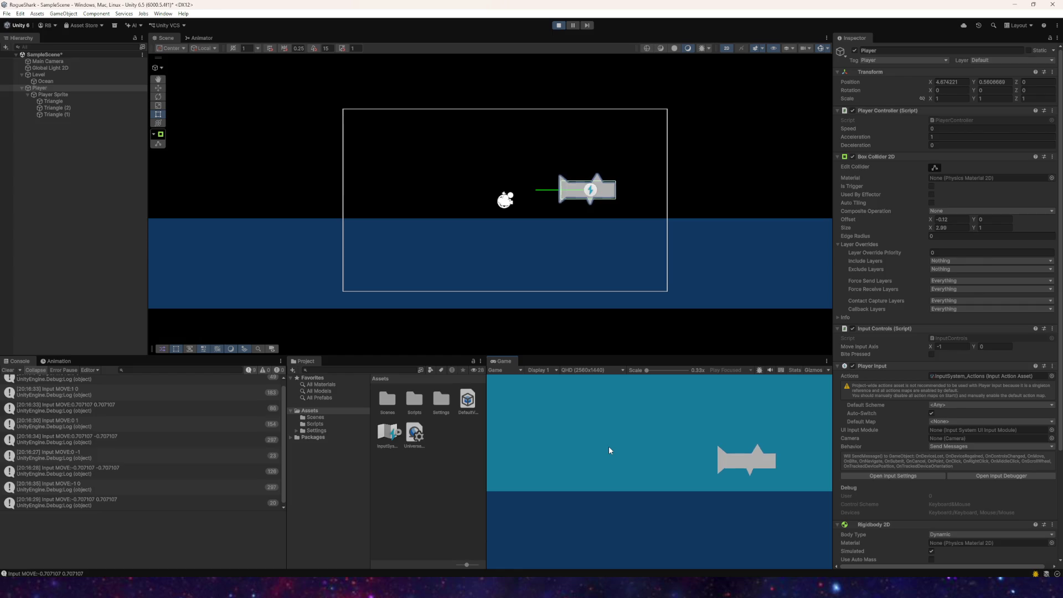
key(w)
key(d)
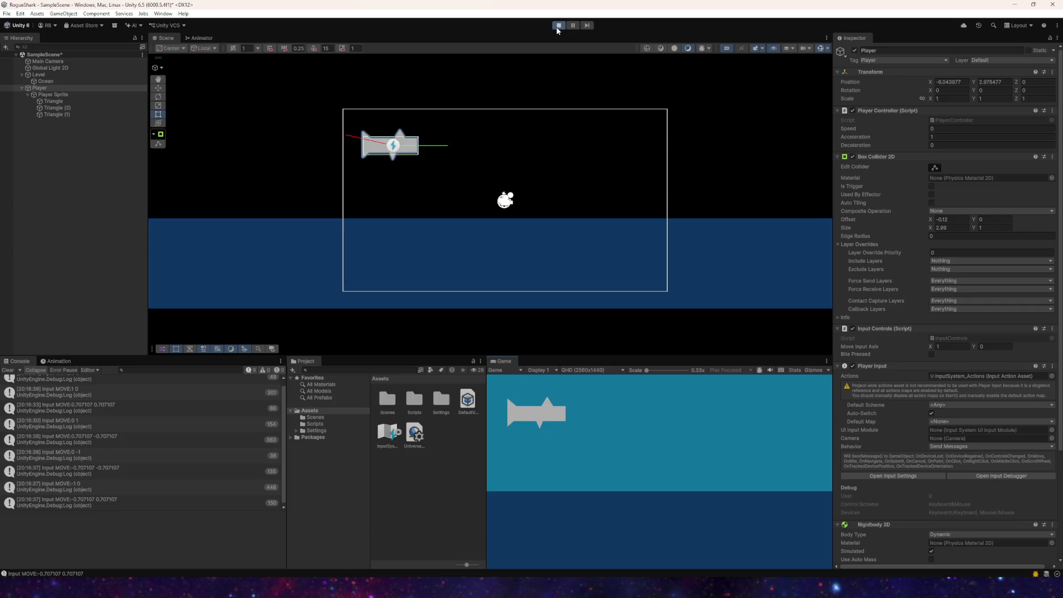
click(558, 25)
key(alt+Tab)
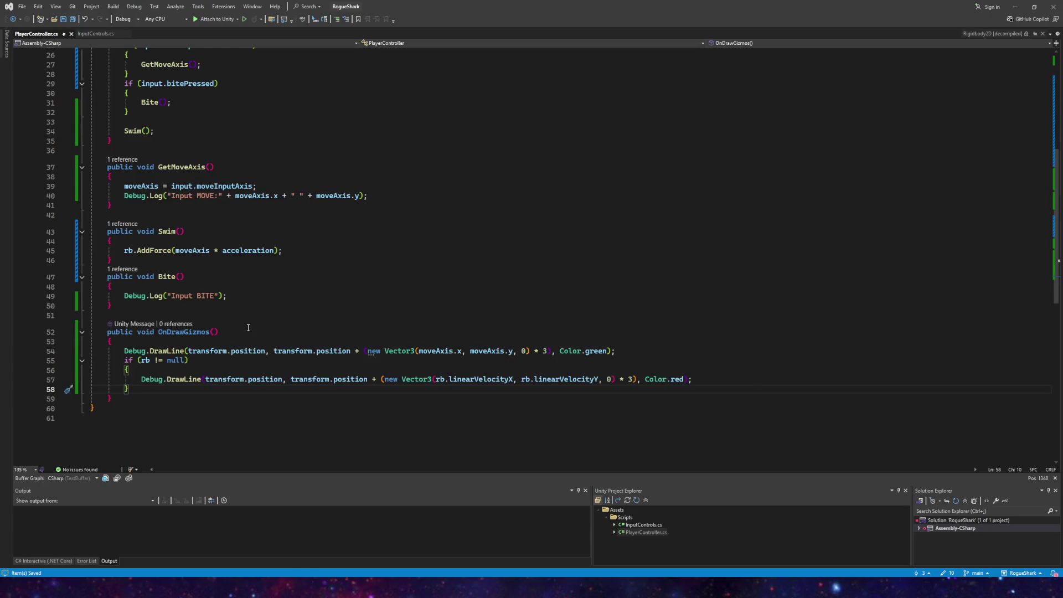
Step: Scale the green input line by acceleration instead of 3, drop the * 3 from the red line, and save
drag(547, 351, 535, 351)
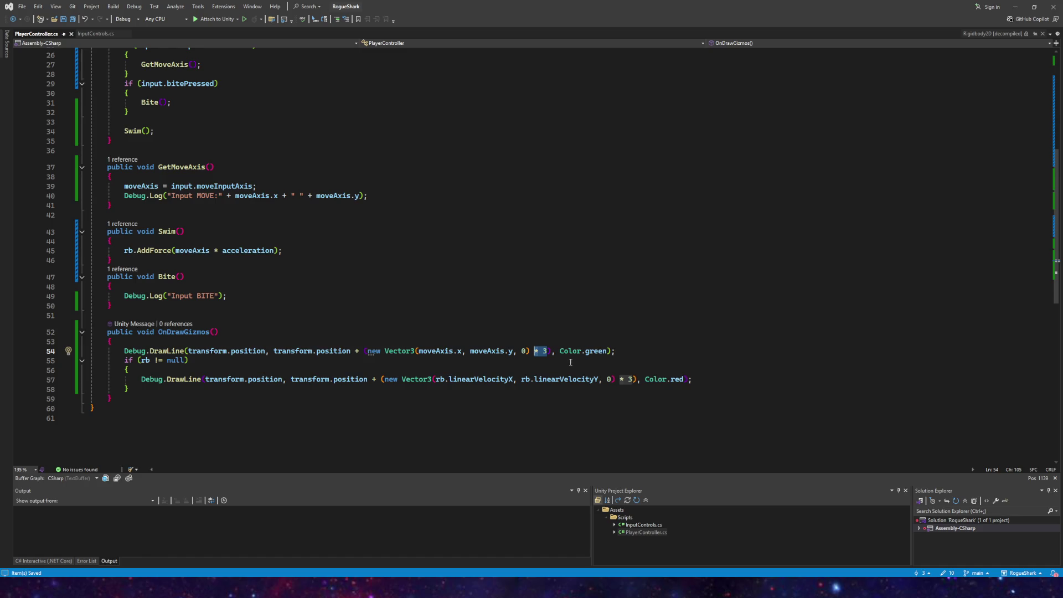
click(544, 353)
text(accel)
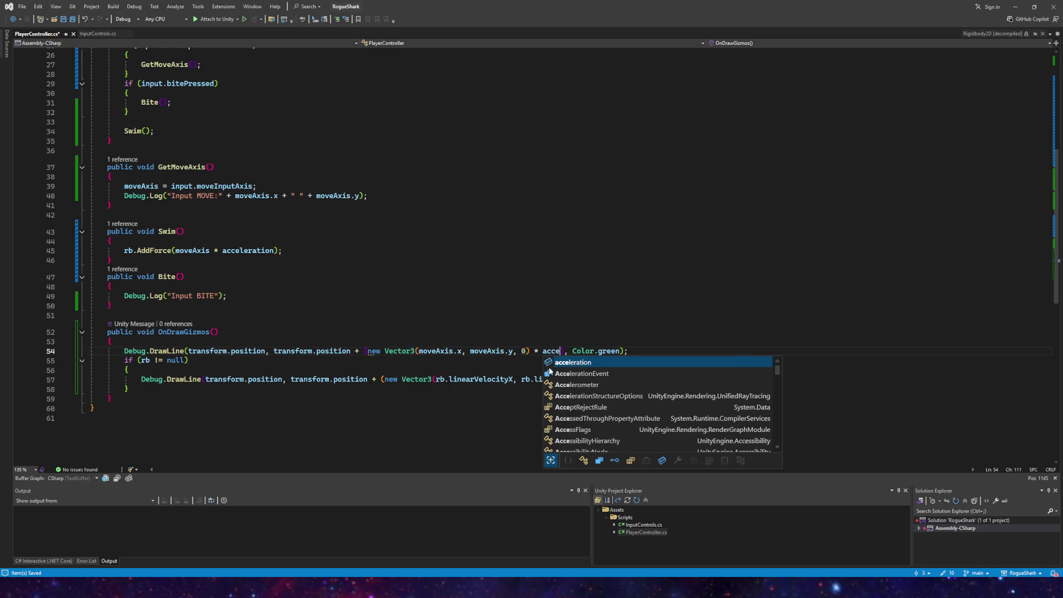
key(Tab)
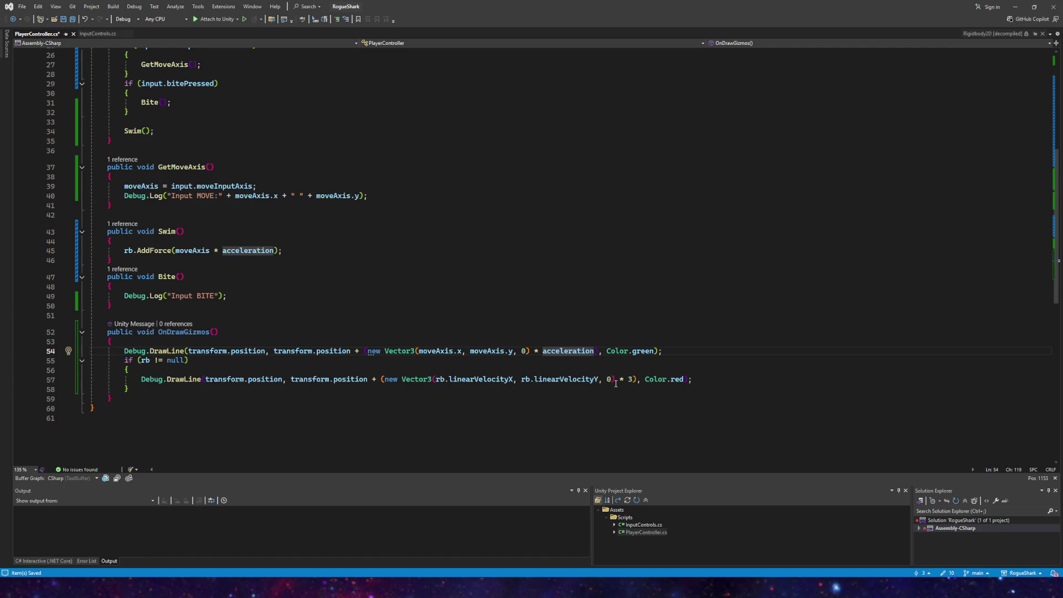
click(630, 380)
text(1)
key(BackSpace)
key(BackSpace)
key(BackSpace)
click(686, 358)
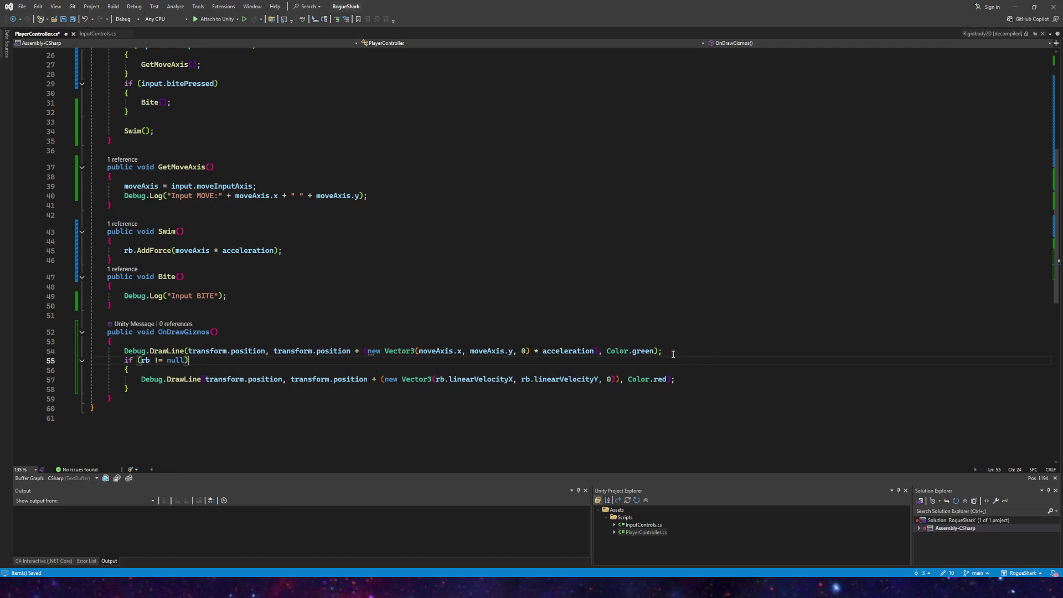
click(73, 18)
key(alt+Tab)
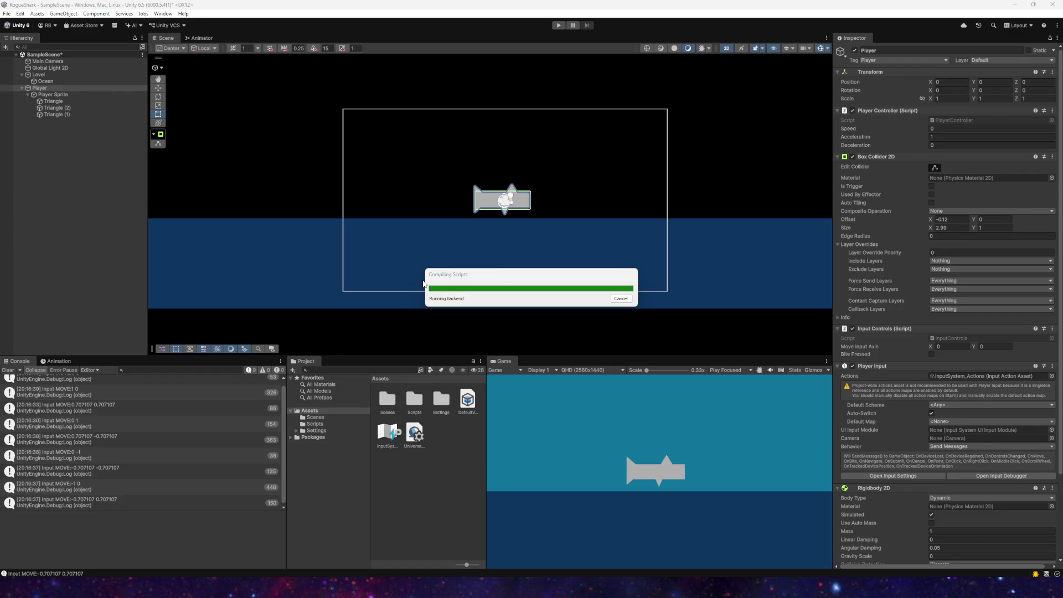
Step: Start Play mode and glance at the updated OnDrawGizmos in Visual Studio before returning to Unity
click(558, 26)
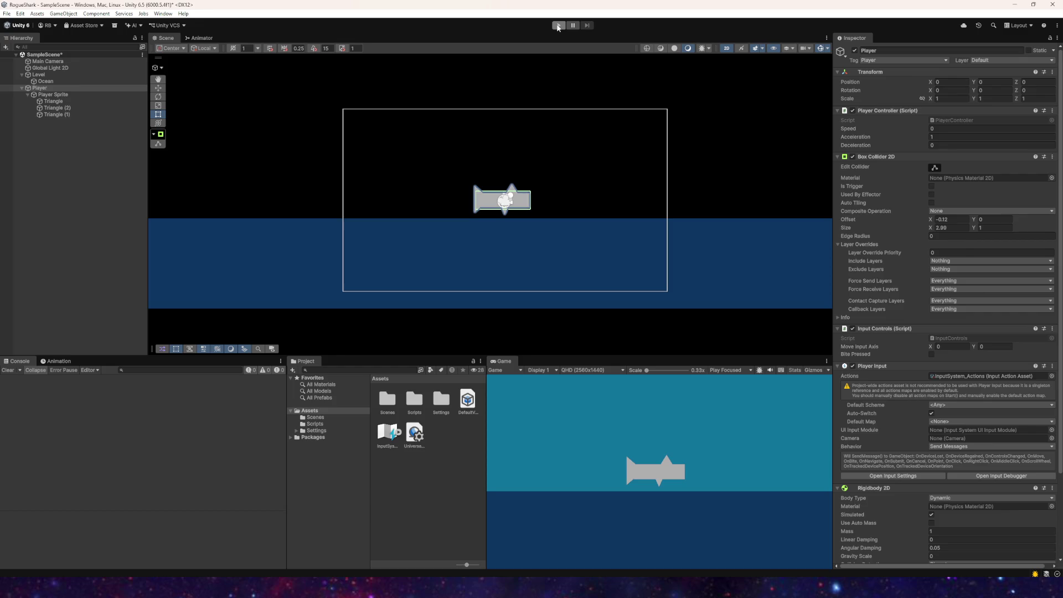
mouse_move(289, 587)
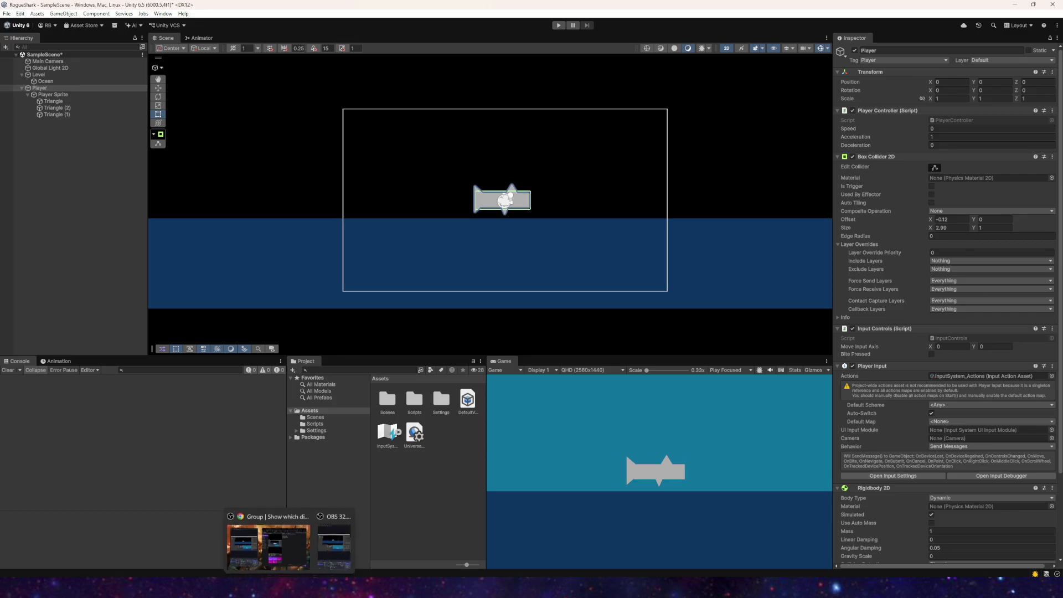
click(255, 540)
scroll(297, 323, up, 5)
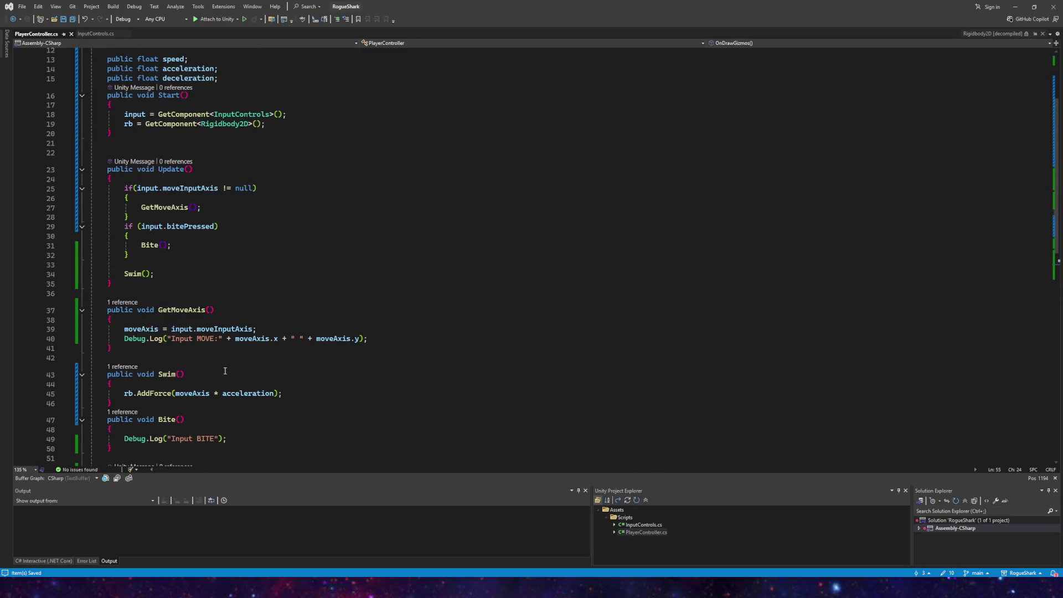
key(alt+Tab)
key(ctrl+p)
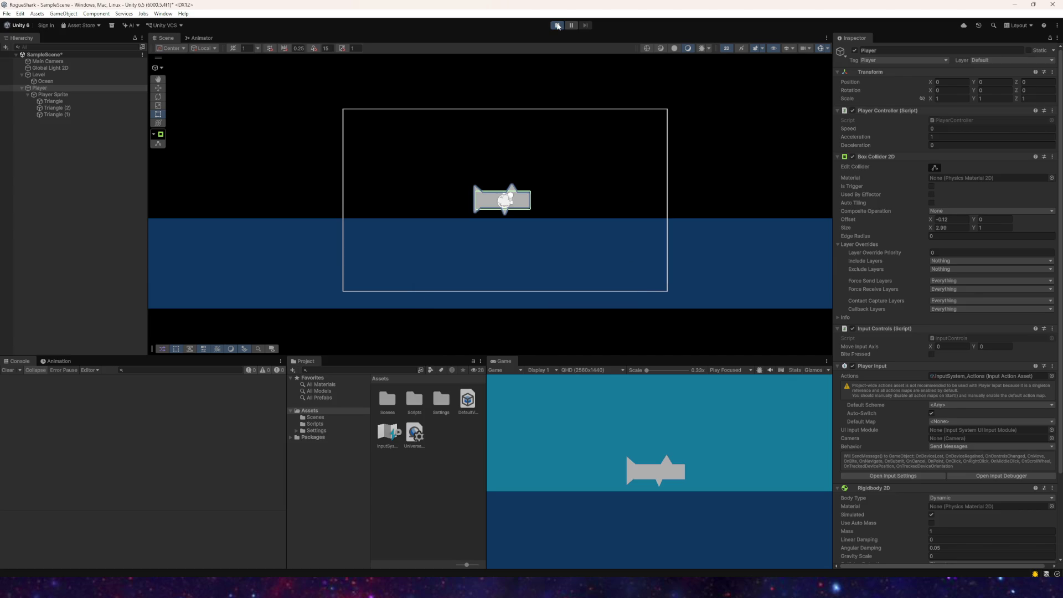
Step: Steer the shark in every direction with WASD, watching the red velocity line trail its motion
key(d)
key(w)
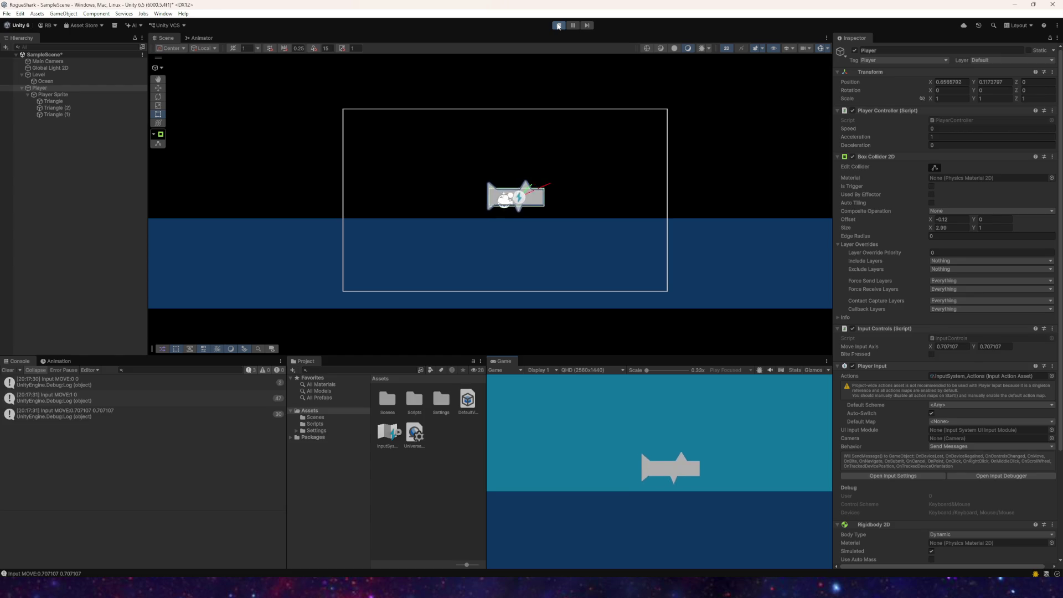
key(d)
key(s)
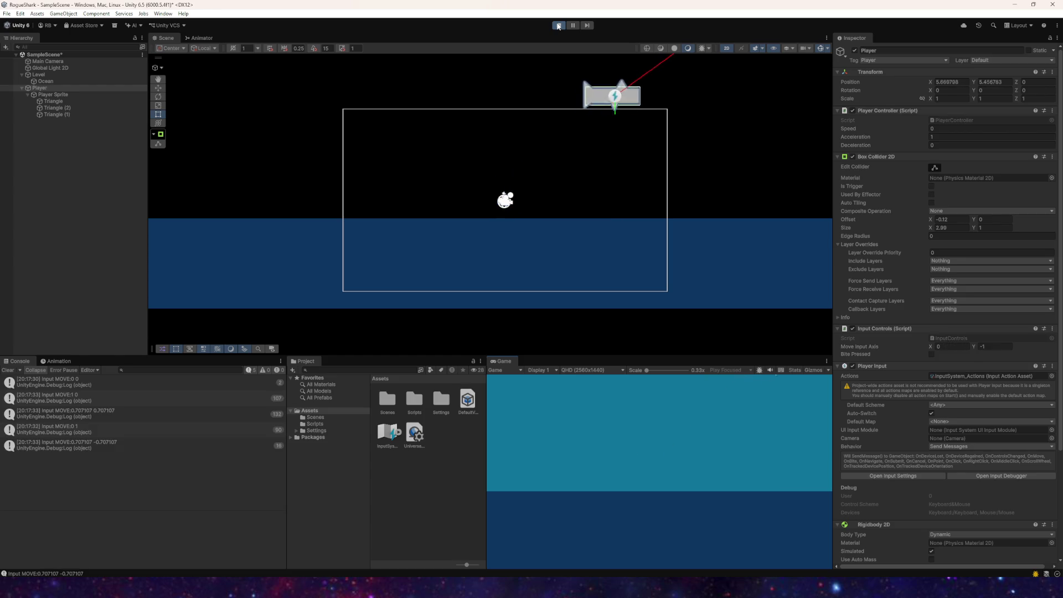
key(a)
key(a)
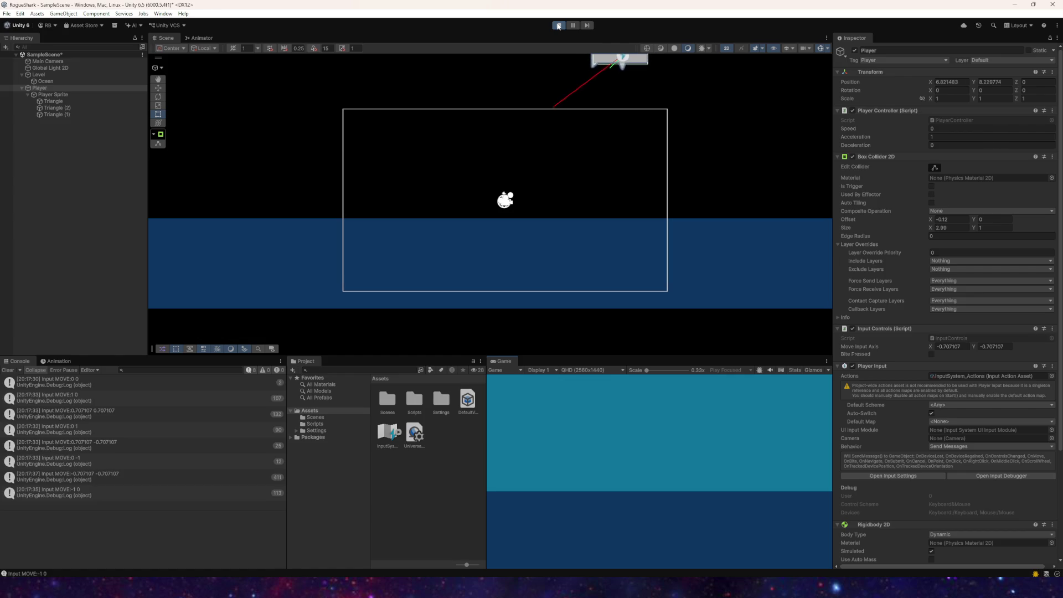
key(w)
key(d)
key(w)
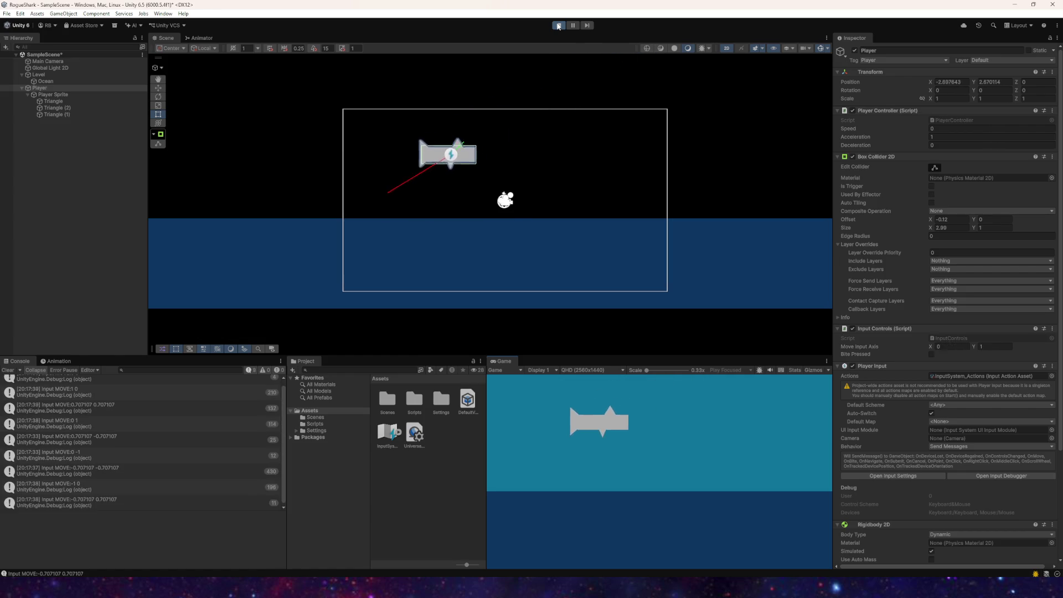
key(d)
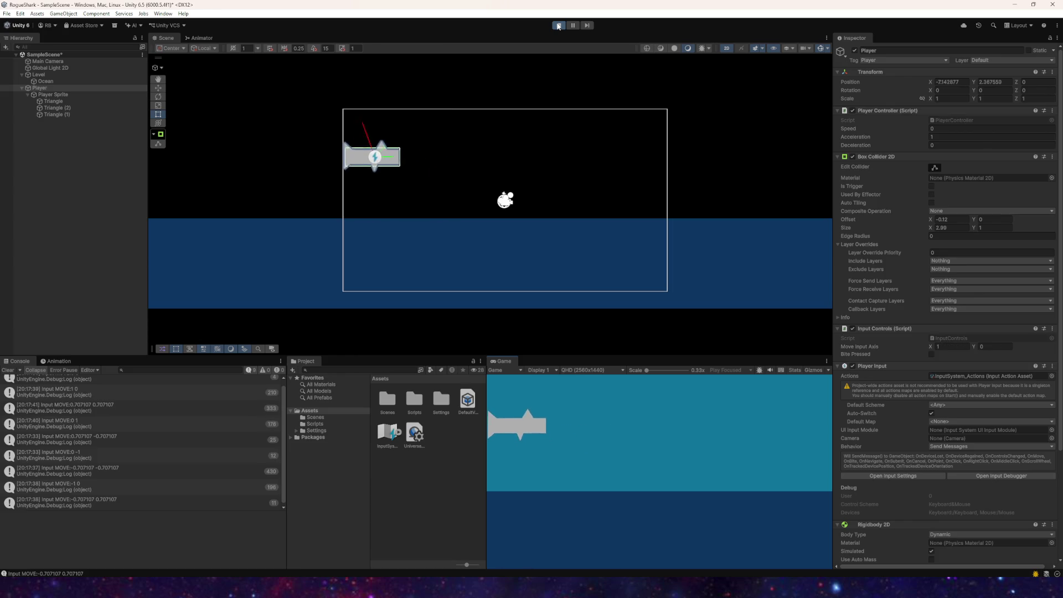
key(s)
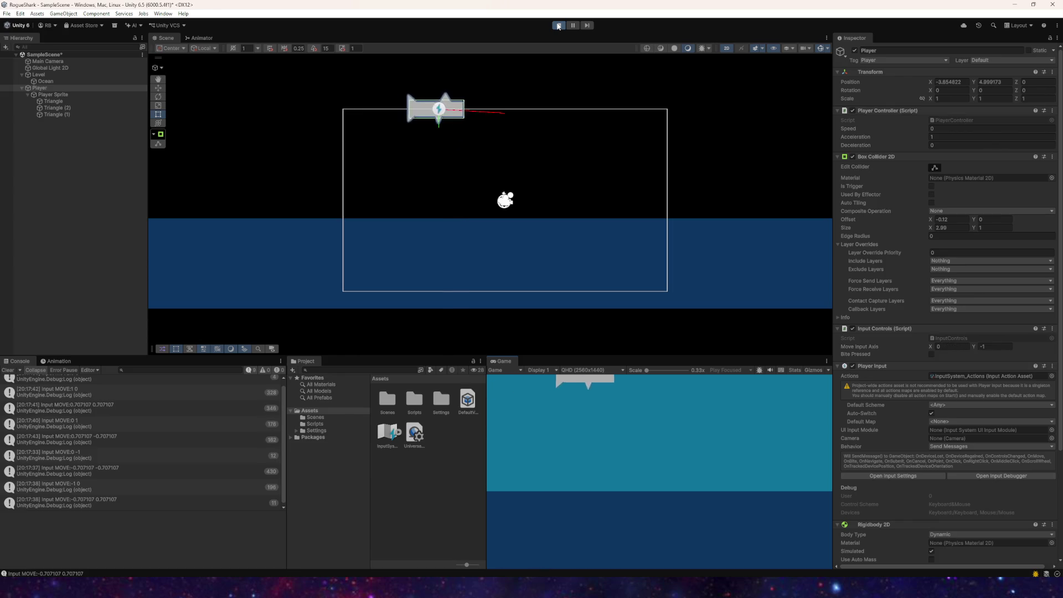
key(w)
key(a)
key(s)
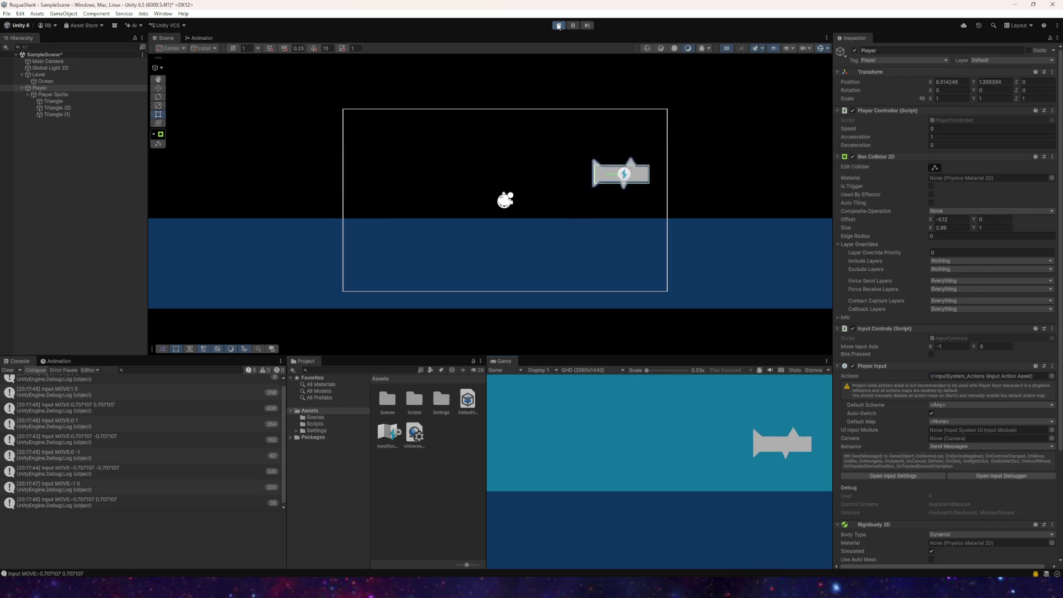
key(w)
key(d)
key(w)
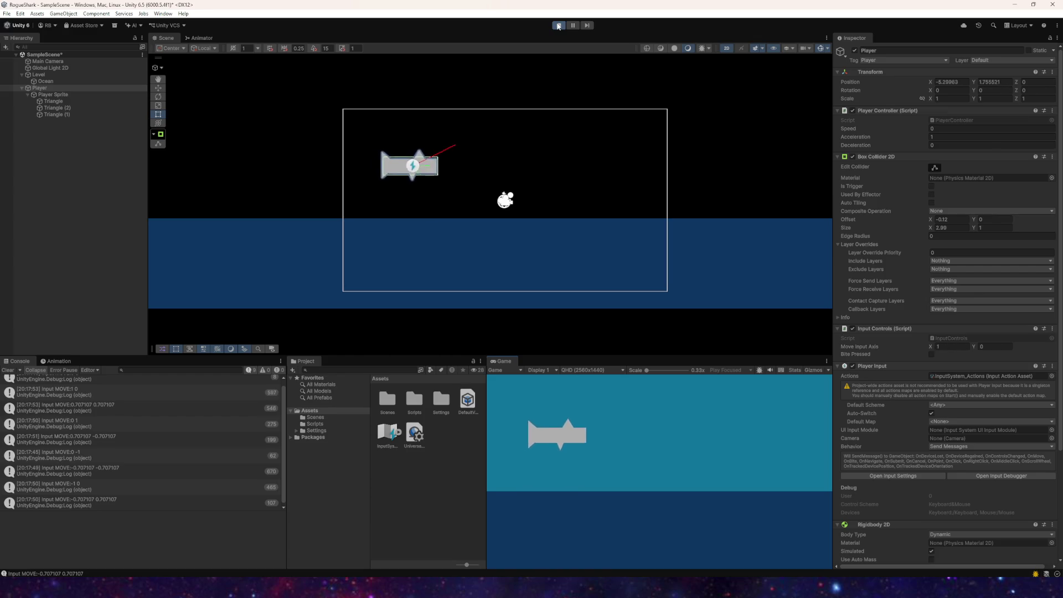
key(s)
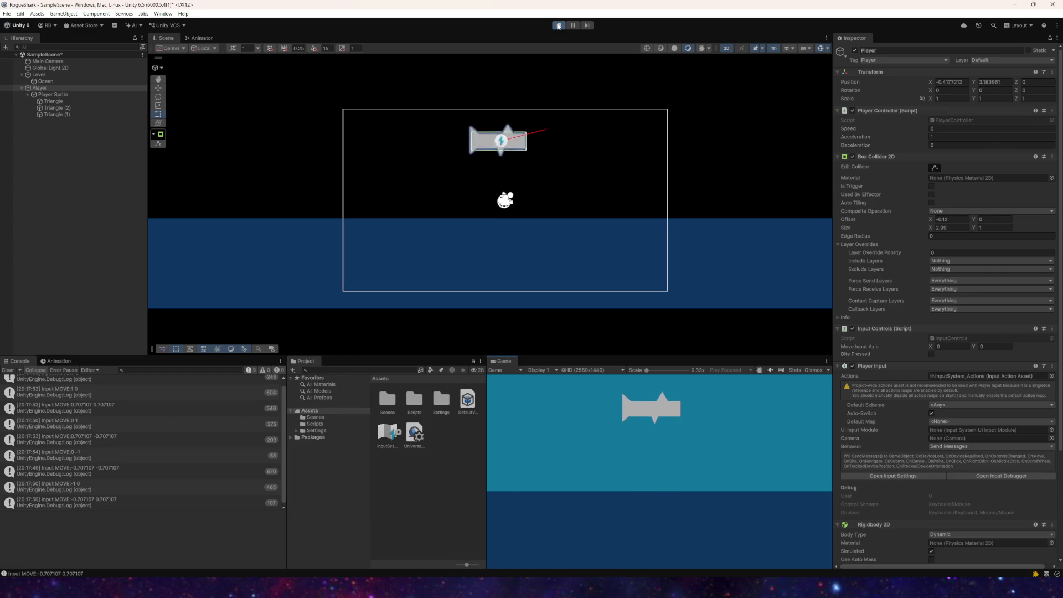
scroll(886, 360, down, 5)
scroll(895, 417, down, 1)
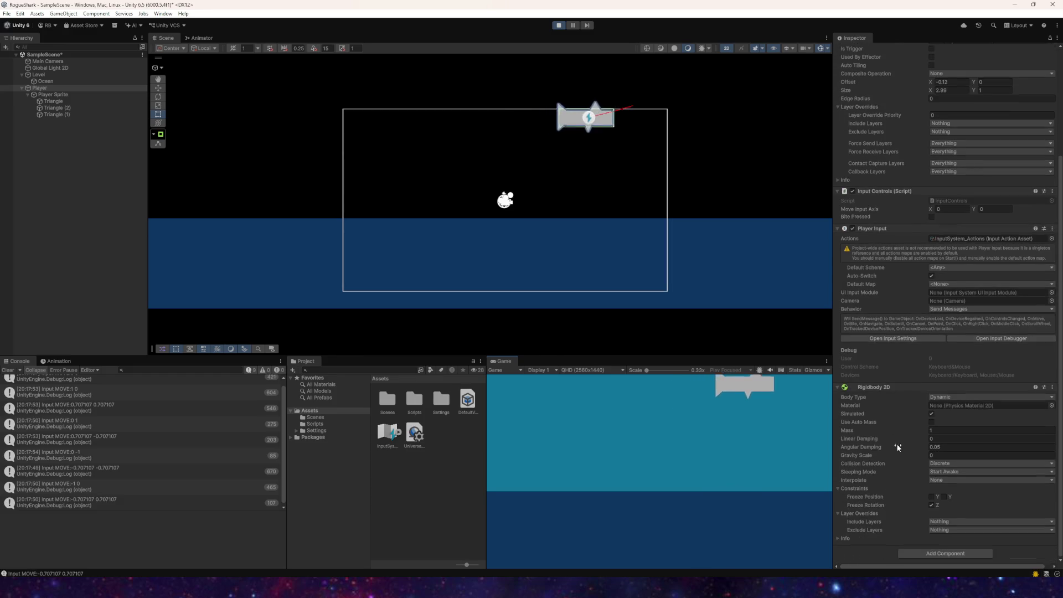
Step: Set the Rigidbody 2D Linear Damping to 2 while the game runs
drag(861, 439, 909, 436)
click(953, 437)
text(23)
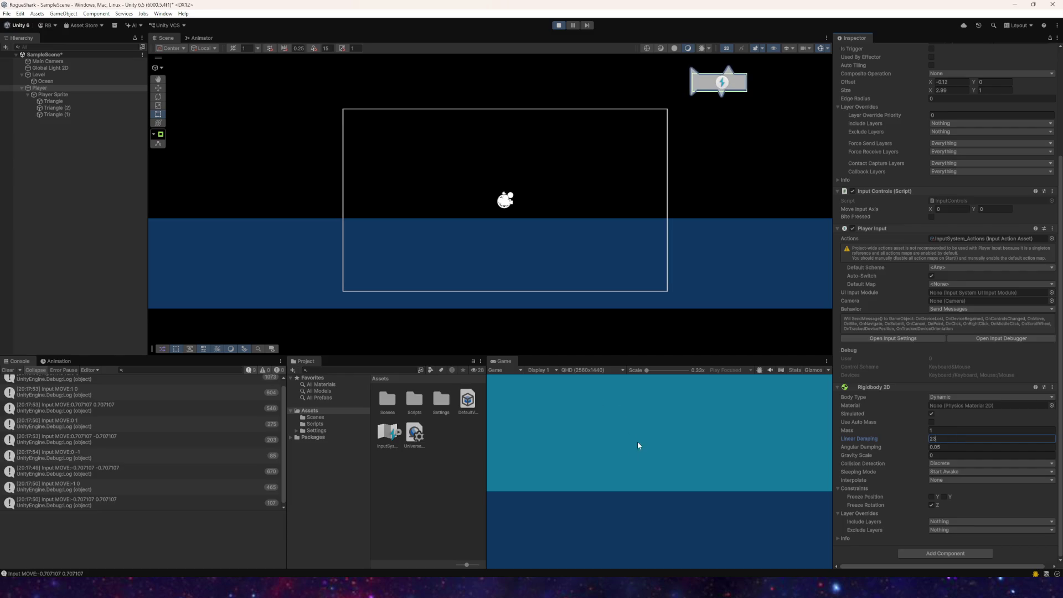
key(BackSpace)
click(669, 440)
Step: Steer the shark down and to the left to test the damped movement
key(a)
key(s)
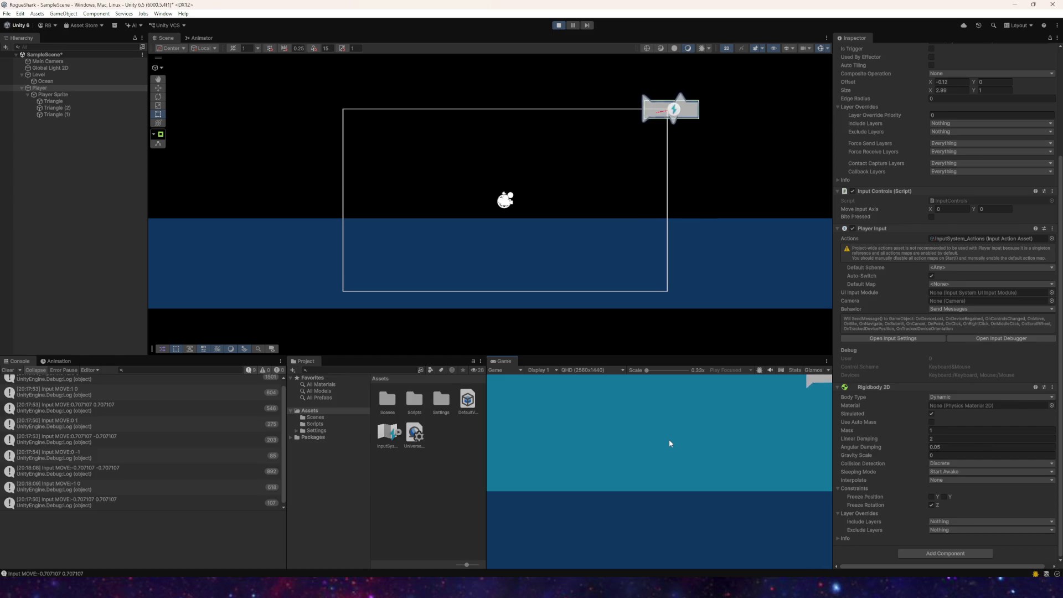
key(a)
key(s)
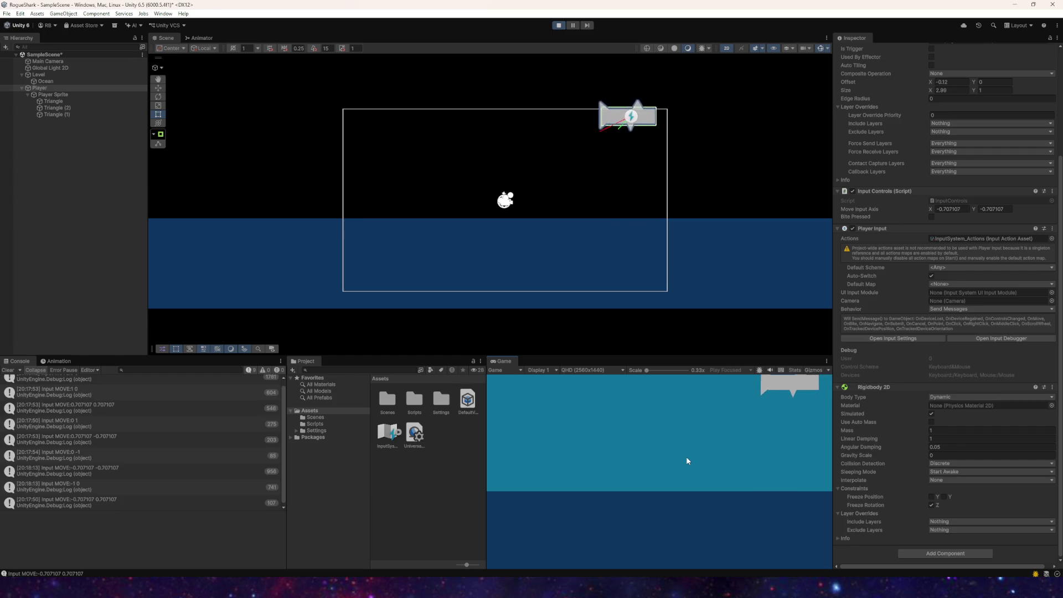
key(w)
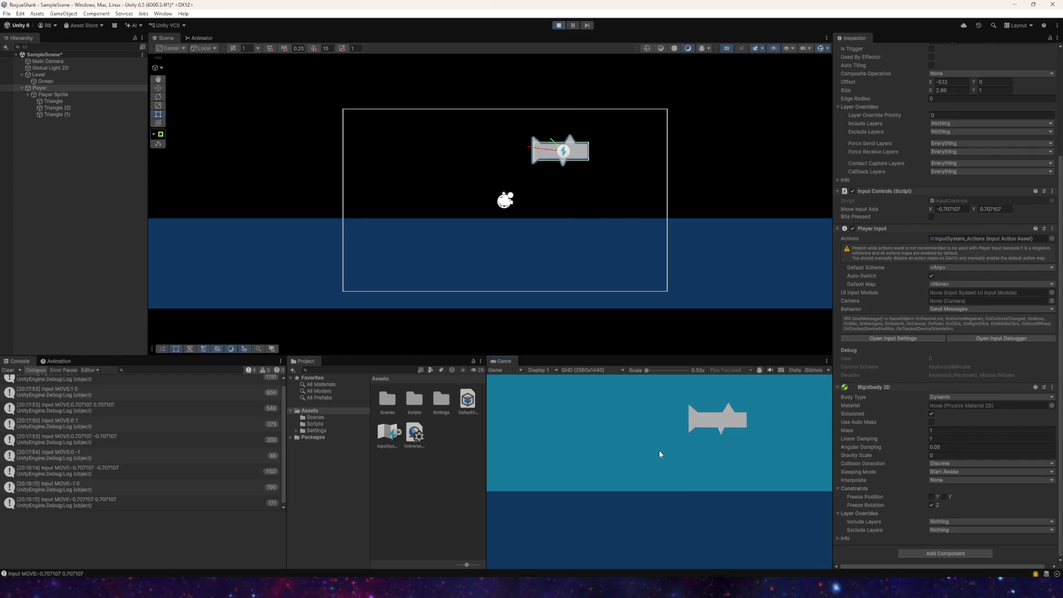
Step: Set the Player Controller Acceleration to 5 and steer the shark right
scroll(909, 238, up, 5)
click(941, 133)
text(5)
key(Return)
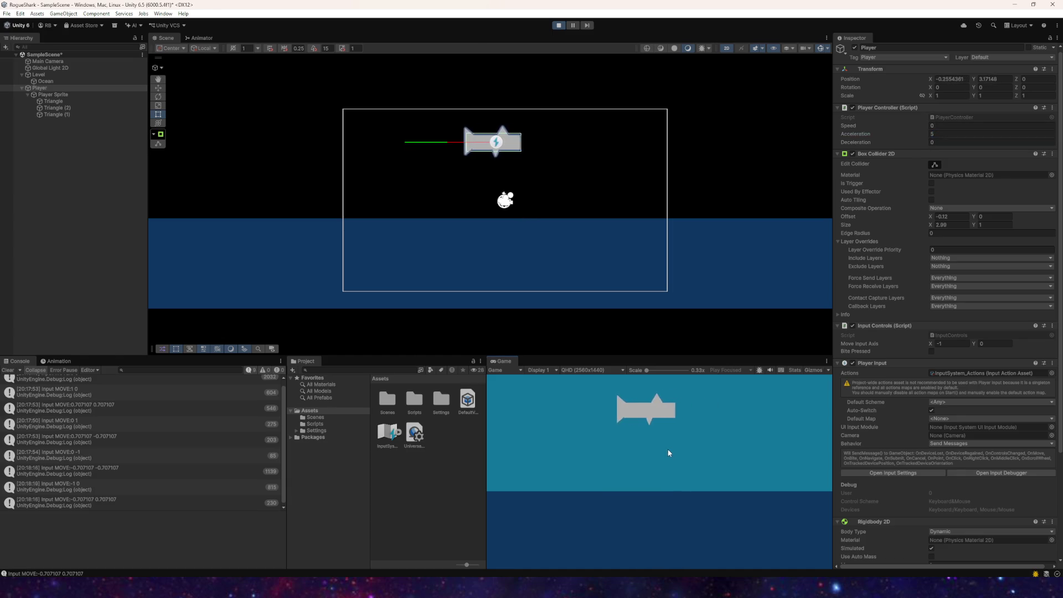
key(d)
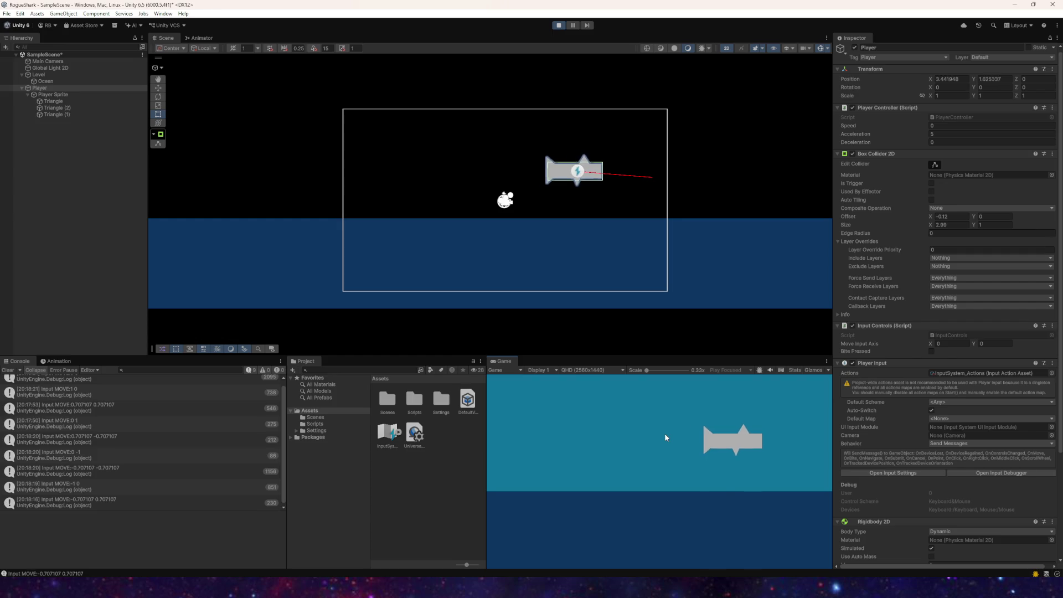
Step: Keep steering the shark diagonally and in every direction to test the new acceleration
key(a)
key(w)
key(s)
key(d)
key(w)
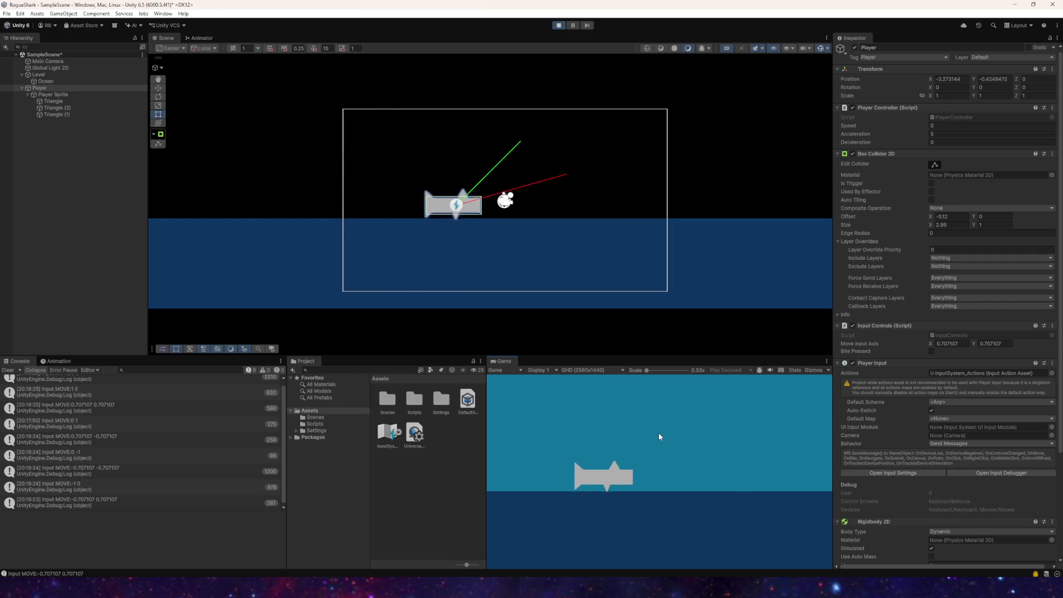
key(s)
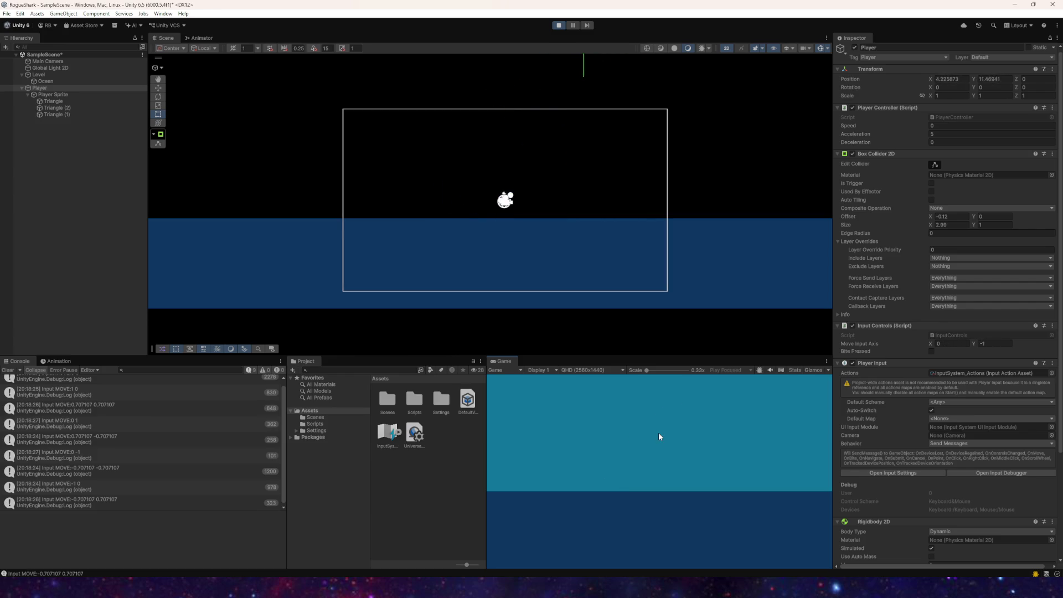
key(a)
key(w)
key(d)
key(s)
key(d)
key(w)
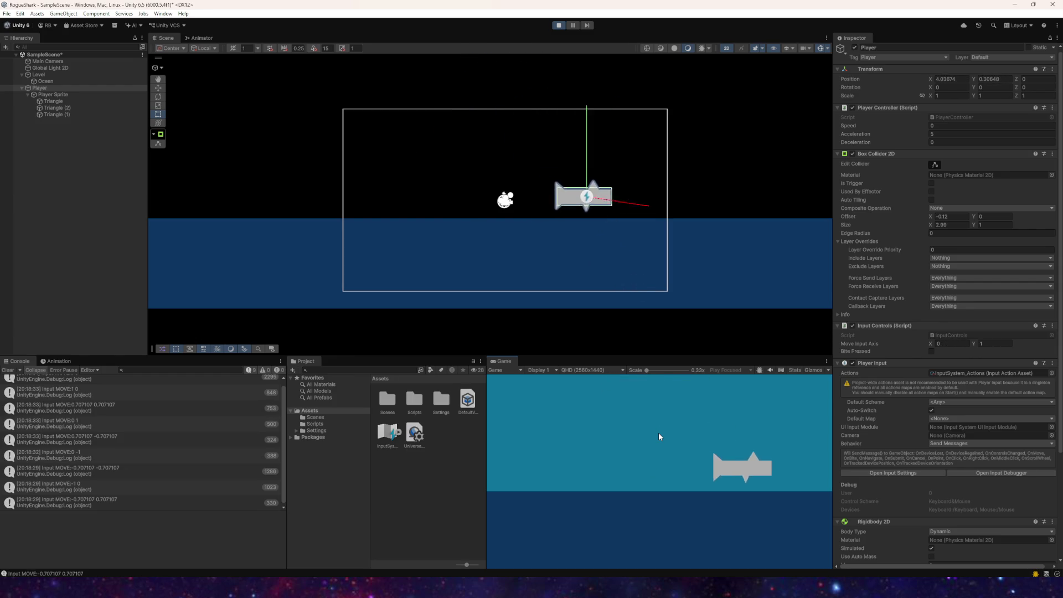
key(a)
key(s)
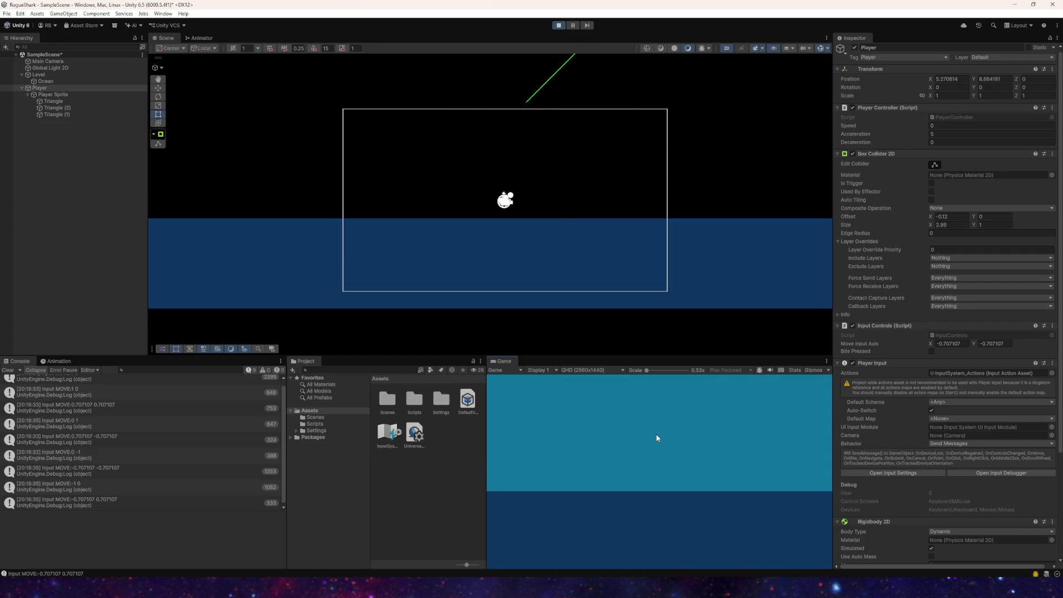
key(d)
key(w)
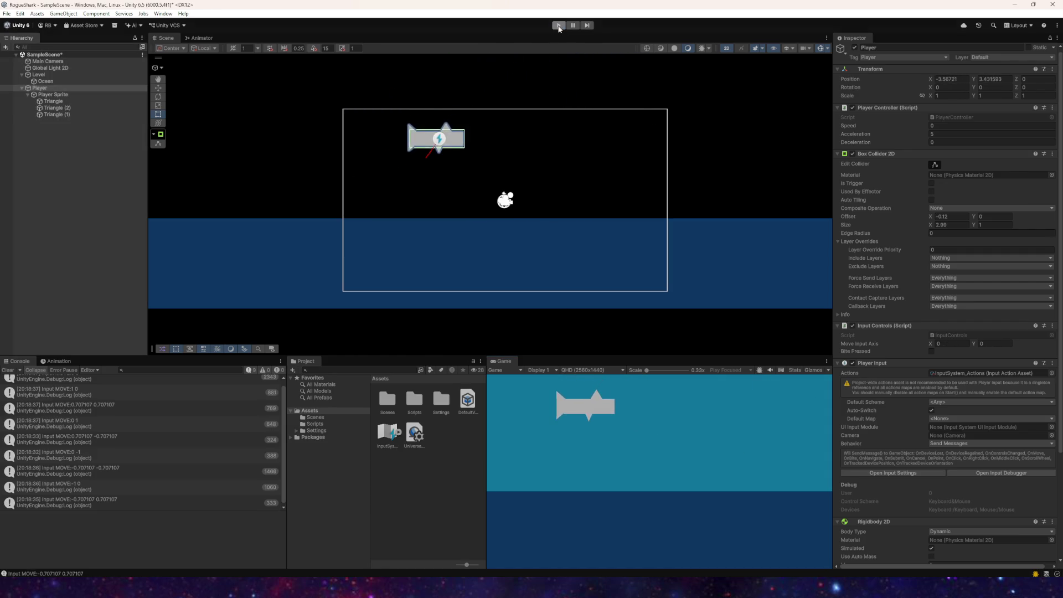
Step: Stop play and re-enter Acceleration 5 and Linear Damping 2 in the Inspector
click(558, 25)
click(941, 137)
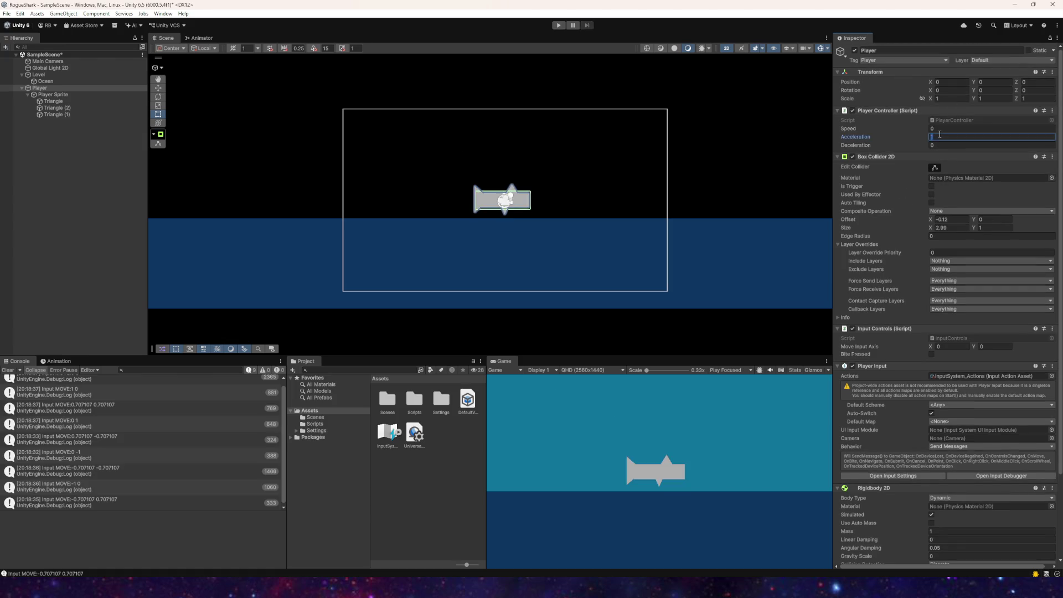
scroll(969, 359, down, 4)
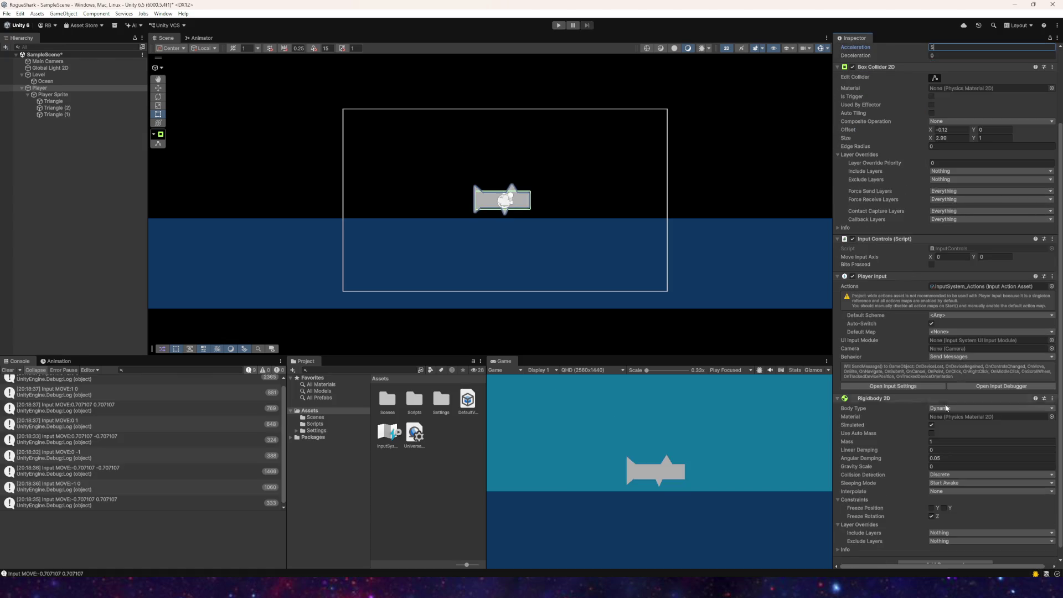
click(957, 450)
text(2)
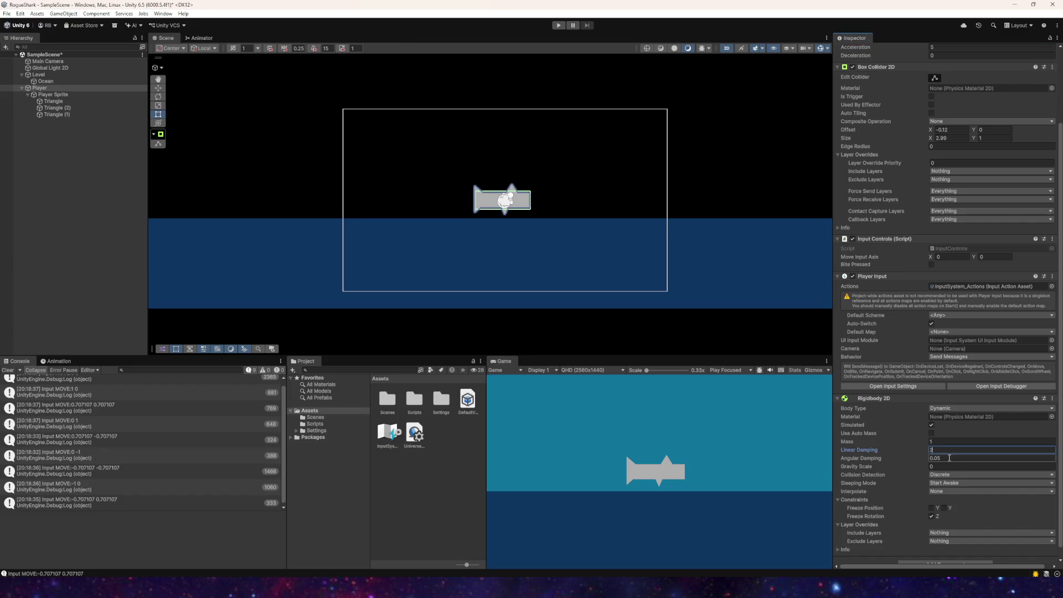
scroll(950, 421, up, 4)
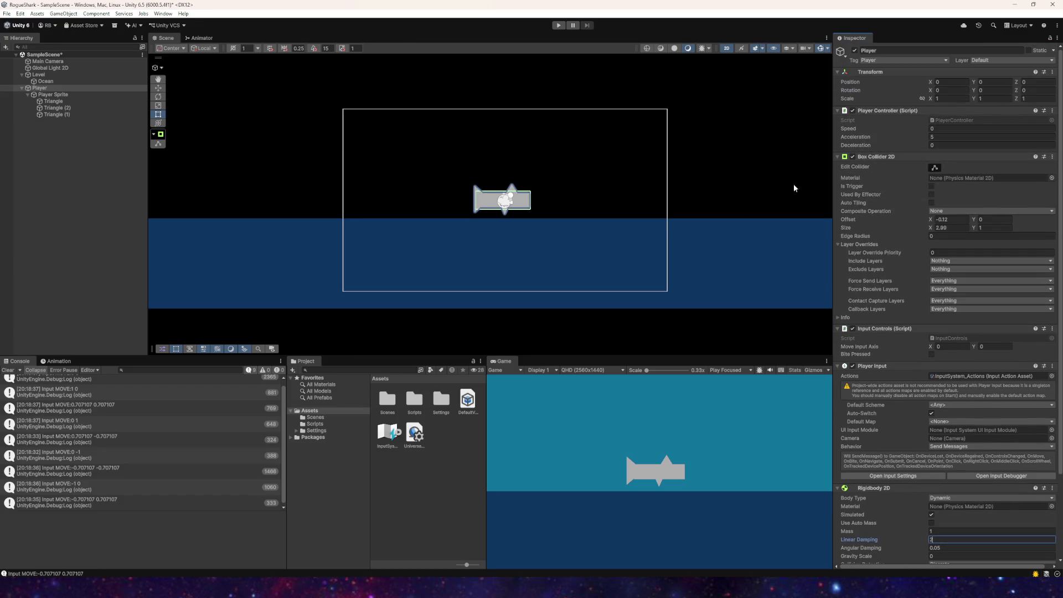
key(alt+Tab)
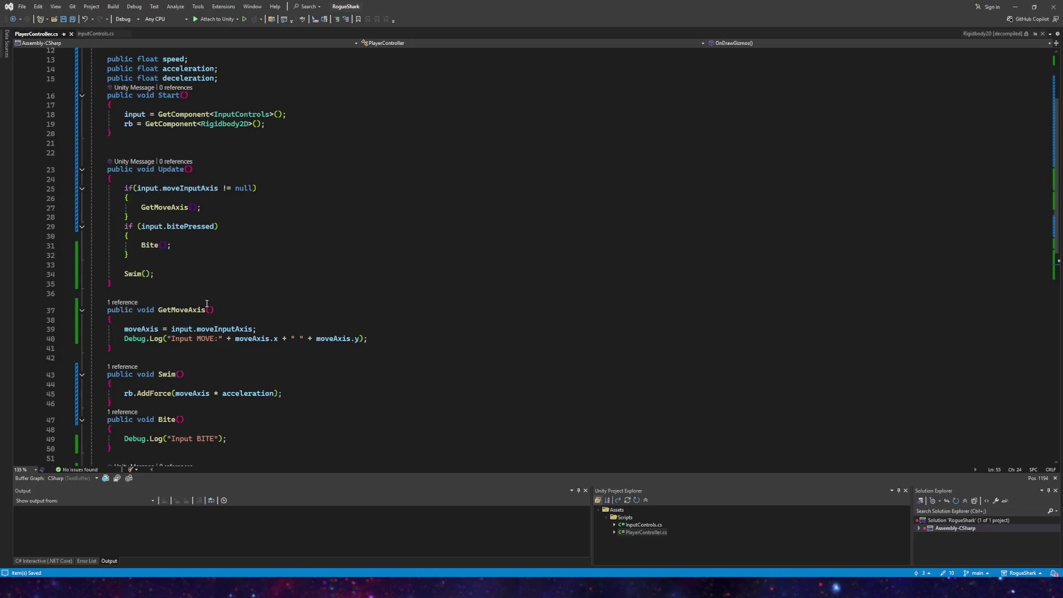
Step: In Start(), add rb.linearDamping = deceleration; after the GetComponent line
scroll(207, 307, down, 3)
scroll(207, 310, down, 3)
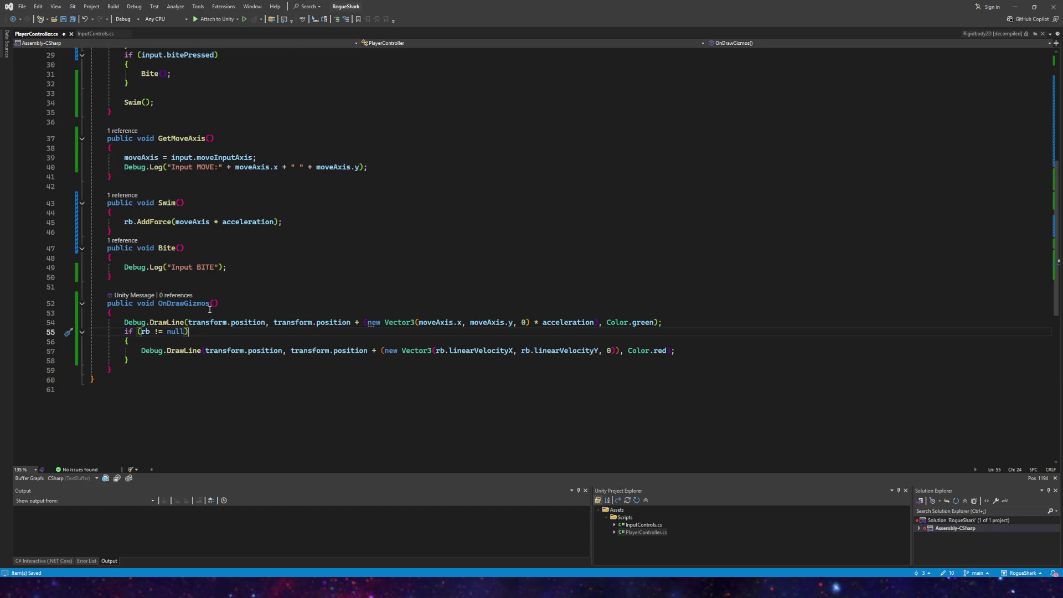
scroll(211, 309, up, 8)
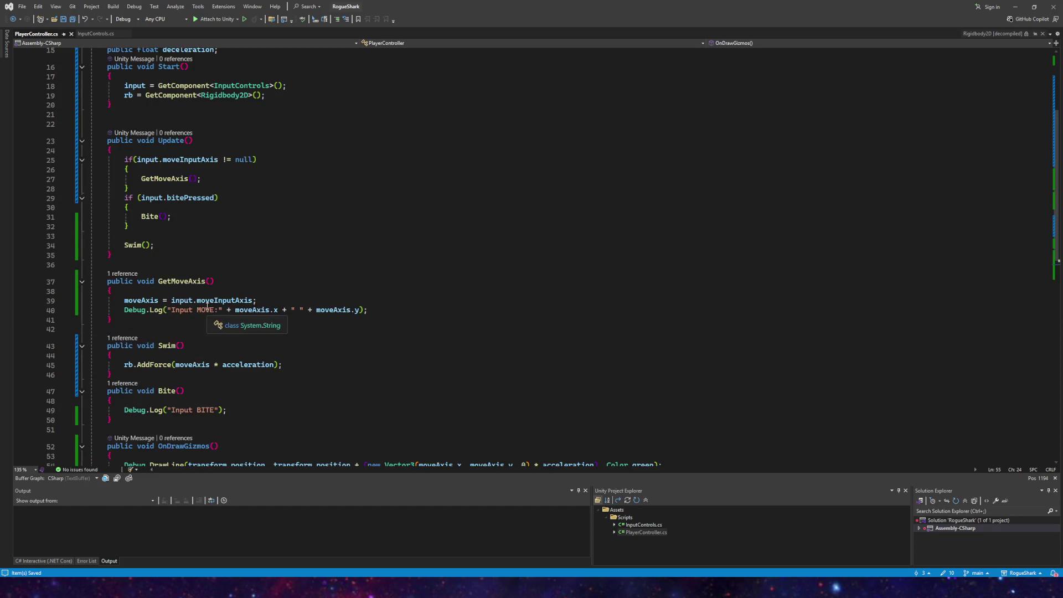
scroll(203, 302, up, 2)
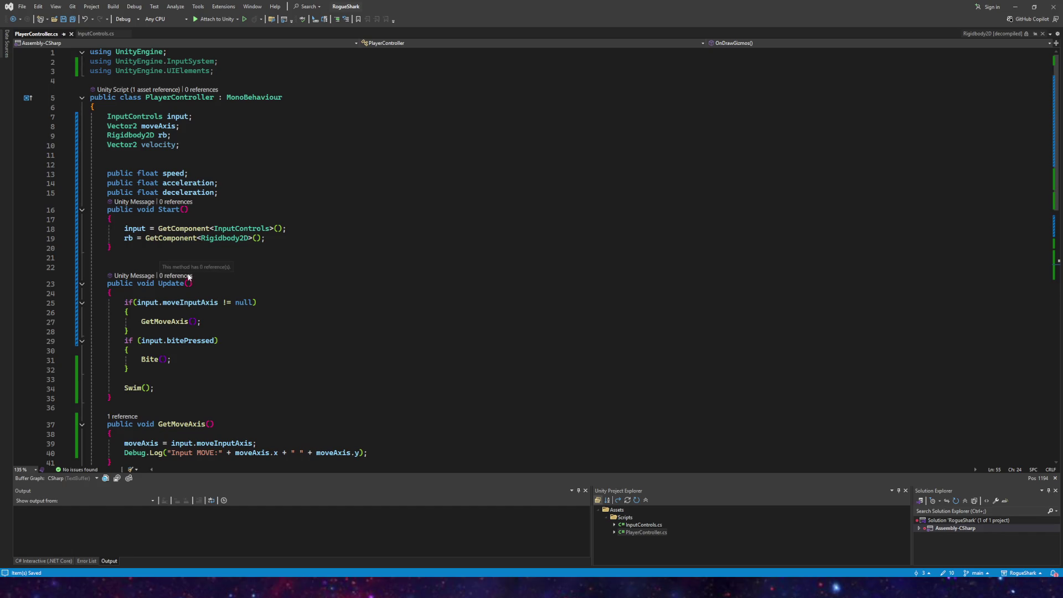
scroll(209, 176, down, 1)
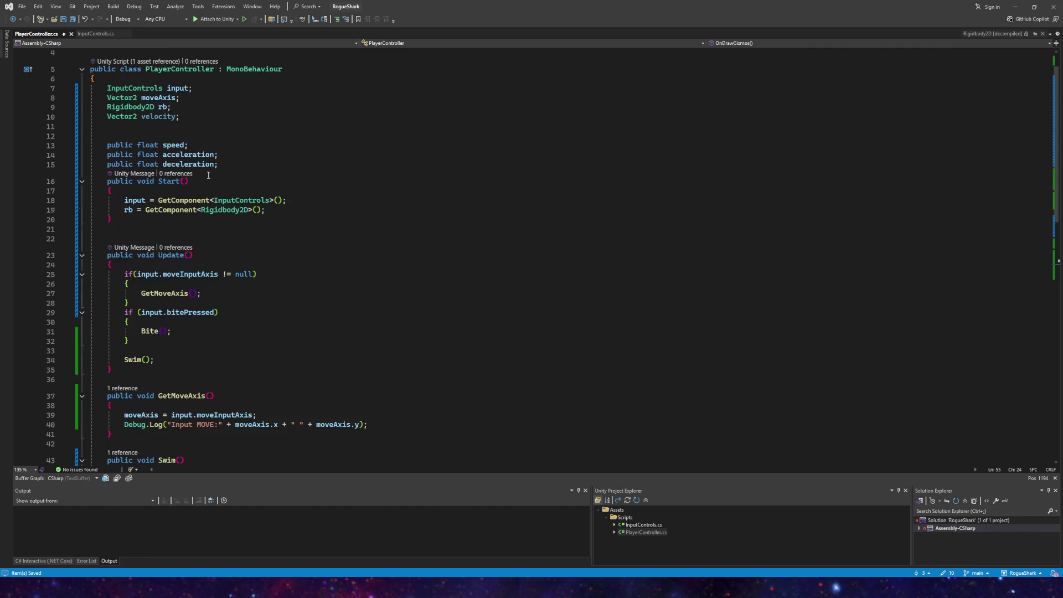
click(269, 211)
key(Return)
text(rb.)
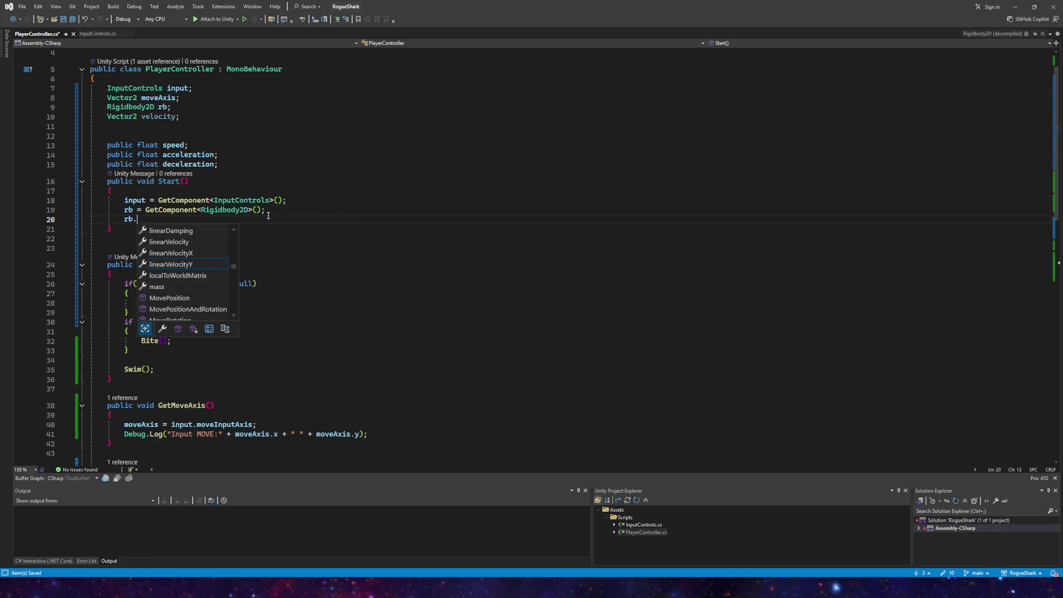
text(linear)
key(Up)
key(Tab)
key(Tab)
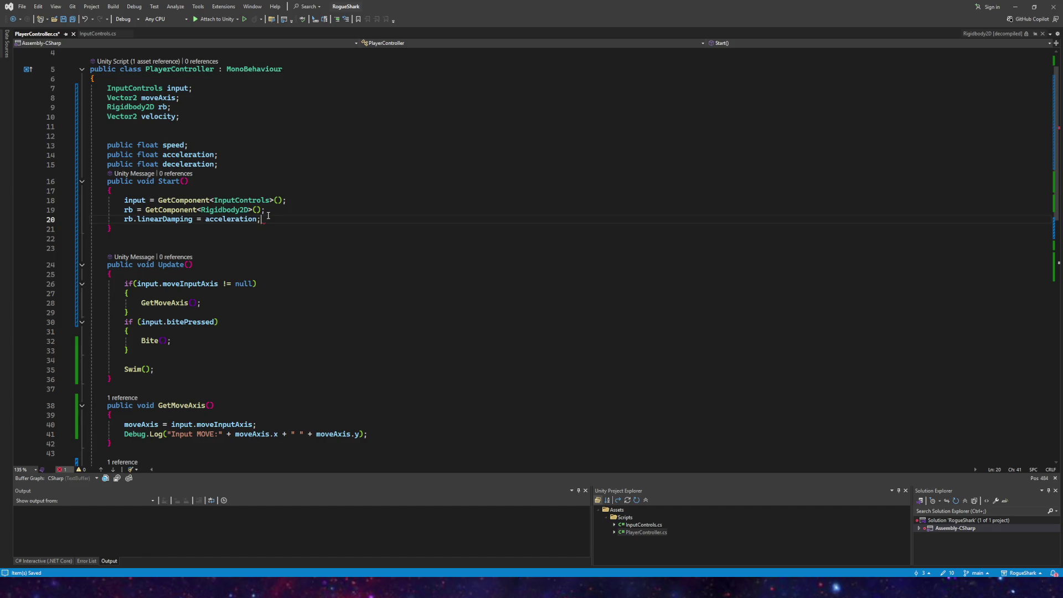
key(BackSpace)
key(BackSpace)
key(BackSpace)
text(dec)
key(Tab)
key(End)
Step: Save PlayerController.cs and return to the Unity editor
click(73, 19)
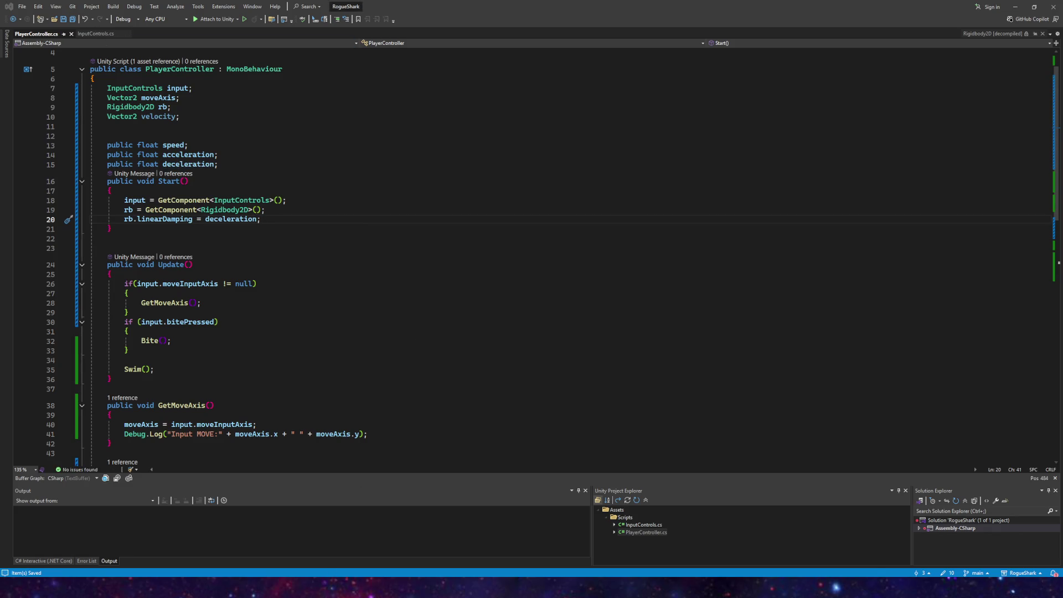
mouse_move(307, 588)
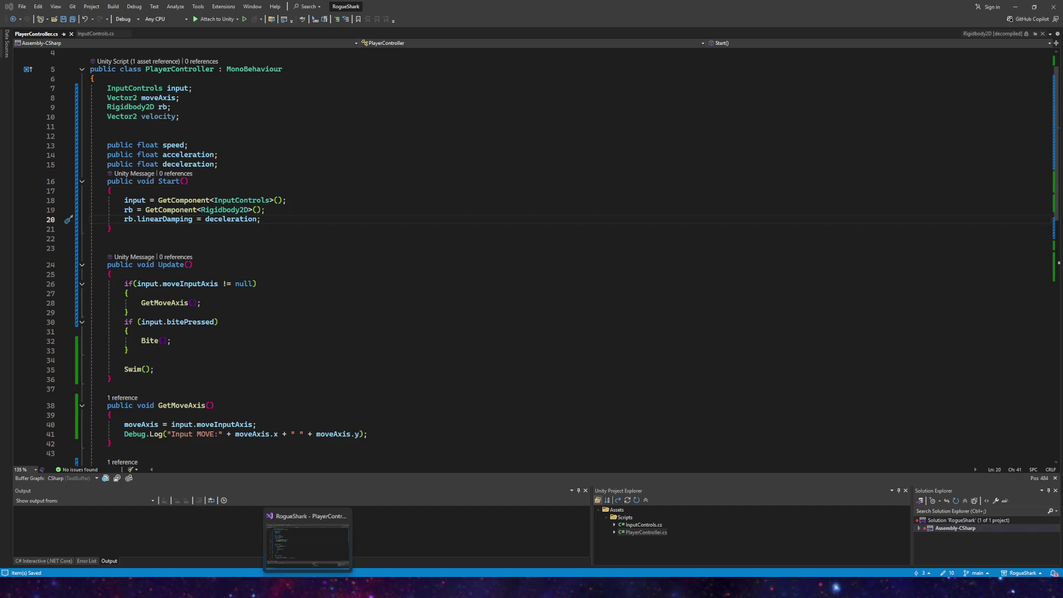
click(315, 537)
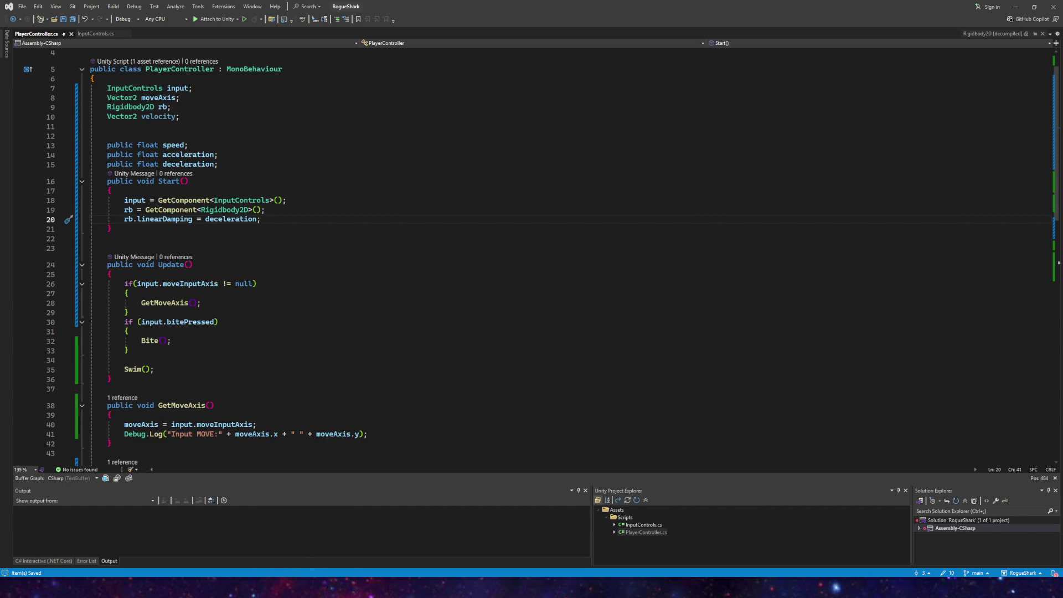
key(alt+Tab)
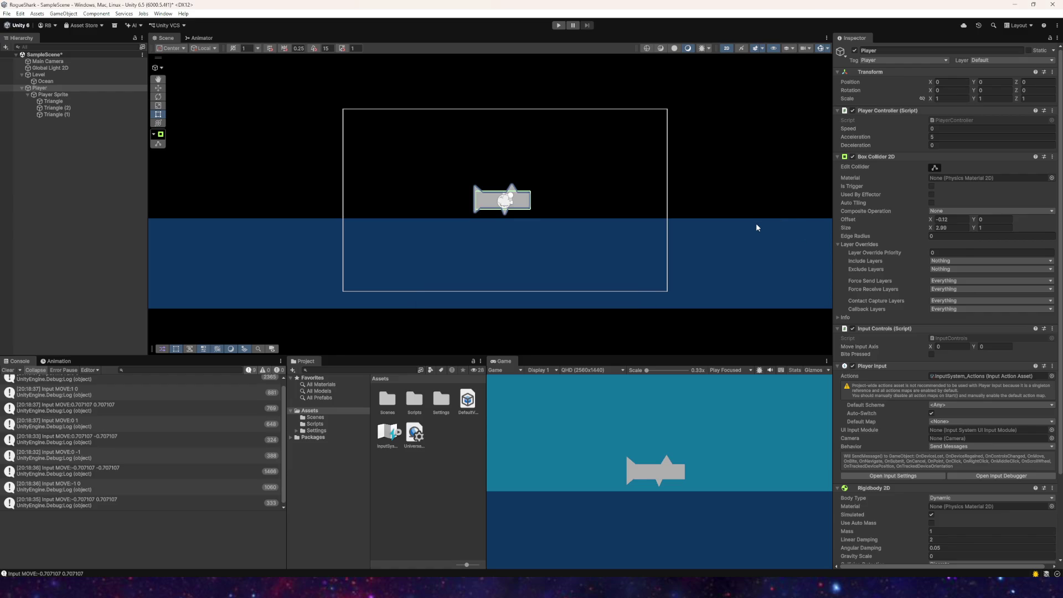
Step: Save the scene, set the Player's Deceleration to 1, and return to Visual Studio
click(6, 13)
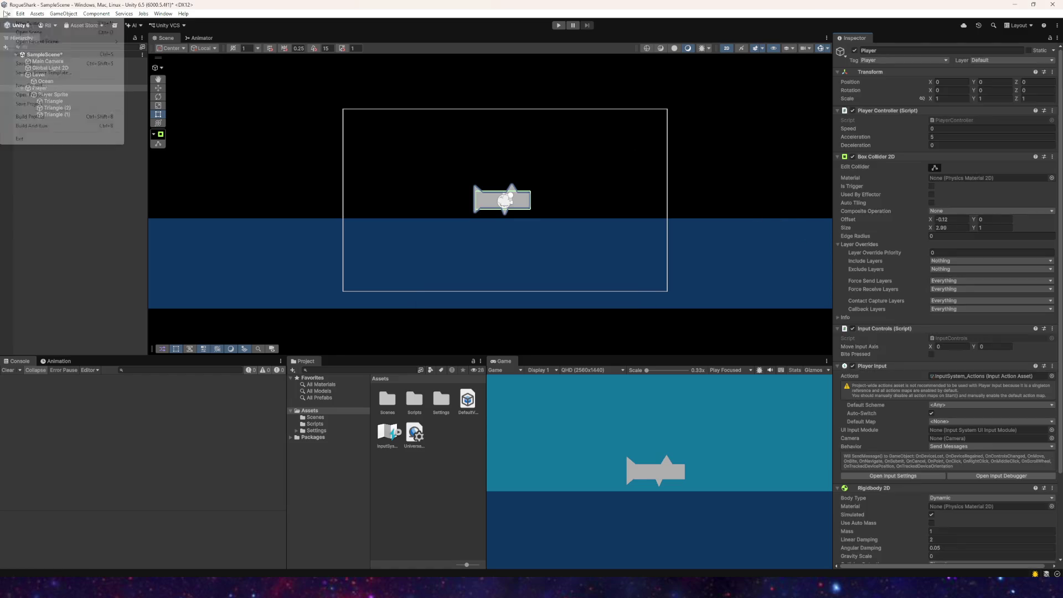
click(44, 56)
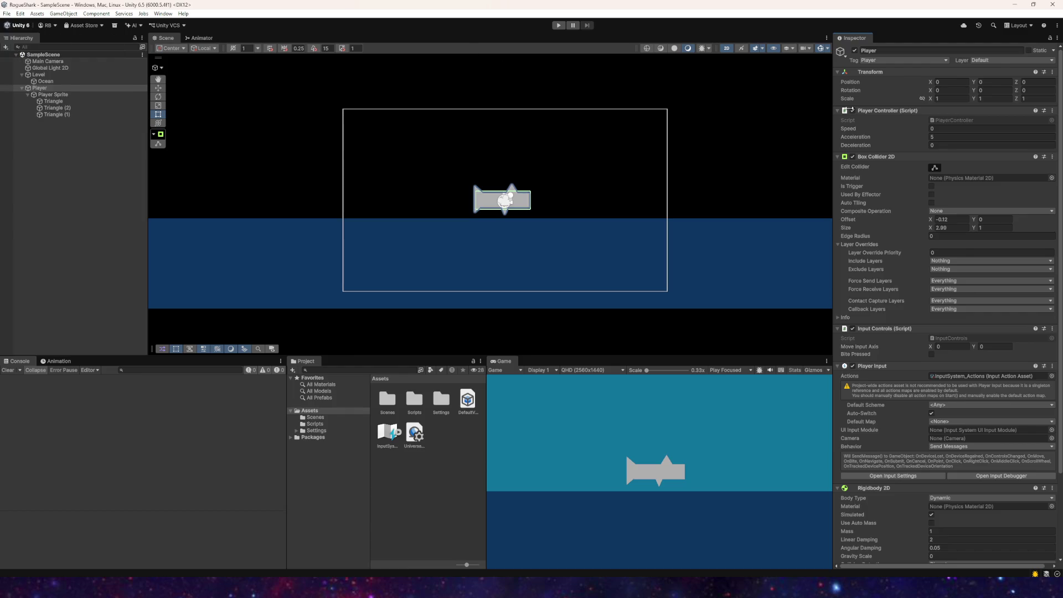
text(1)
key(Return)
key(alt+Tab)
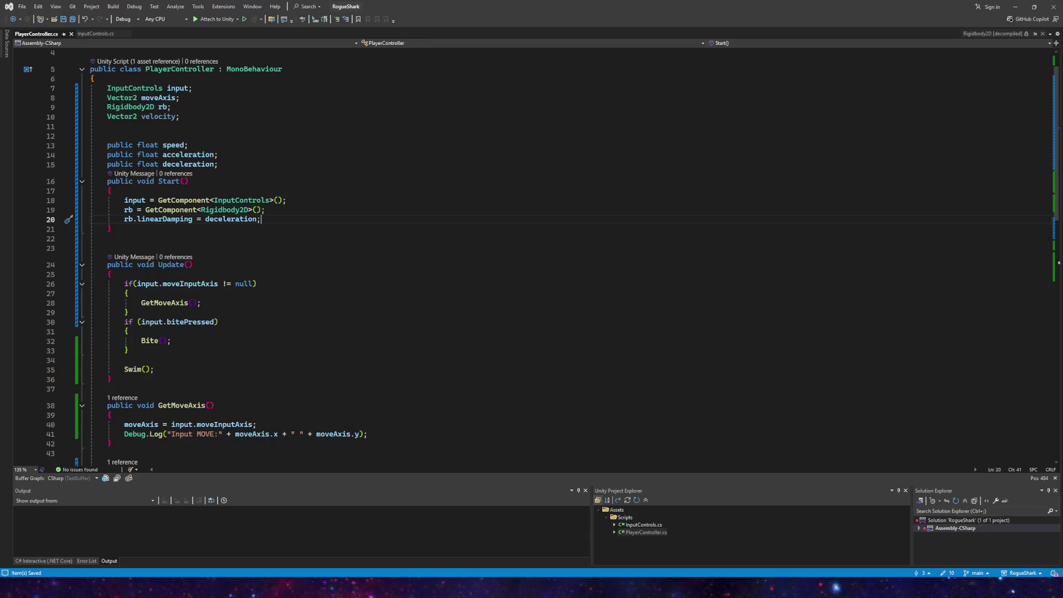
scroll(234, 278, down, 12)
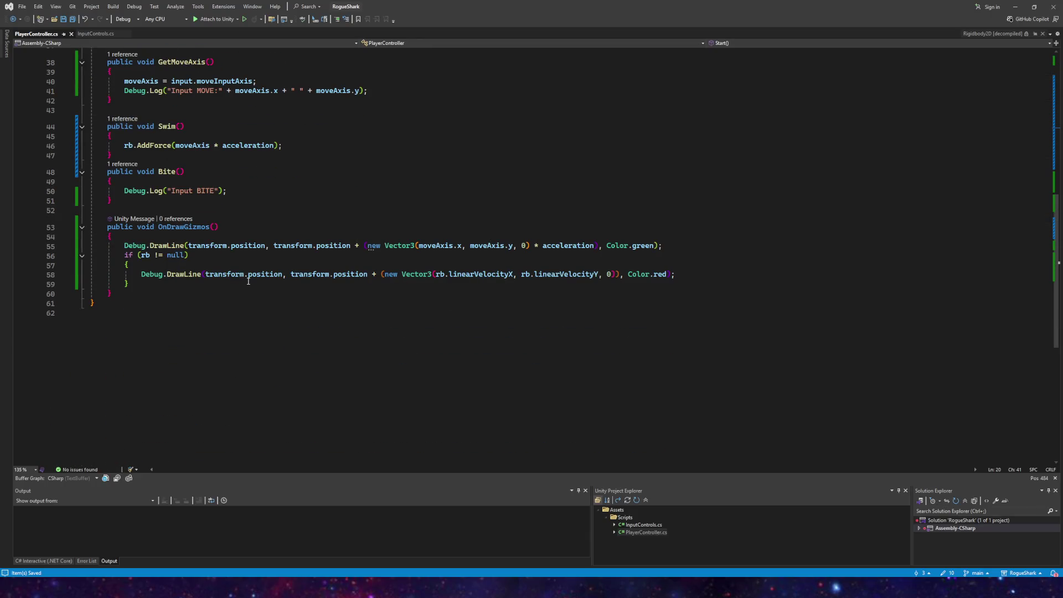
scroll(250, 281, up, 3)
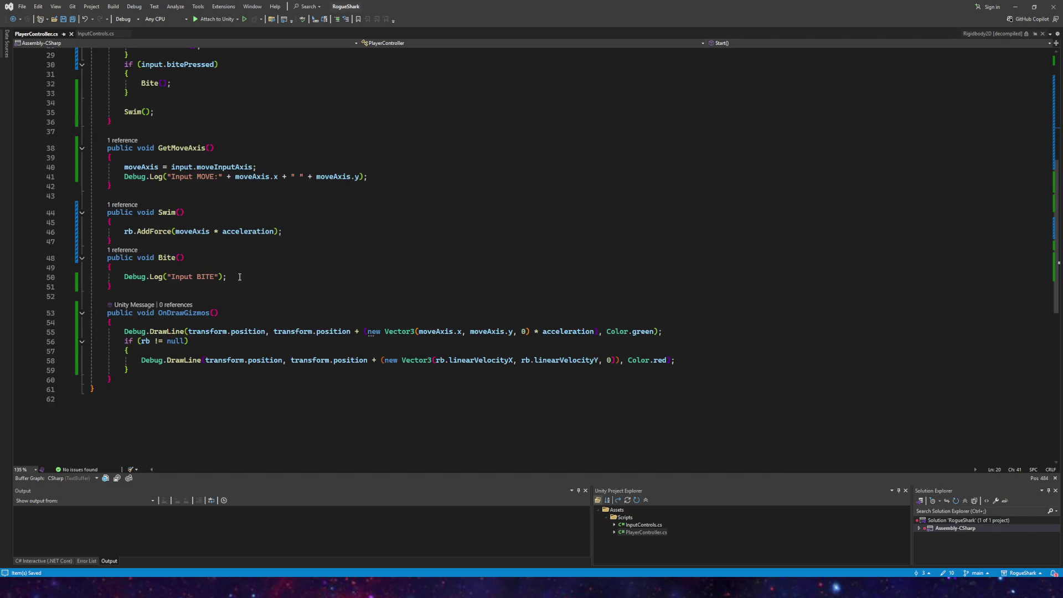
scroll(238, 276, up, 3)
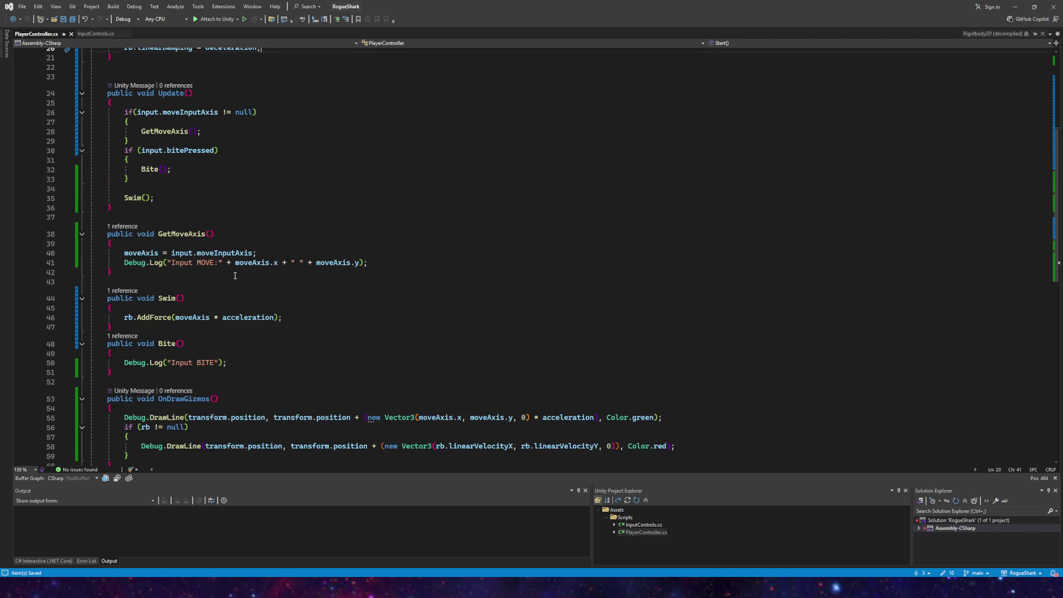
click(173, 244)
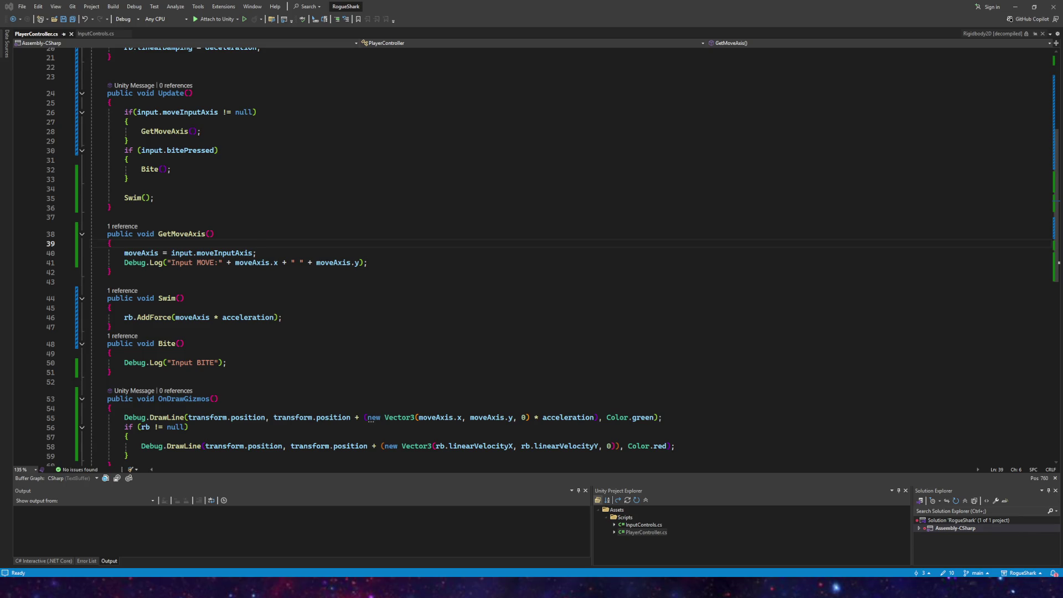
click(295, 317)
click(213, 308)
click(299, 316)
click(286, 309)
click(285, 319)
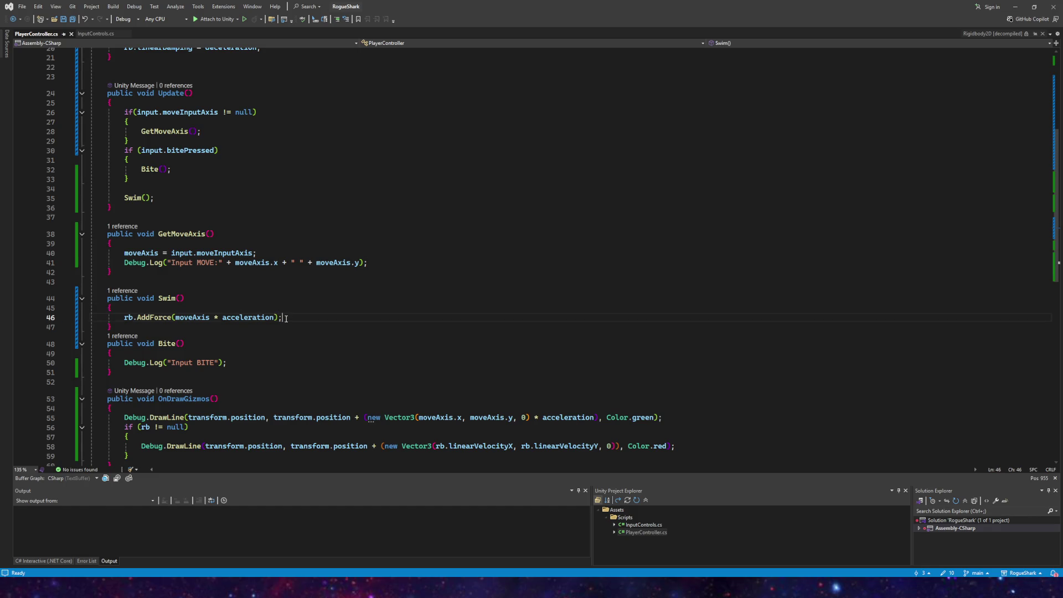
key(Return)
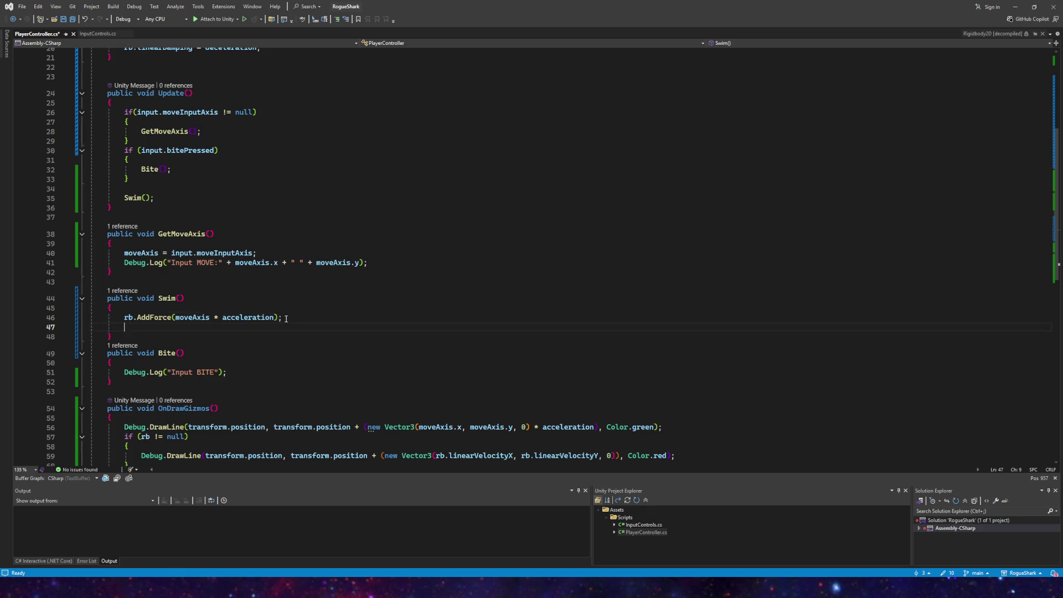
Step: Above AddForce, add rb.linearVelocity = Vector2.ClampMagnitude(rb.linearVelocity.magnitude, speed);
key(alt+Up)
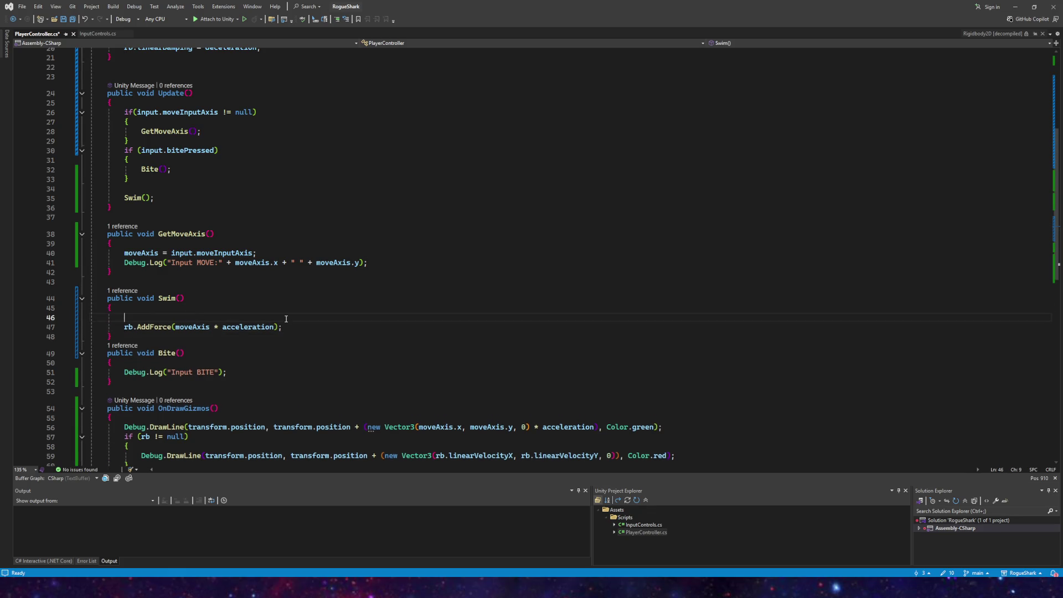
text(Rigidbod)
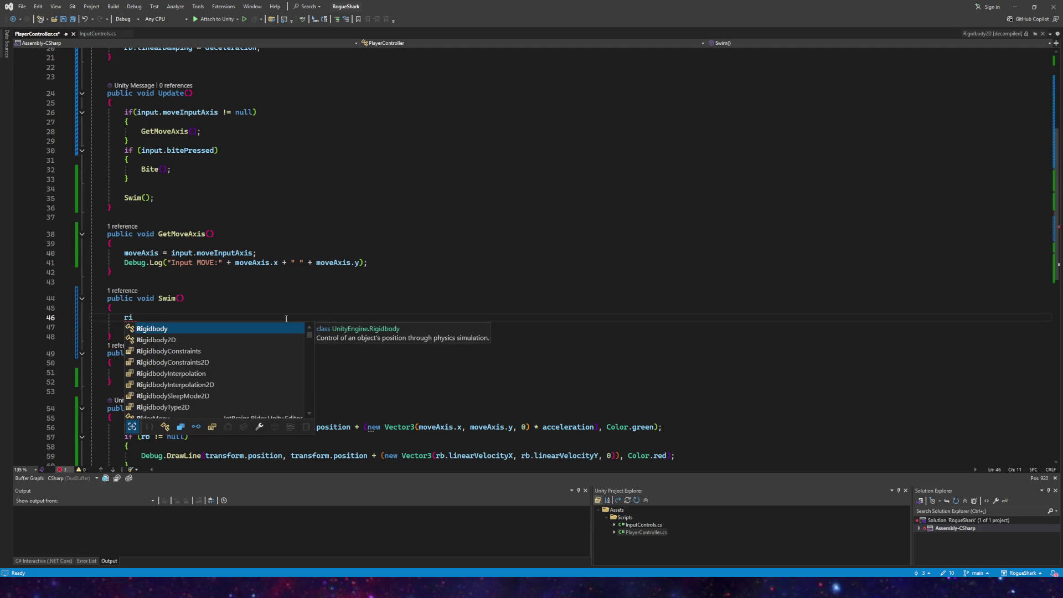
key(BackSpace)
key(BackSpace)
key(BackSpace)
text(rb.ve)
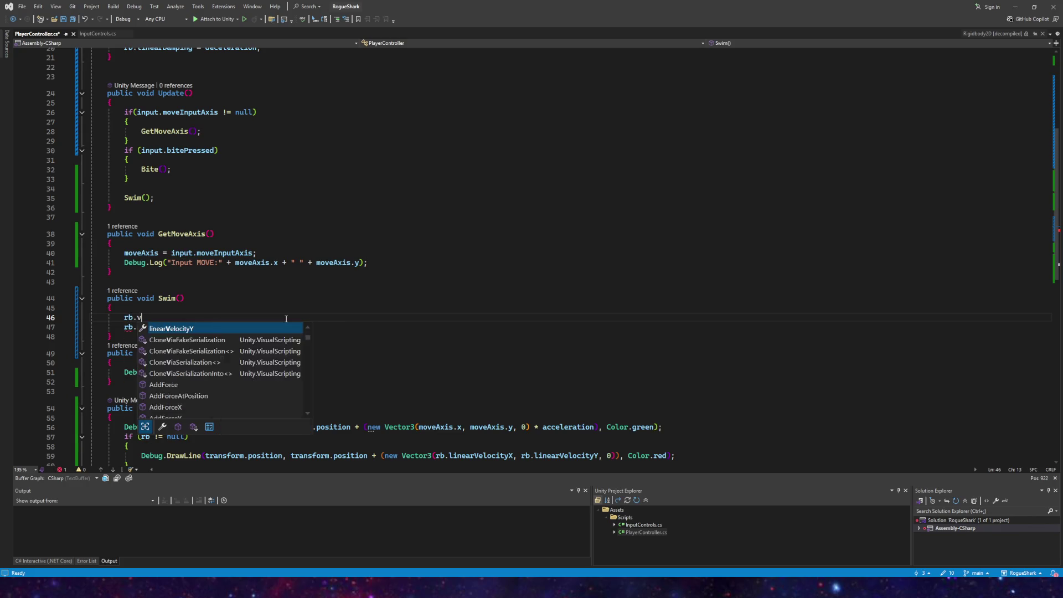
key(Up)
key(Tab)
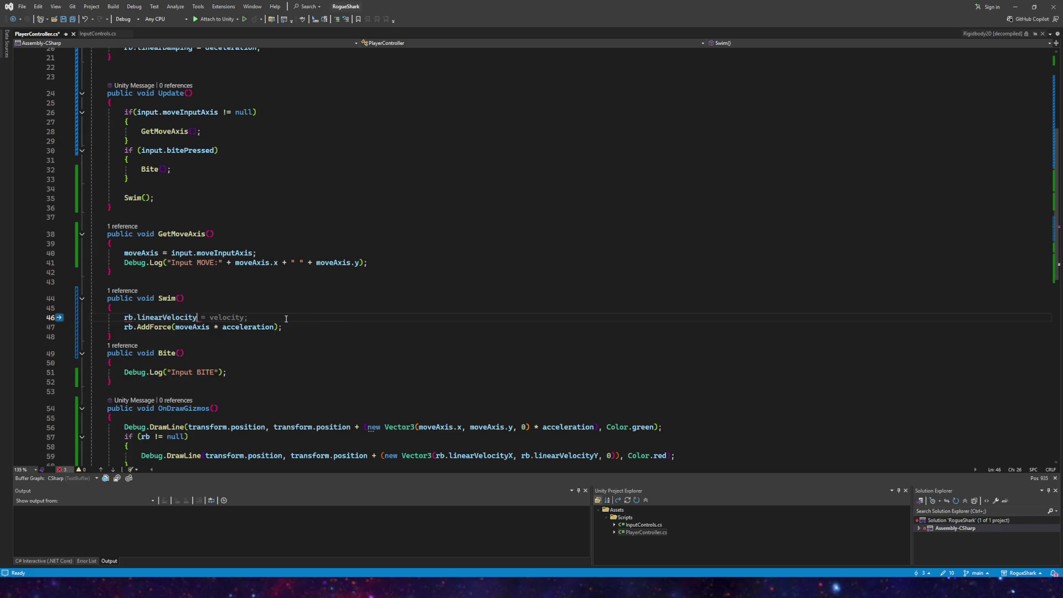
text(=)
text( Vector2.cl)
key(Tab)
text(()
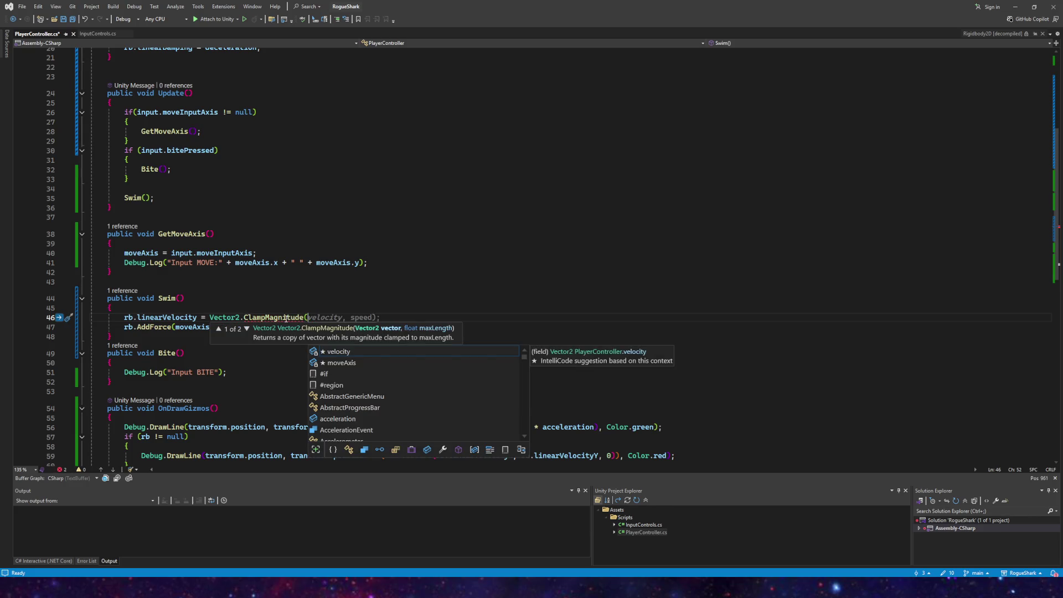
text(rb.Ve)
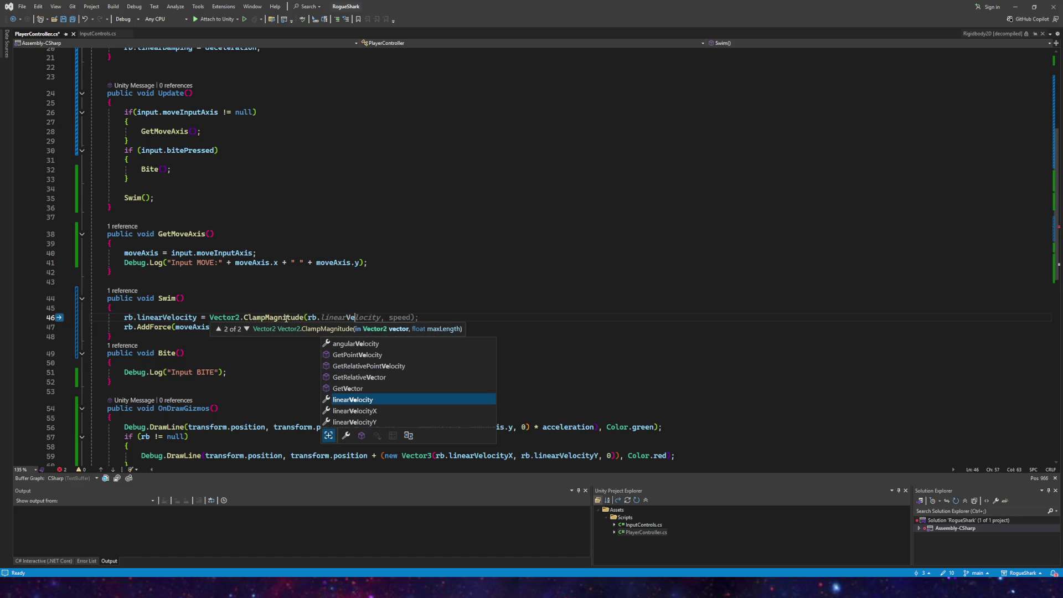
key(Tab)
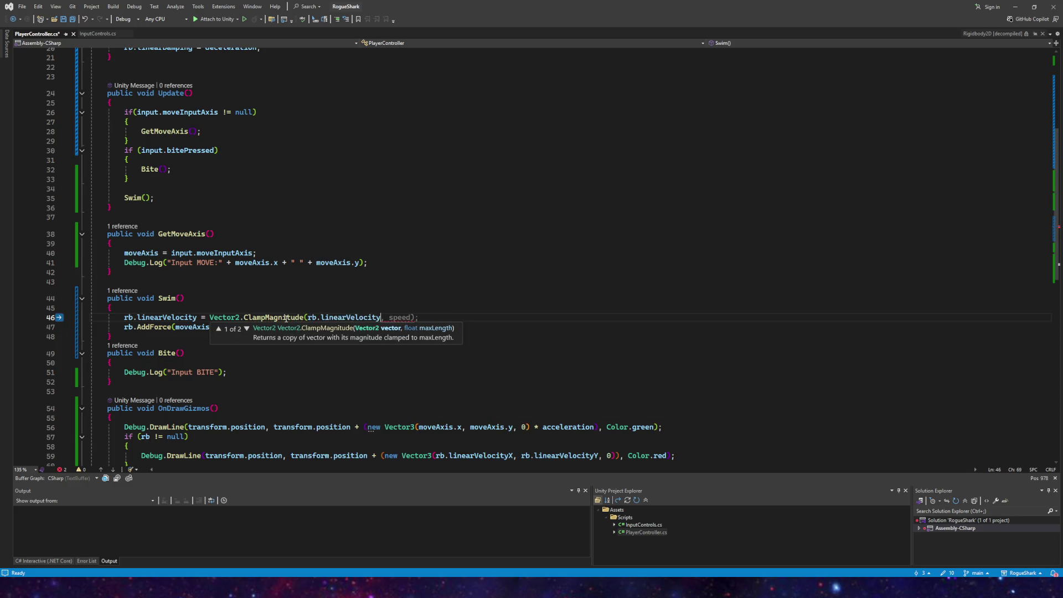
text(.mag)
key(Tab)
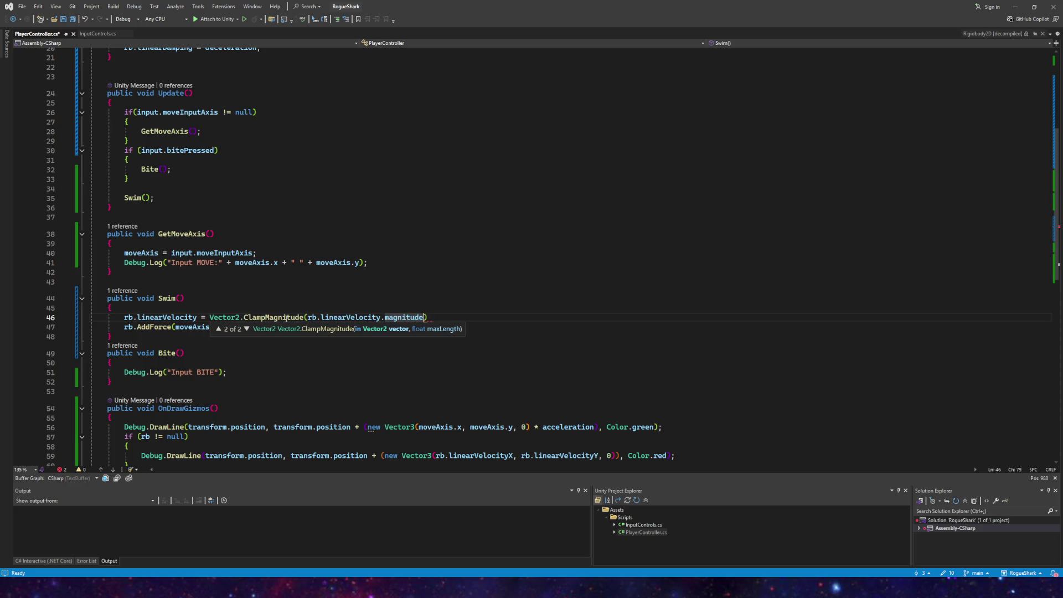
text(, speed)
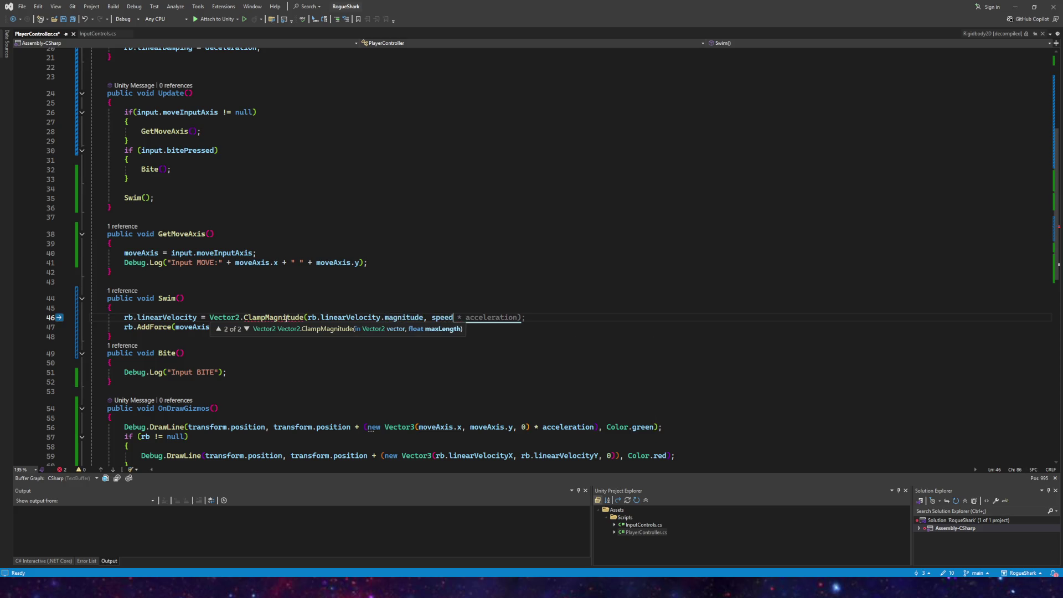
text();)
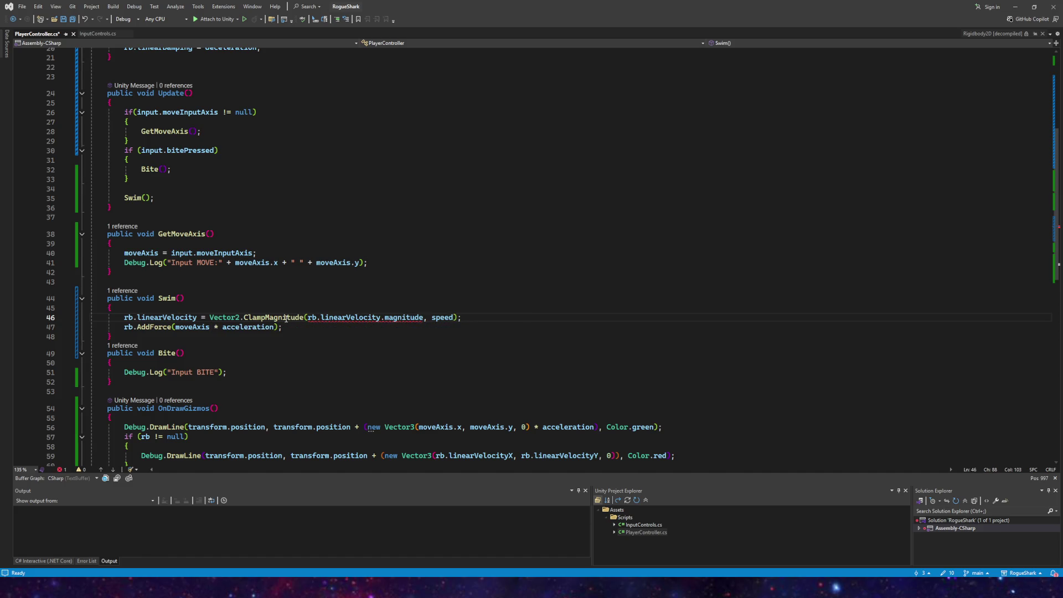
Step: Select the Vector2. prefix in front of ClampMagnitude
mouse_move(423, 318)
mouse_move(250, 331)
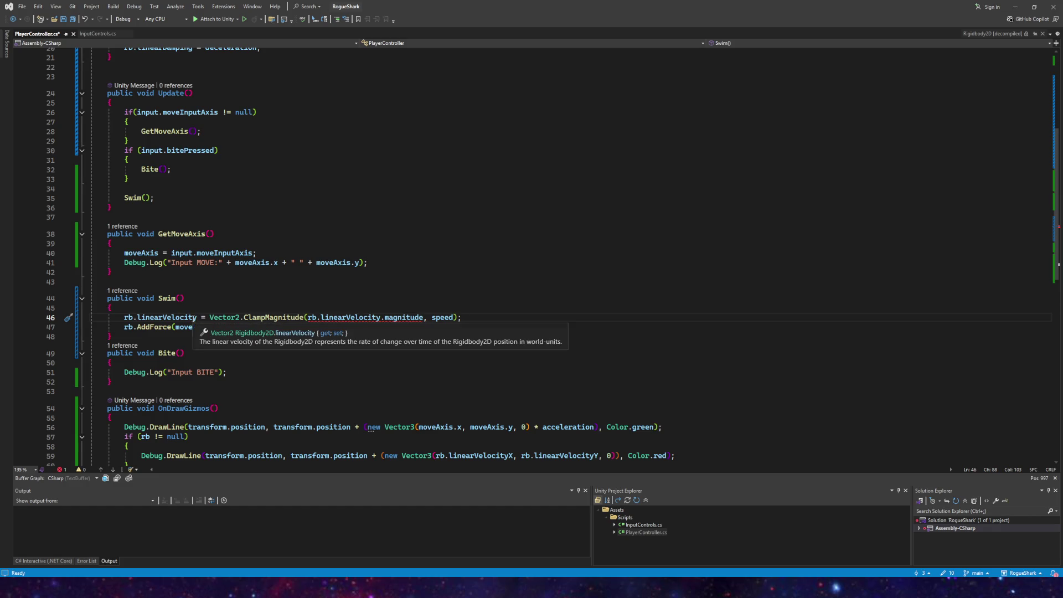
mouse_move(202, 319)
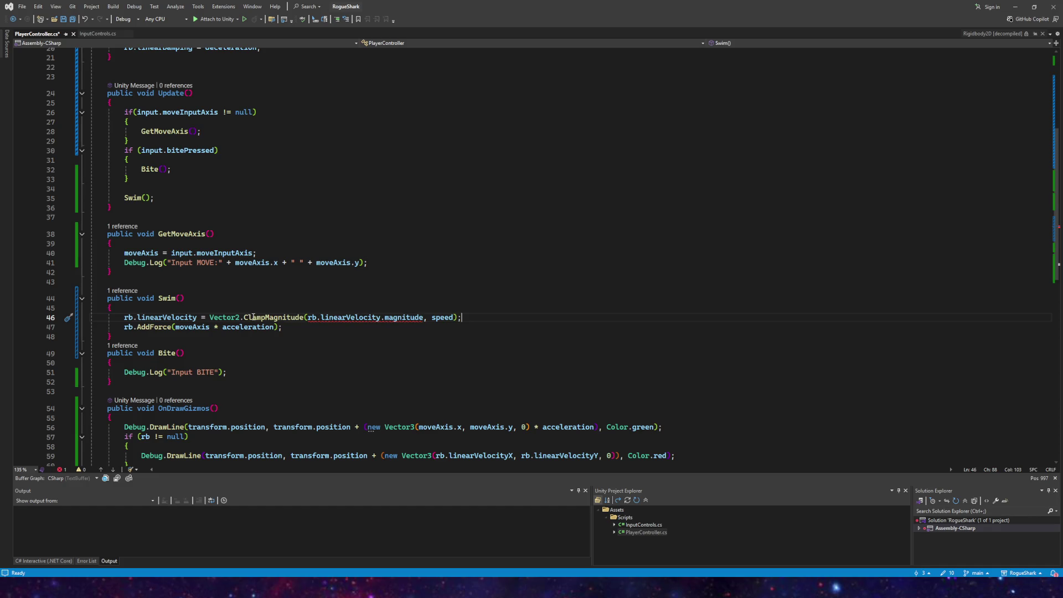
drag(241, 319, 209, 318)
Step: Retype the Vector2. prefix before ClampMagnitude after trying float
key(BackSpace)
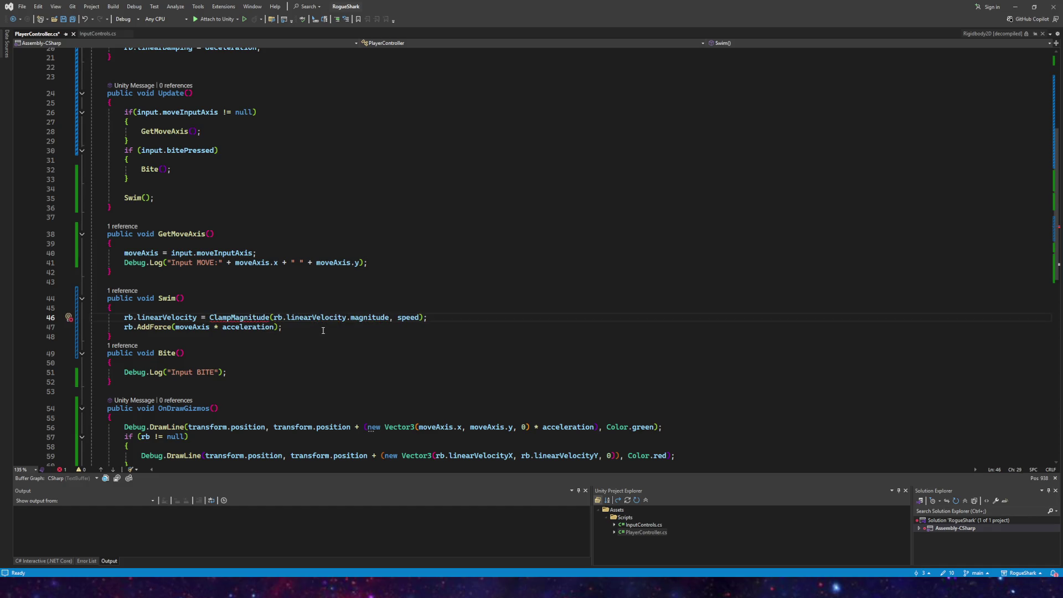
text(float.)
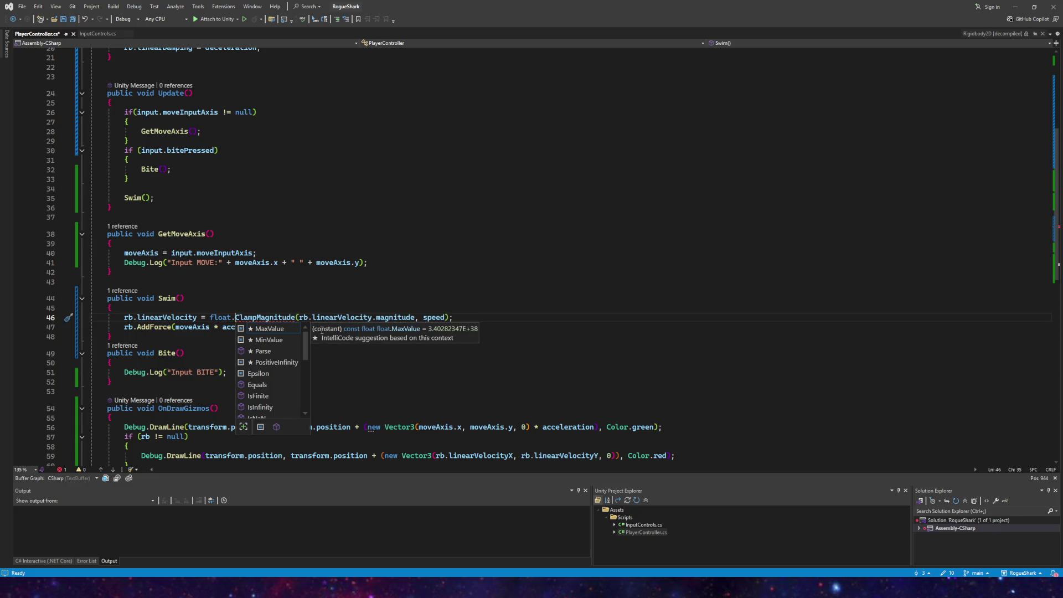
key(BackSpace)
key(BackSpace)
key(BackSpace)
text(v)
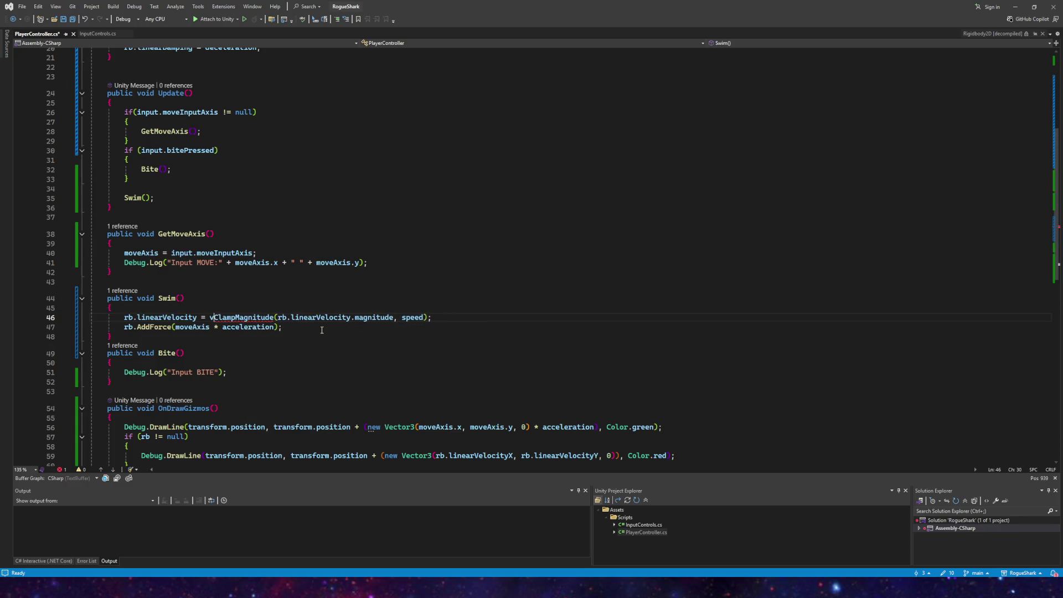
text(ecto)
key(BackSpace)
key(BackSpace)
key(BackSpace)
text(Vector2.)
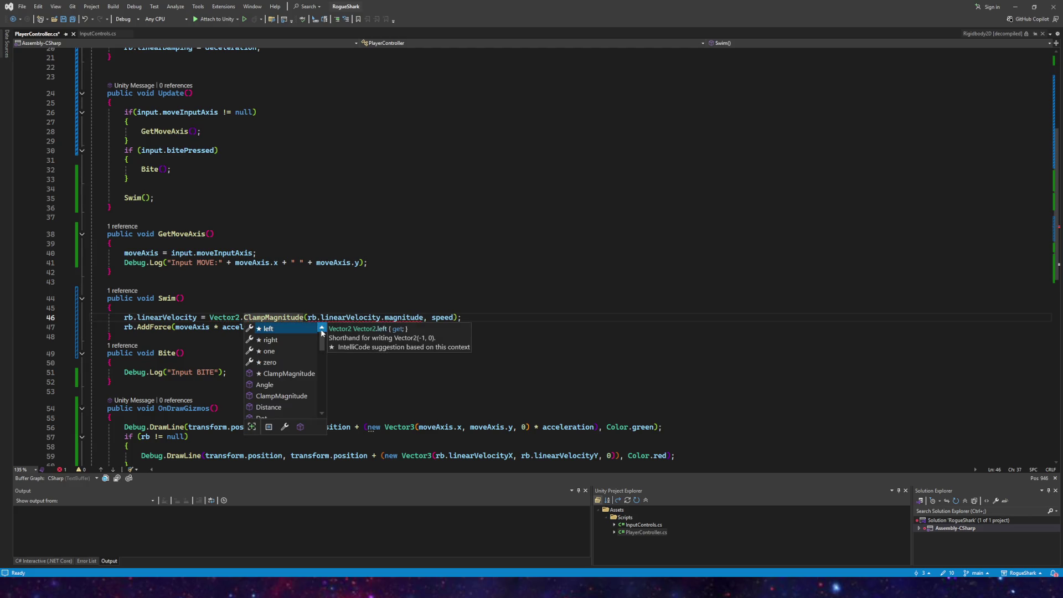
Step: Try the x component as the argument, then restore magnitude
click(415, 317)
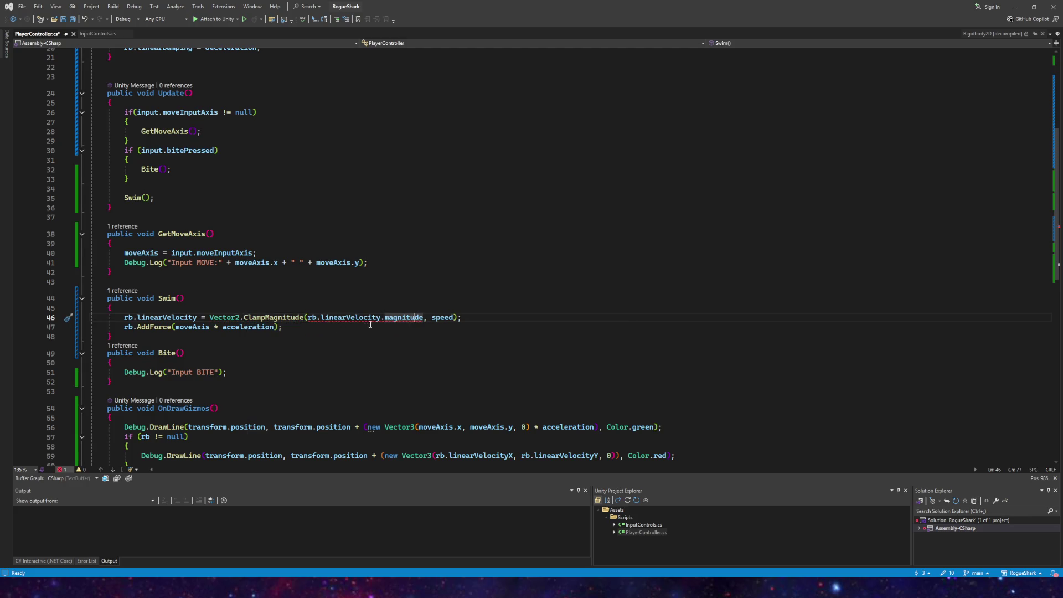
key(Right)
key(Right)
key(BackSpace)
key(BackSpace)
key(BackSpace)
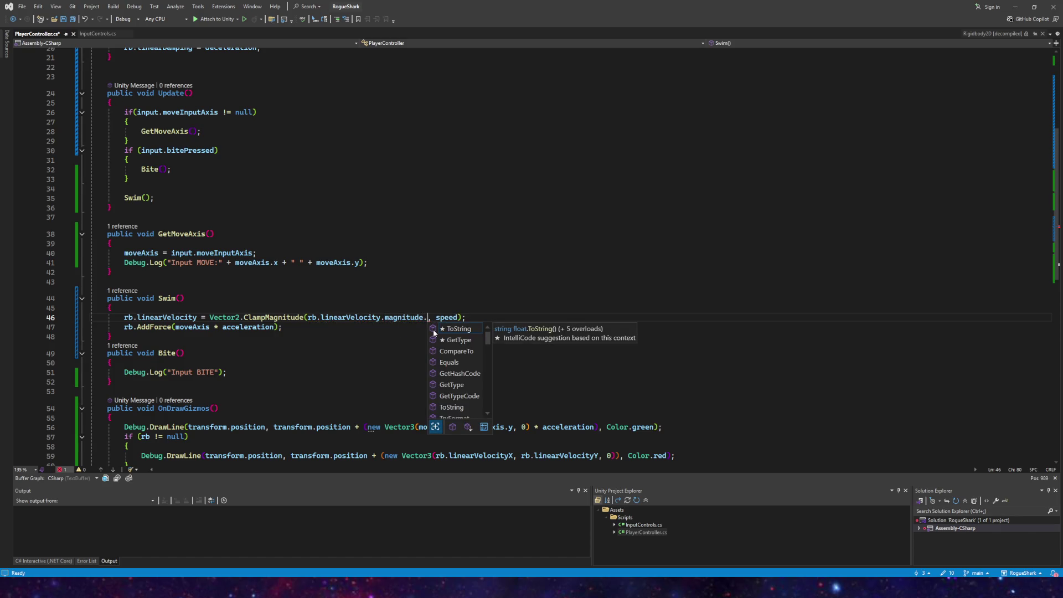
key(BackSpace)
text(x)
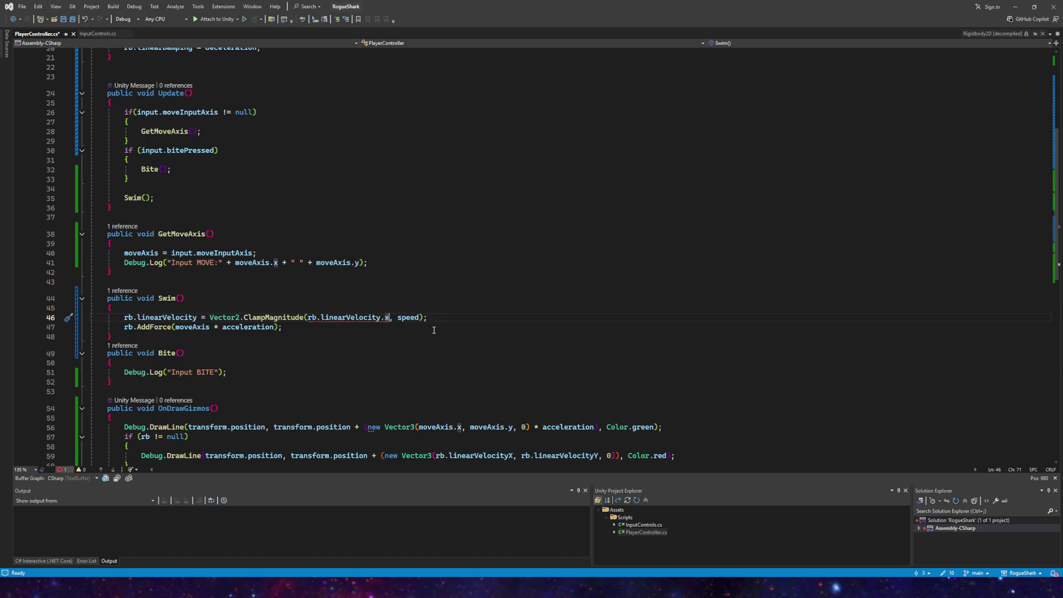
key(BackSpace)
text(ma)
key(Tab)
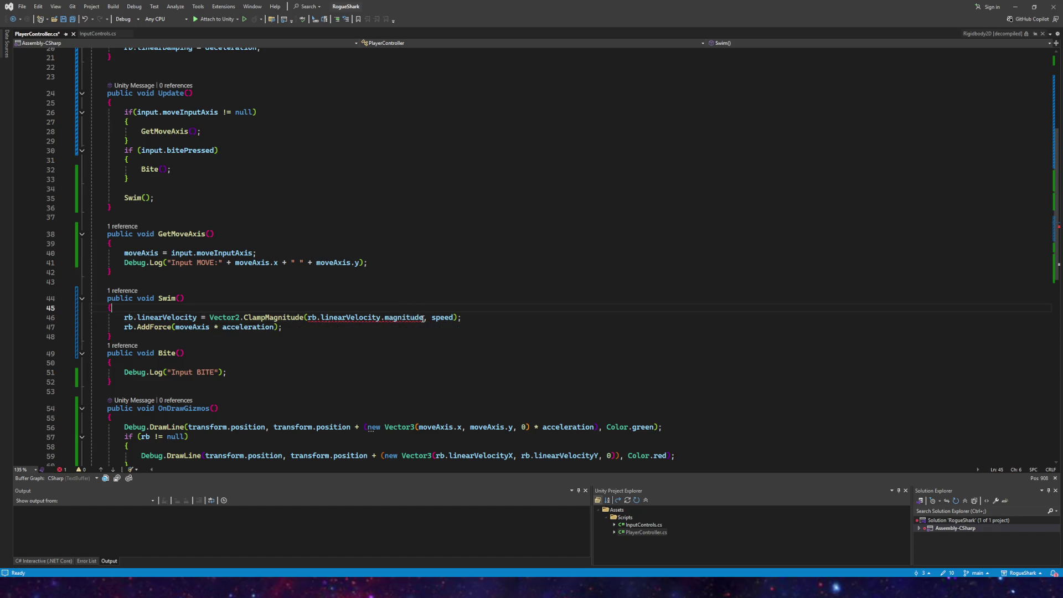
Step: Delete .magnitude so the call passes rb.linearVelocity, and save PlayerController.cs
mouse_move(423, 317)
mouse_down()
mouse_move(322, 317)
mouse_move(378, 317)
mouse_up()
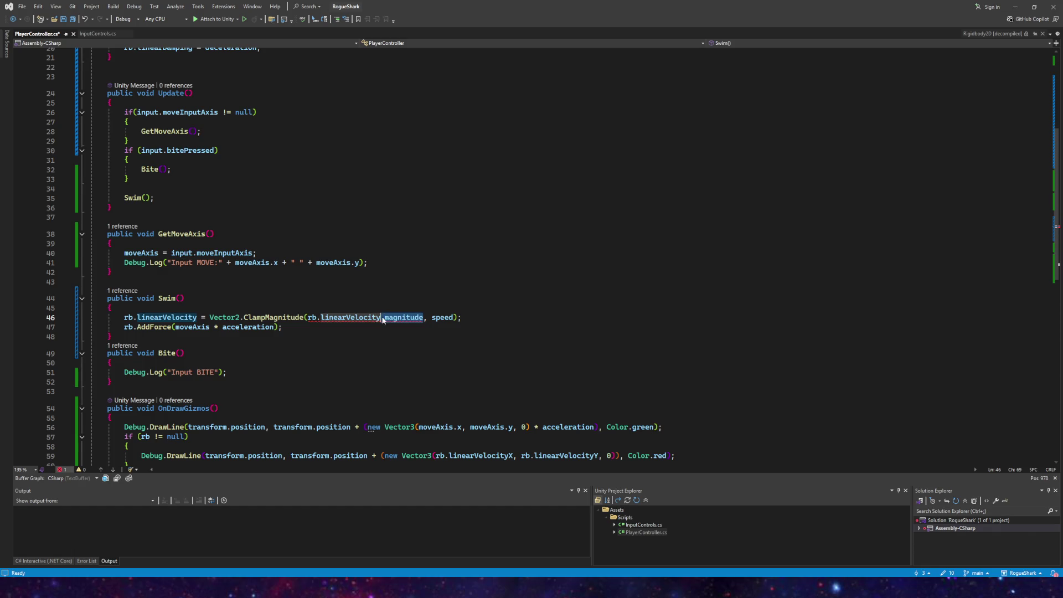
key(Delete)
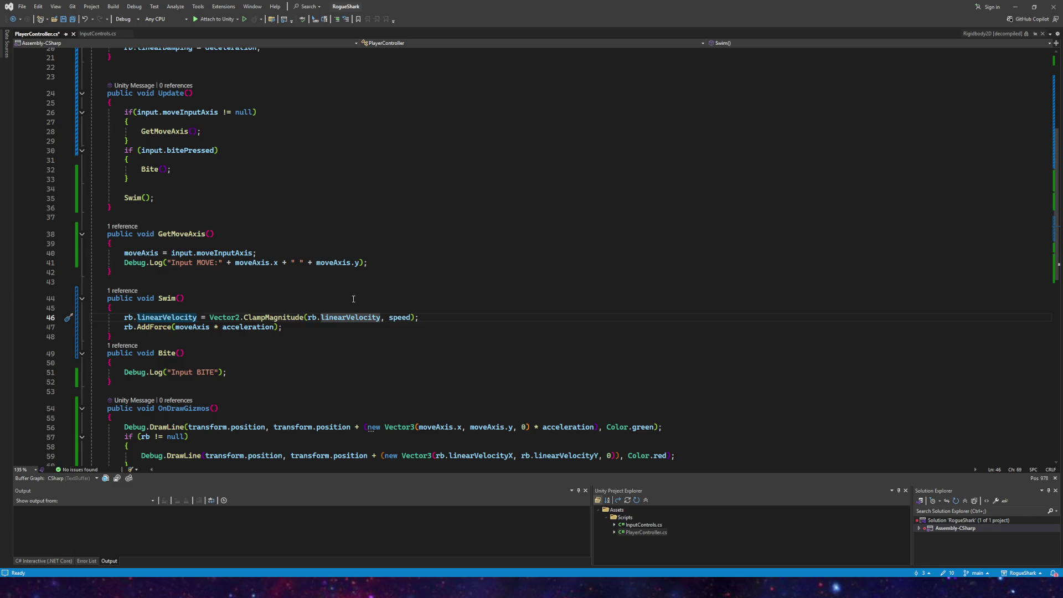
key(ctrl+s)
mouse_move(376, 320)
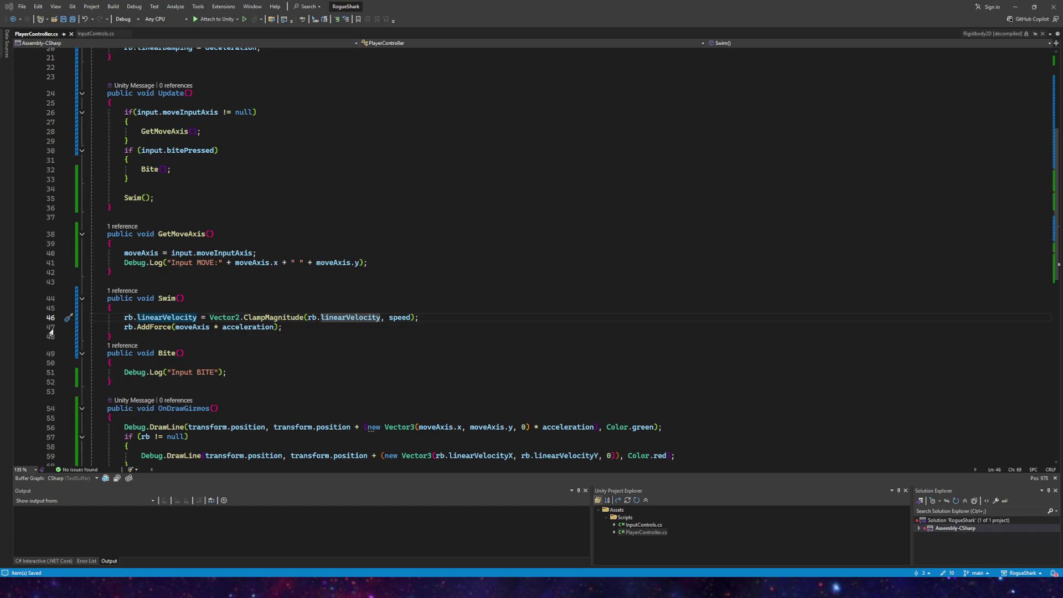
Step: Try linearVelocityX as the ClampMagnitude argument
click(326, 318)
double_click(326, 318)
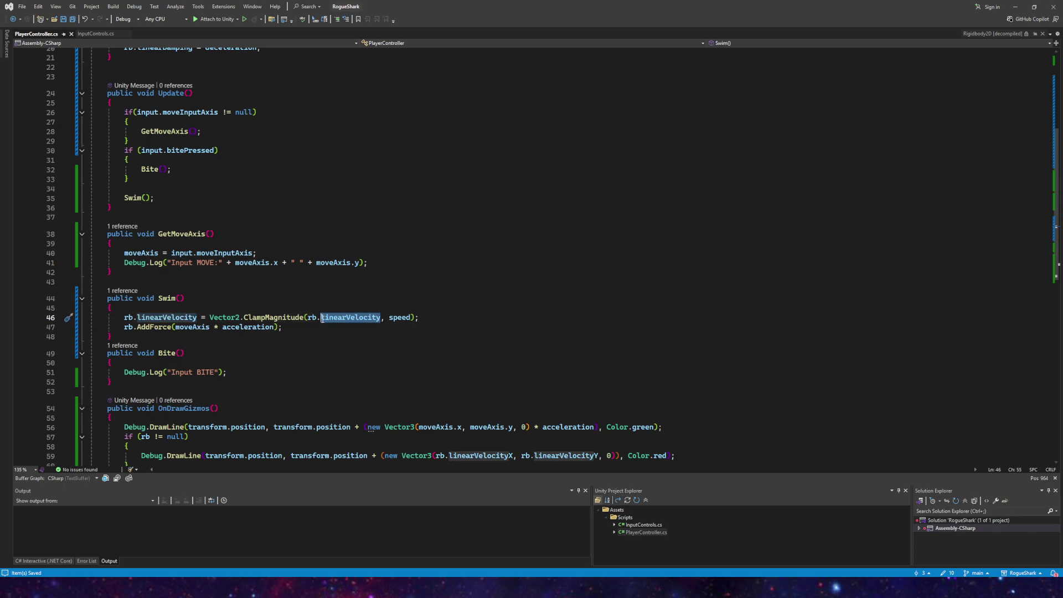
text(veloc)
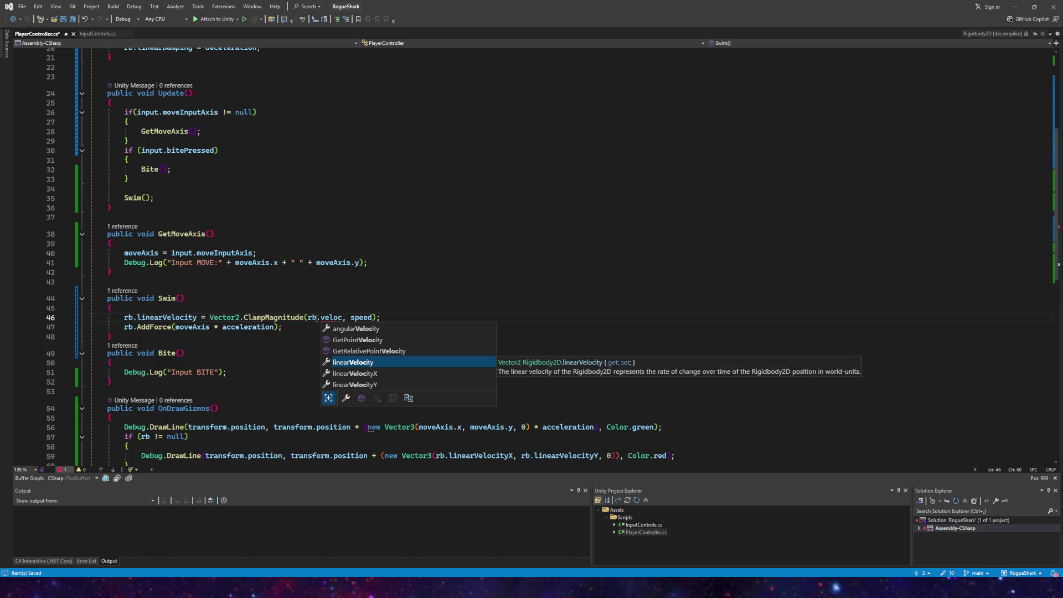
key(Up)
key(Up)
key(Up)
key(Down)
key(Down)
key(Down)
key(Down)
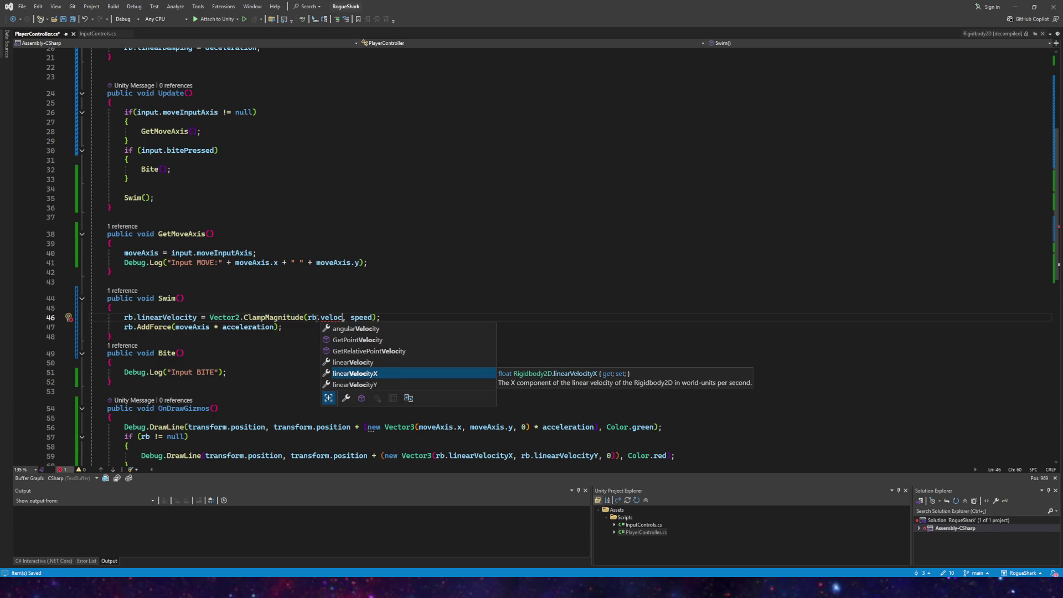
key(Tab)
text(.mag)
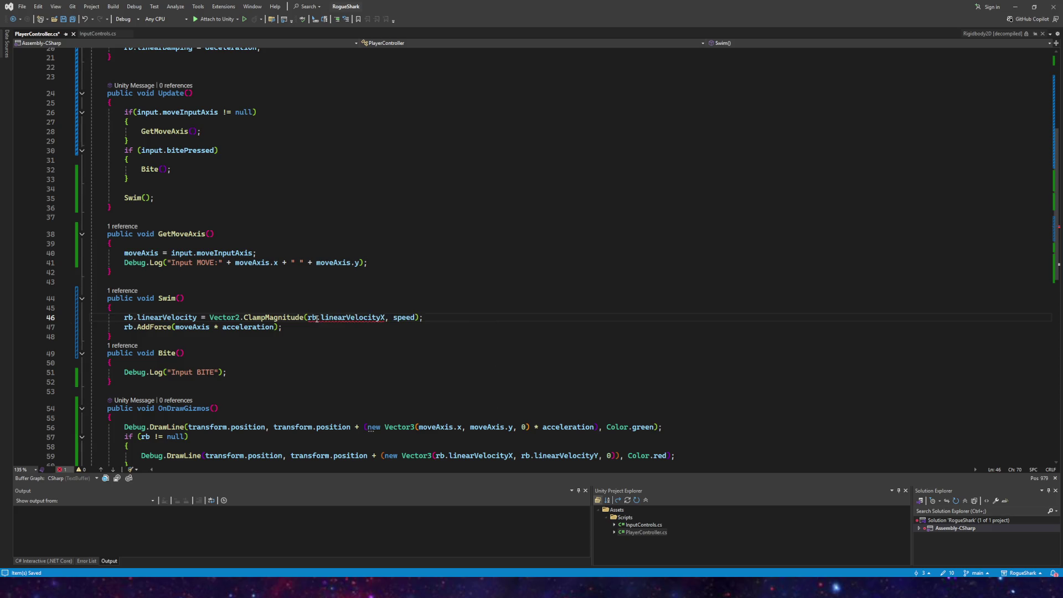
key(BackSpace)
key(BackSpace)
key(BackSpace)
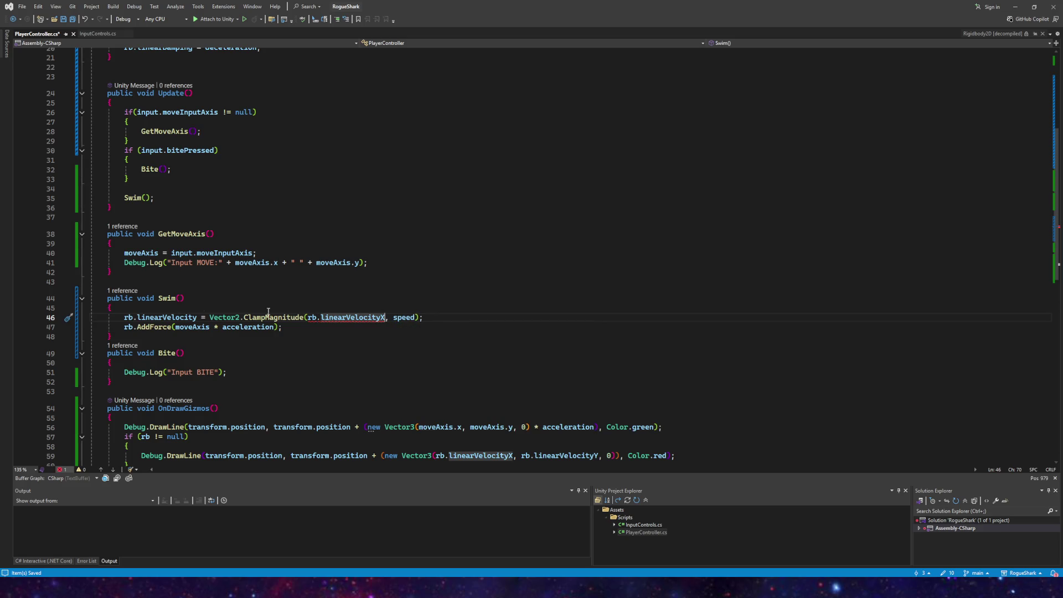
Step: Delete the entire velocity clamp line from Swim()
key(alt+Tab)
drag(438, 319, 30, 319)
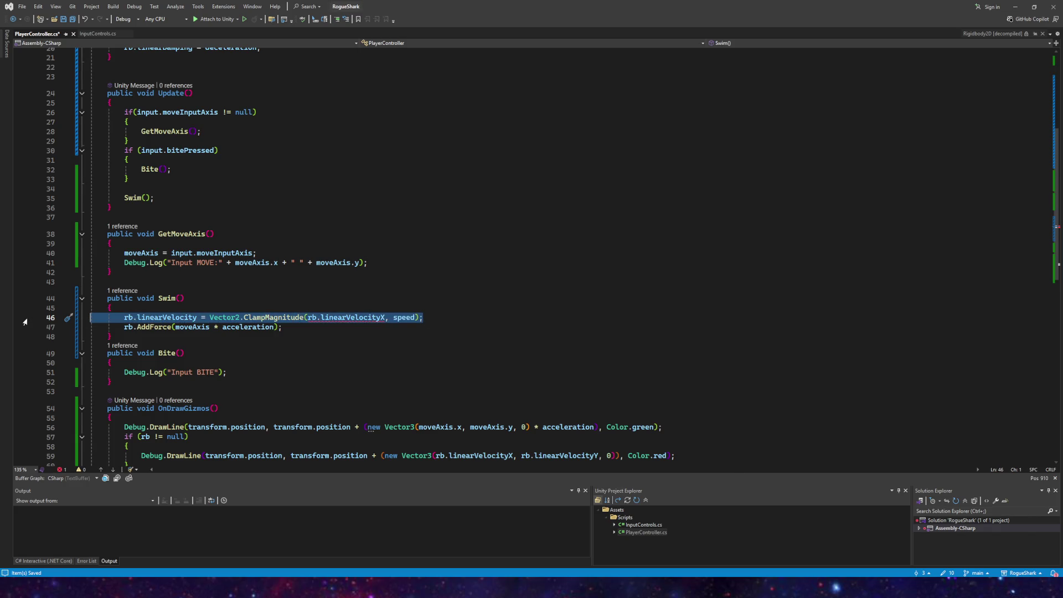
key(BackSpace)
key(BackSpace)
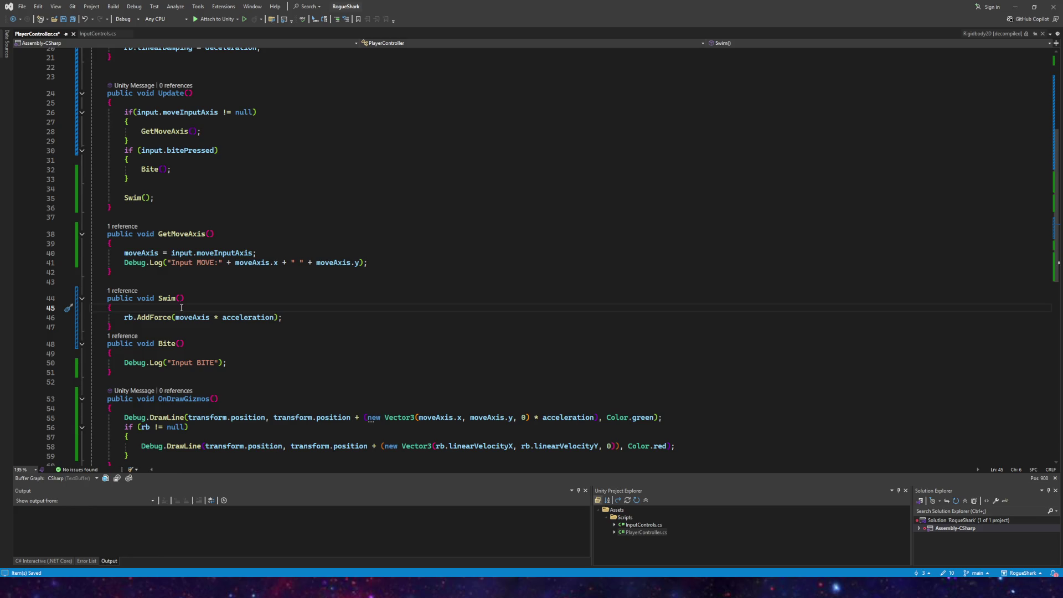
Step: After AddForce, add if(rb.linearVelocity.magnitude > speed) with an opening brace
click(296, 317)
key(Return)
text(if(rb)
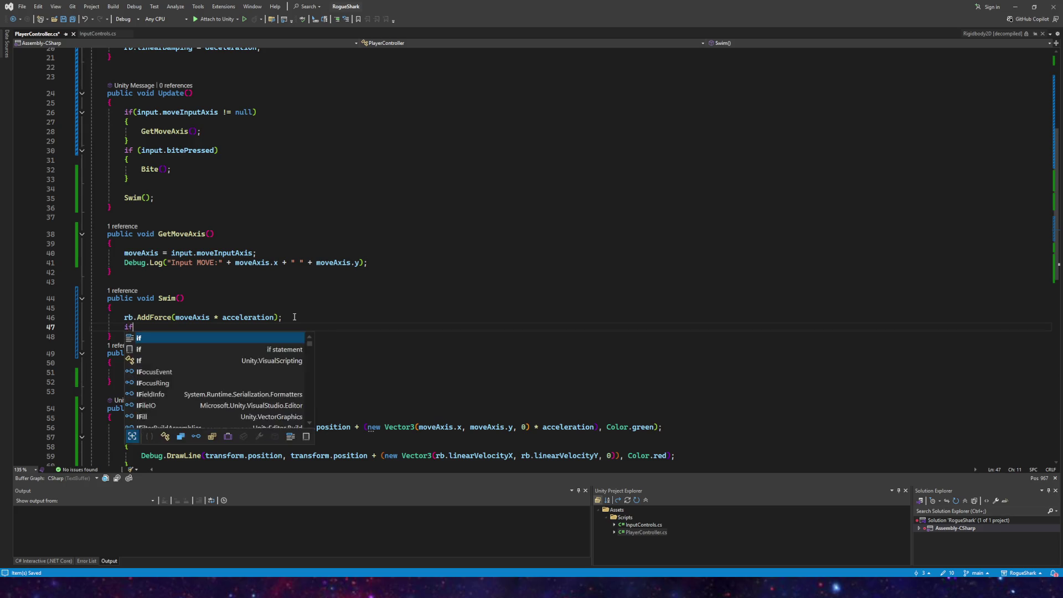
text(.linear)
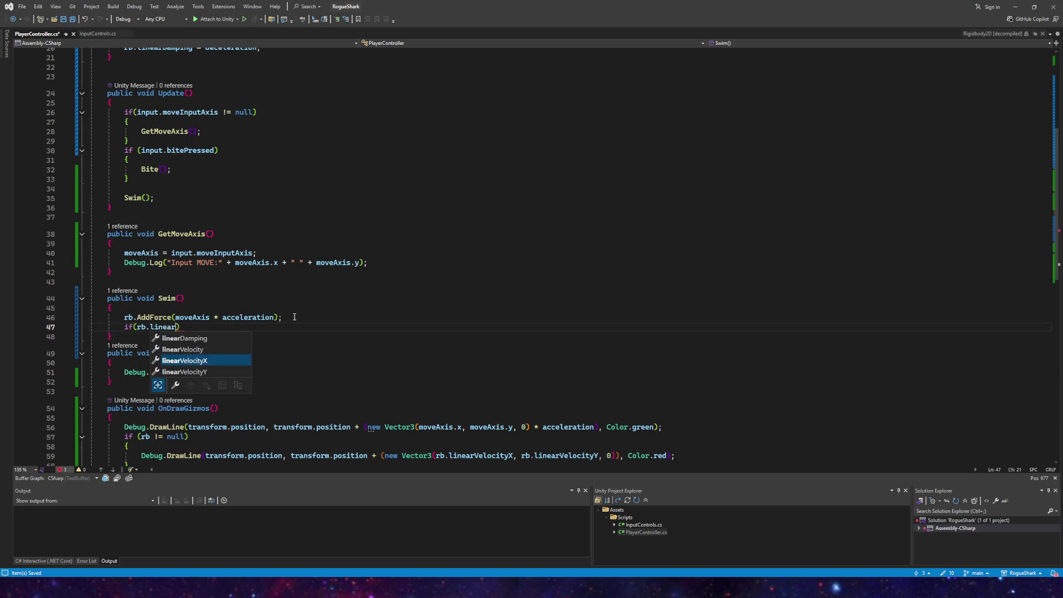
key(Up)
key(Tab)
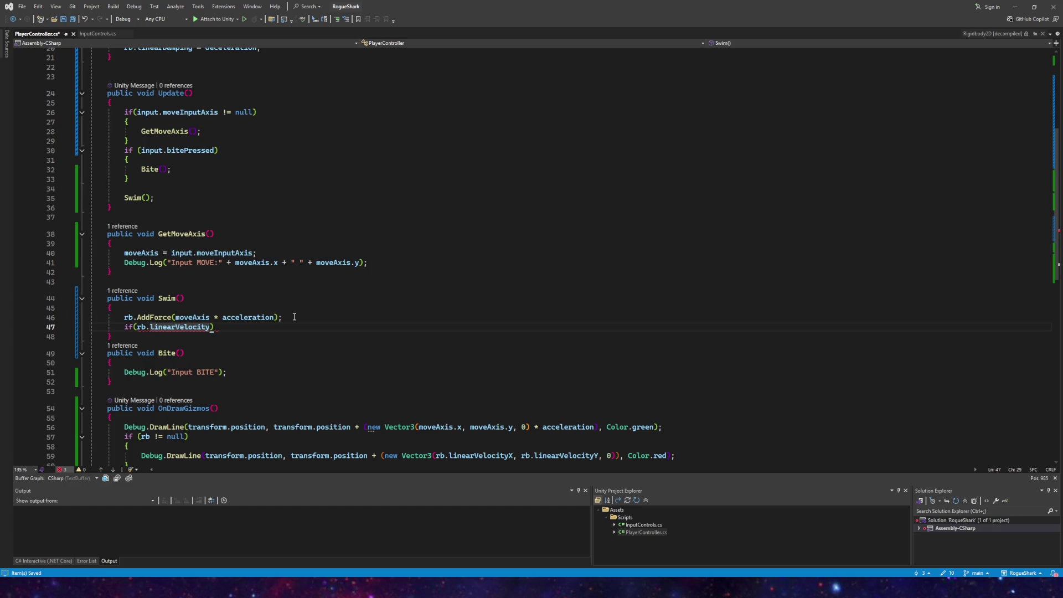
text(.mag)
key(Tab)
text(> )
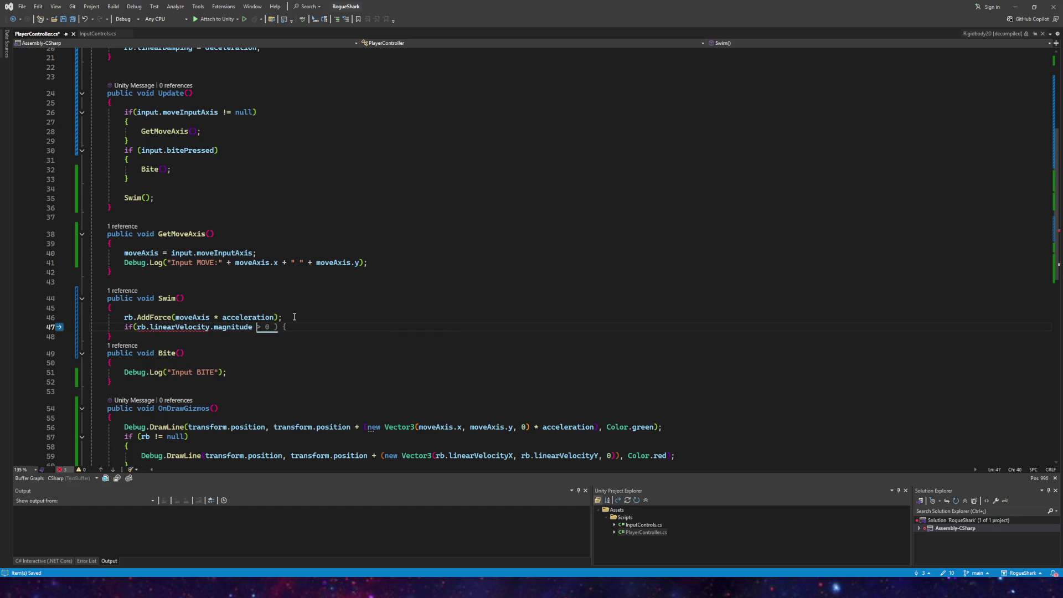
text(spe)
key(Tab)
text())
key(Return)
text({)
key(Return)
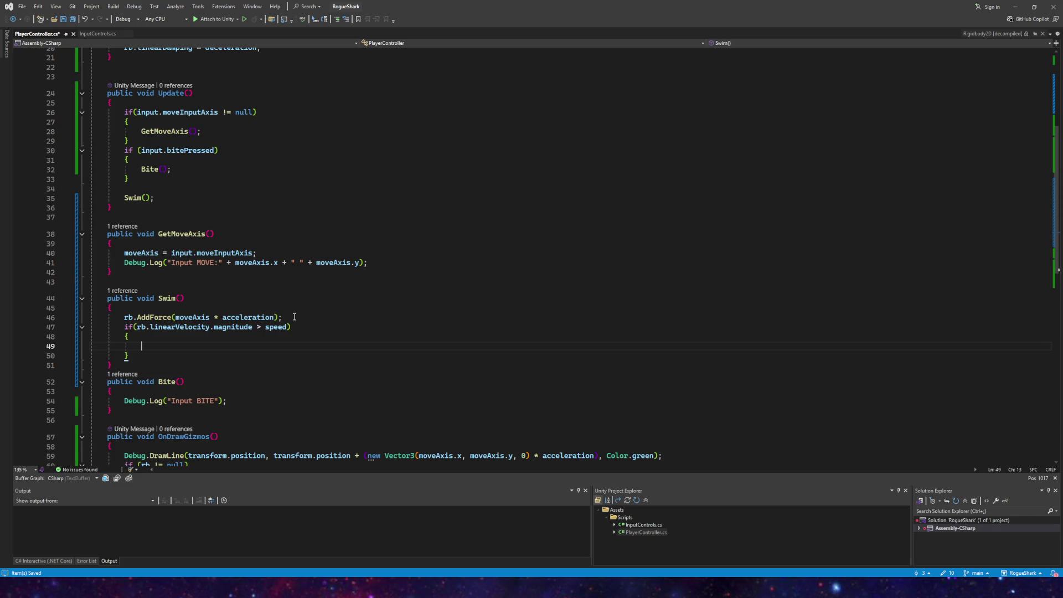
Step: Inside the if, set rb.linearVelocity = rb.linearVelocity.normalized * speed; and save
text(rb.lin)
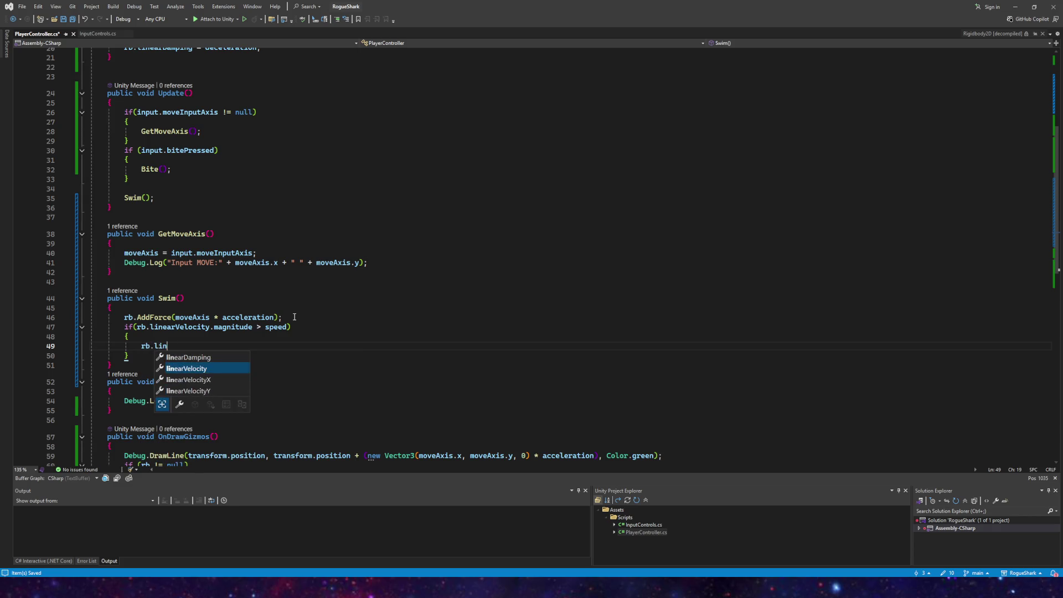
text(earVelocity = rb.linear)
key(Tab)
text(.n)
key(Tab)
text(* speed)
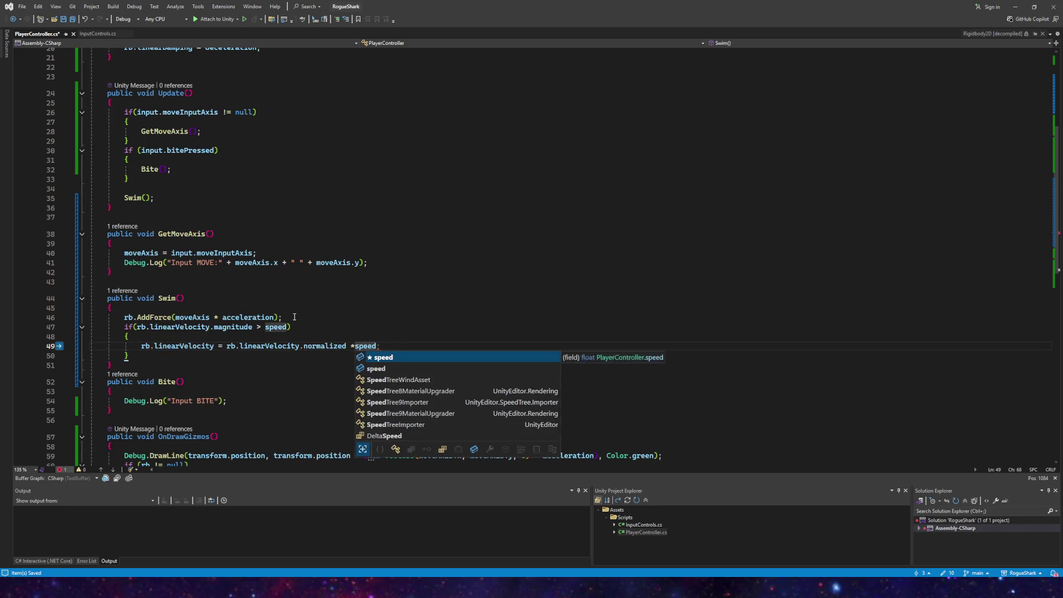
text(;)
click(72, 19)
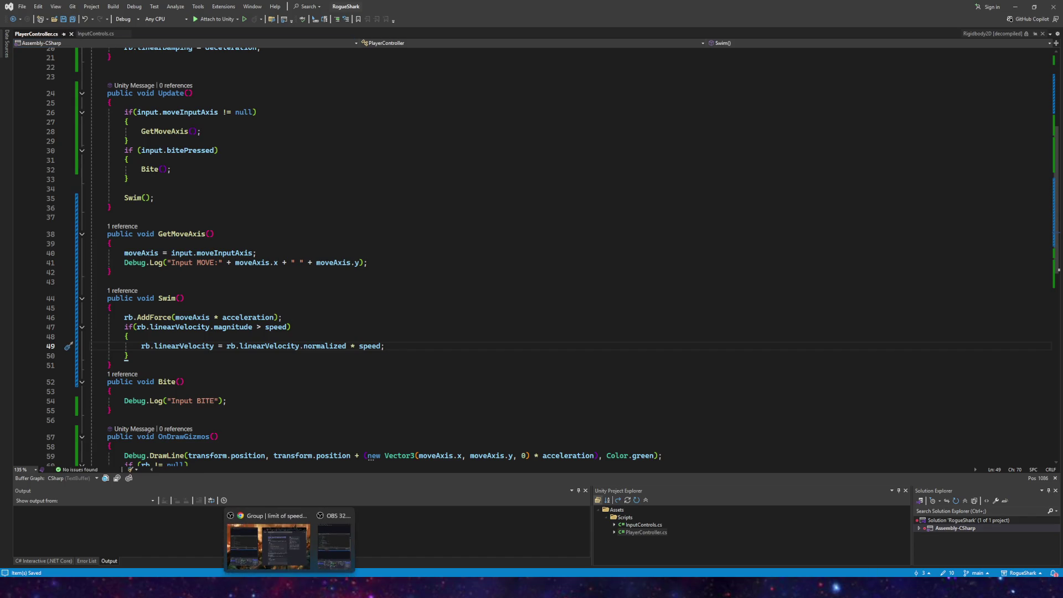
Step: Back in Unity, save the scene and nudge the Box Collider 2D Offset X
click(278, 538)
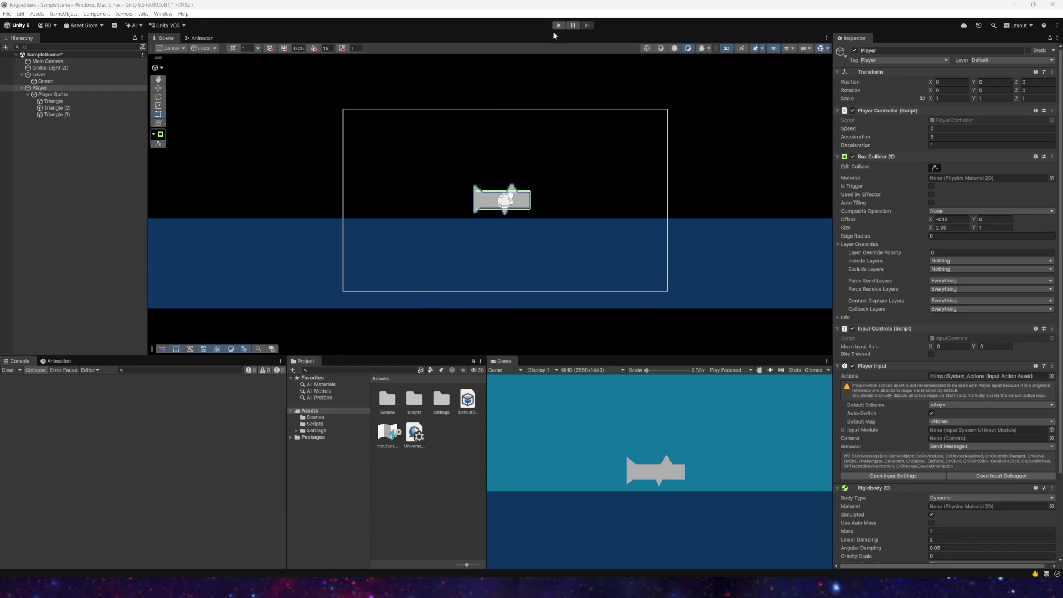
click(6, 13)
click(18, 54)
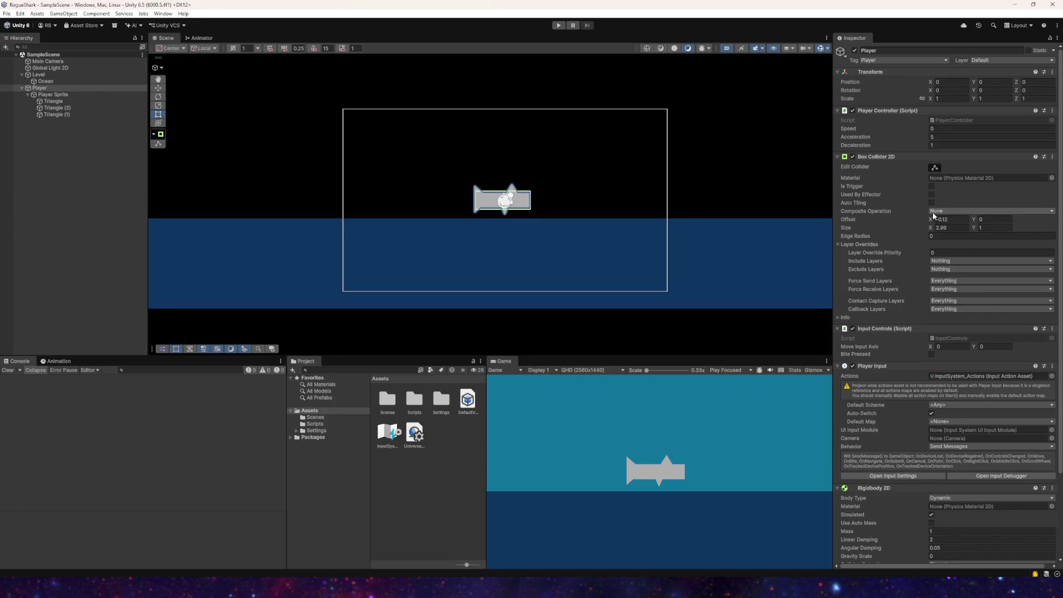
drag(934, 214, 931, 214)
Step: Play the game and steer the shark in all directions with W, A, S, D
key(ctrl+p)
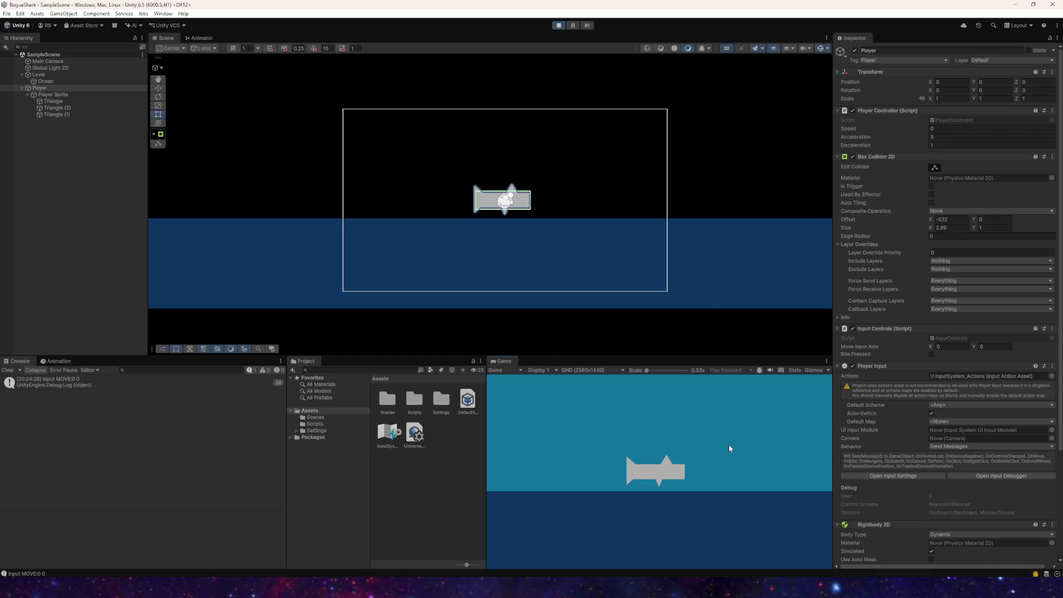
key(d)
key(a)
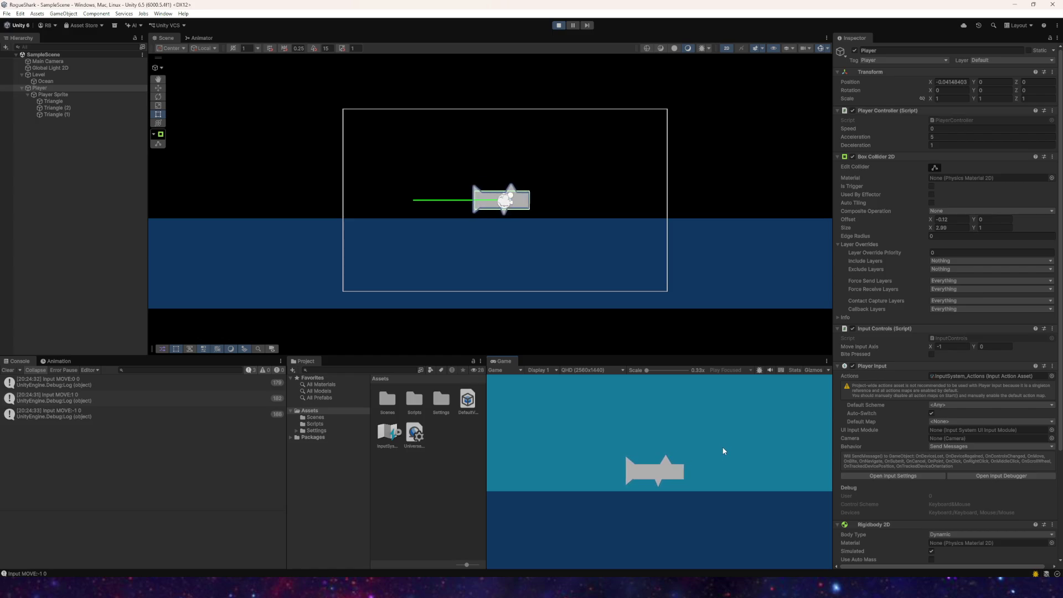
key(w)
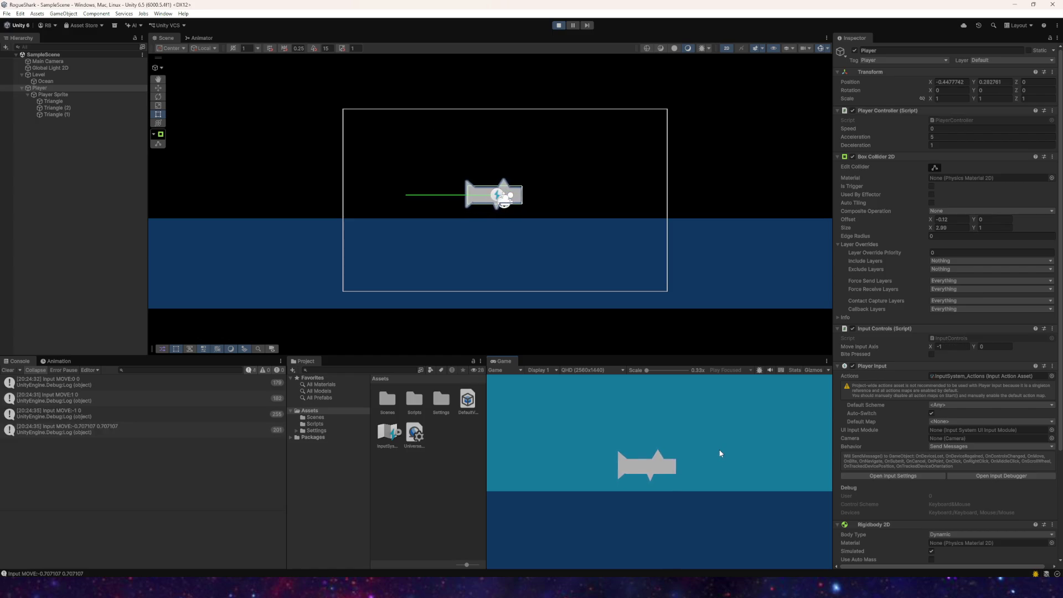
key(s)
key(w)
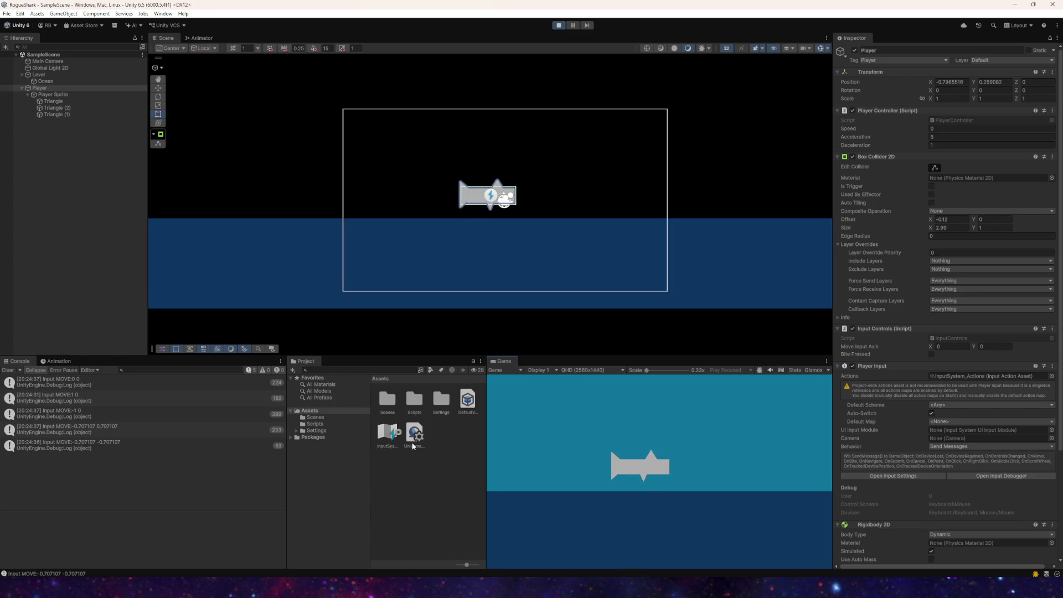
key(s)
key(d)
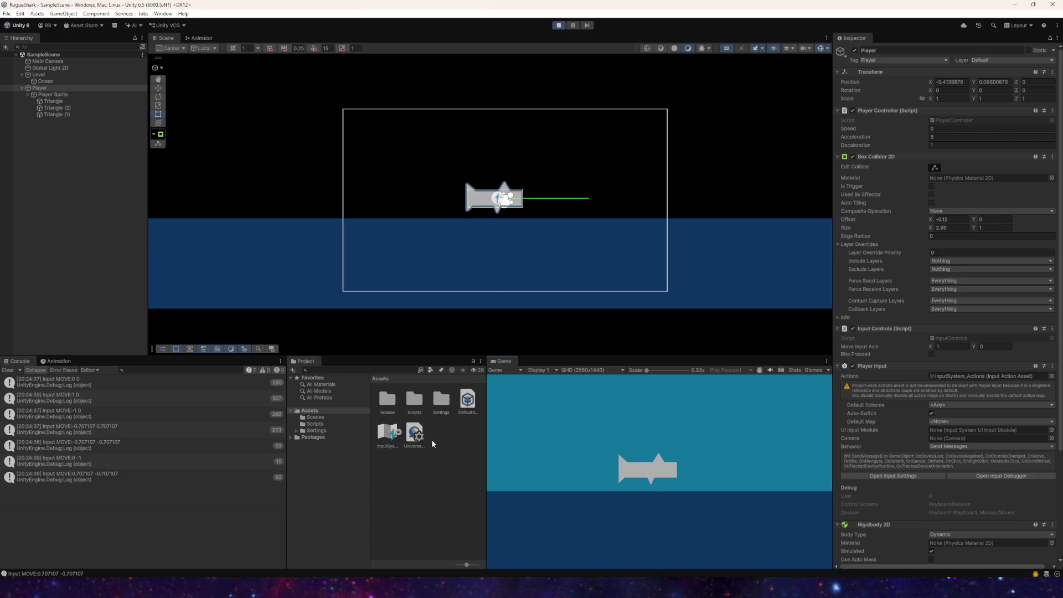
key(s)
key(w)
key(d)
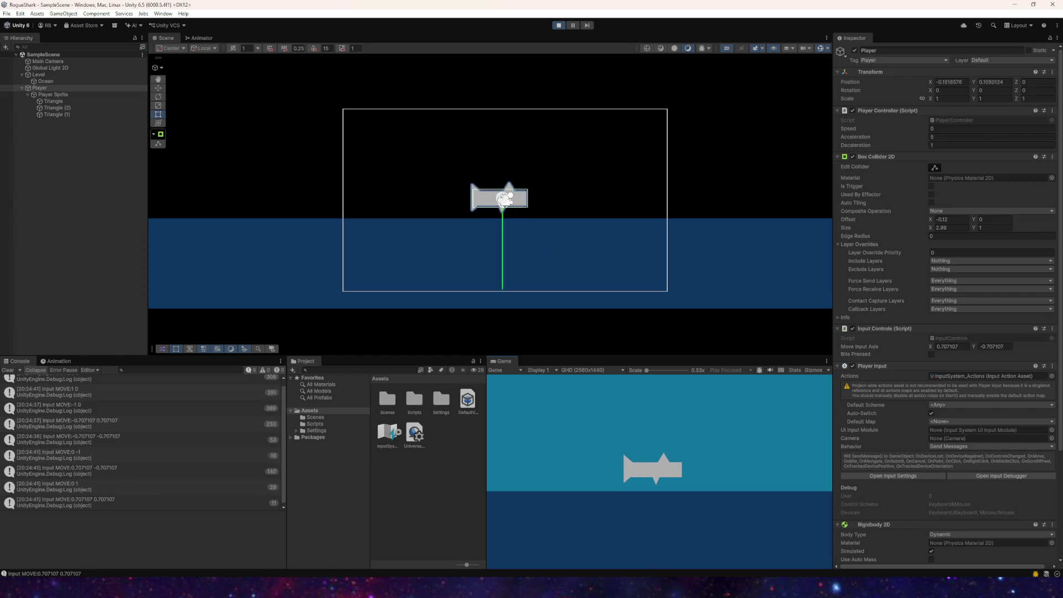
key(alt+Tab)
mouse_move(289, 587)
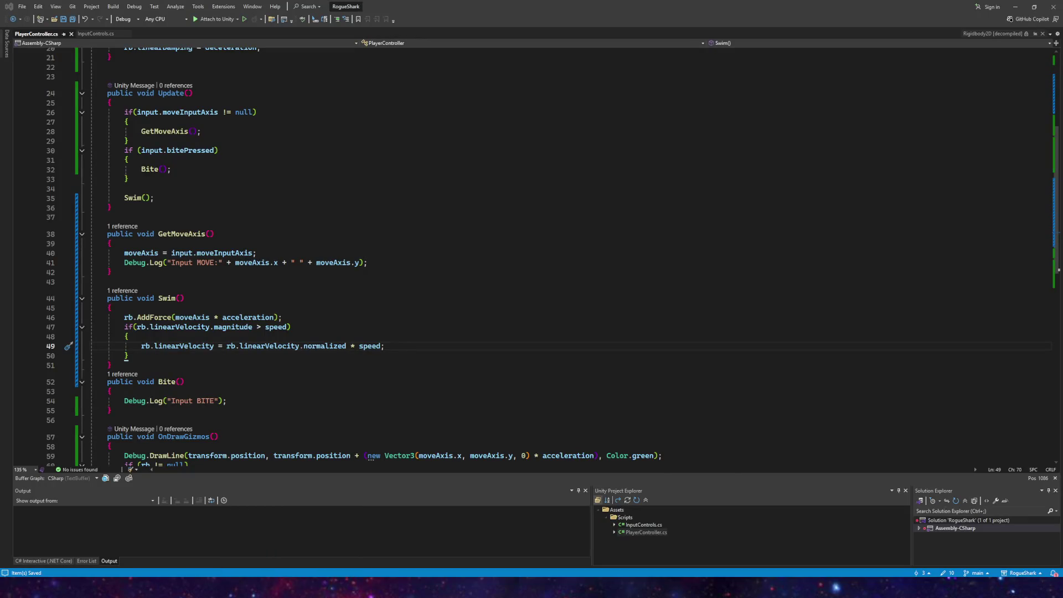
Step: Back in the running game, steer the shark around with W, A, S, D
click(268, 563)
key(alt+Tab)
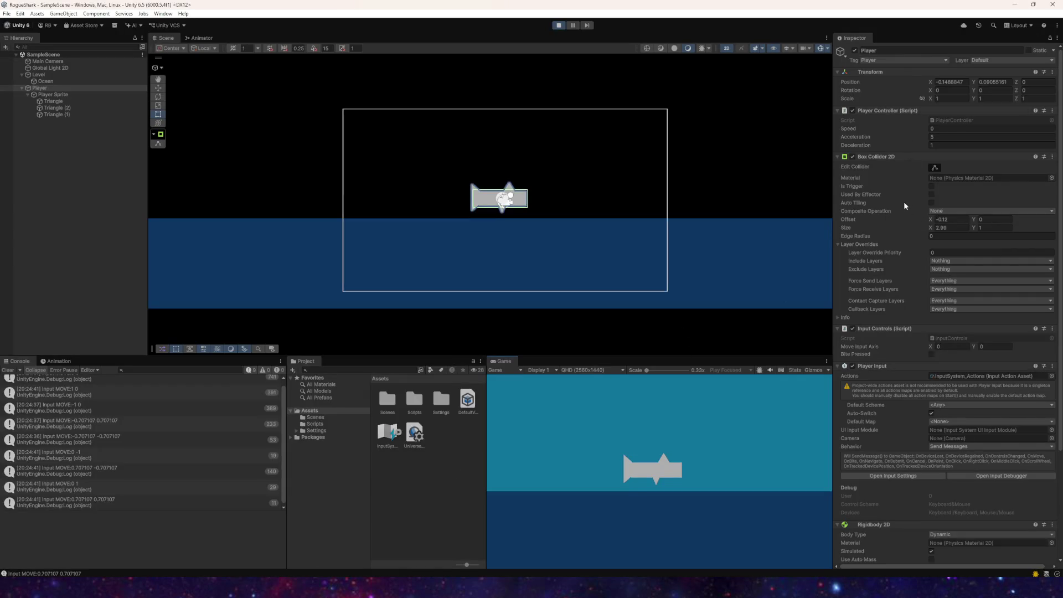
click(938, 129)
click(673, 414)
key(d)
key(w)
key(a)
key(s)
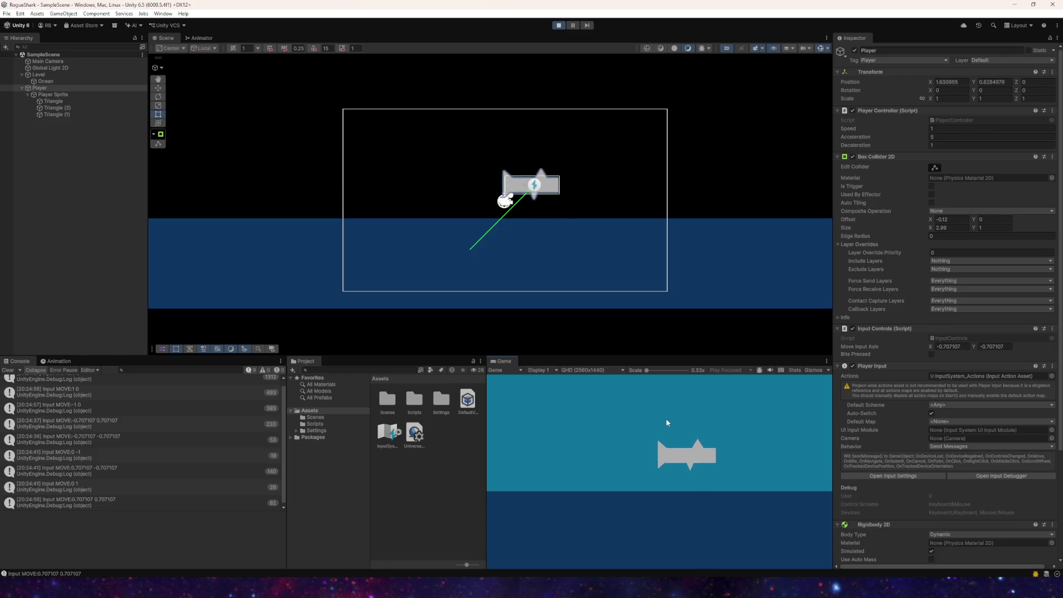
key(w)
Step: Set Player Controller Speed to 3 and test the shark's movement again
click(941, 130)
text(3)
click(719, 435)
key(w)
key(d)
key(s)
key(a)
key(s)
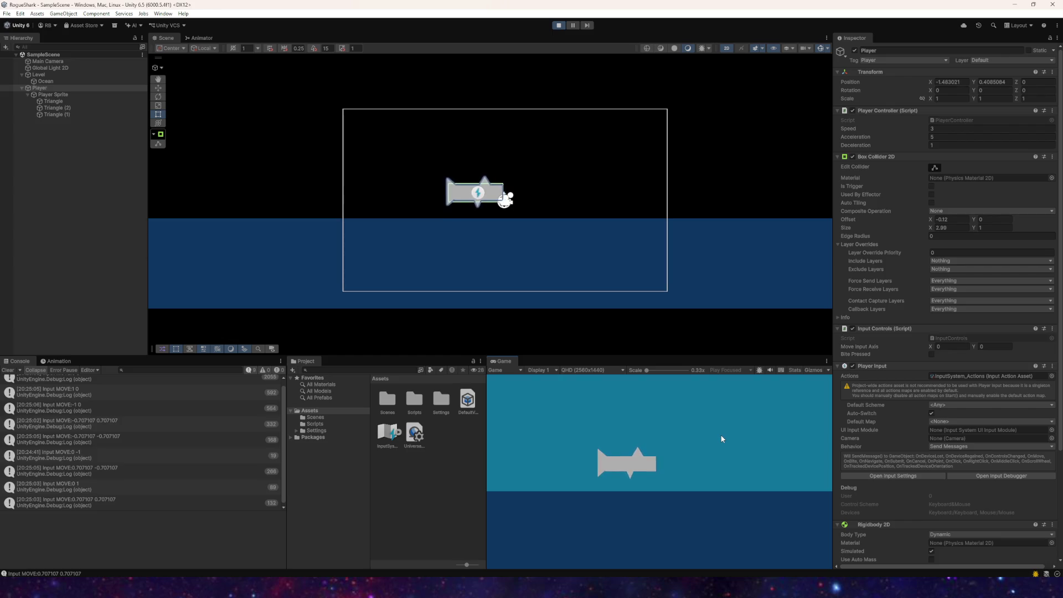
Step: Set Rigidbody 2D Linear Damping to 2 and test the shark moving left and right
scroll(863, 485, down, 5)
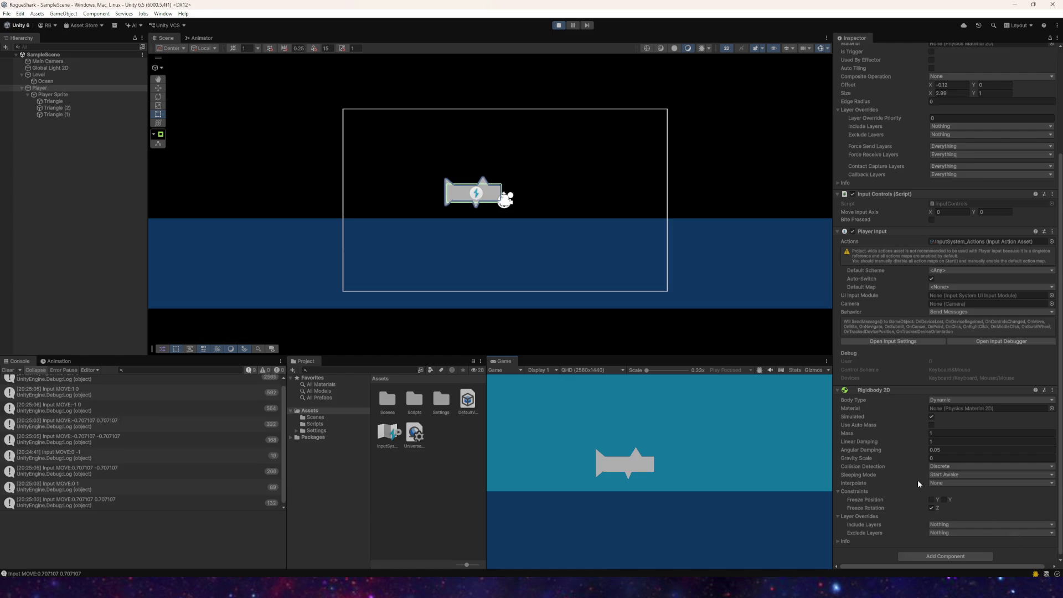
scroll(952, 332, up, 5)
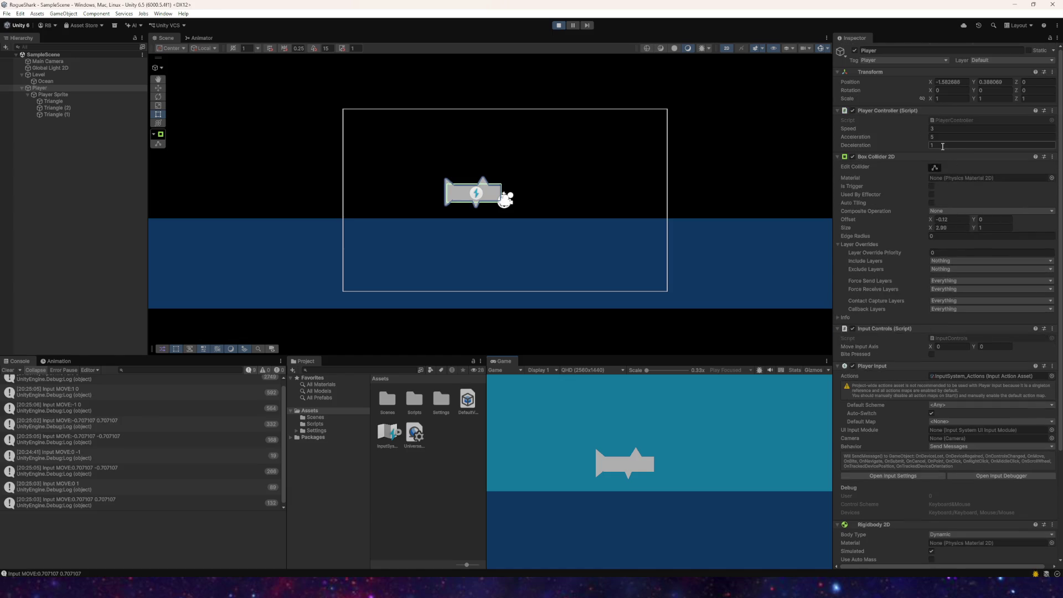
scroll(942, 427, down, 5)
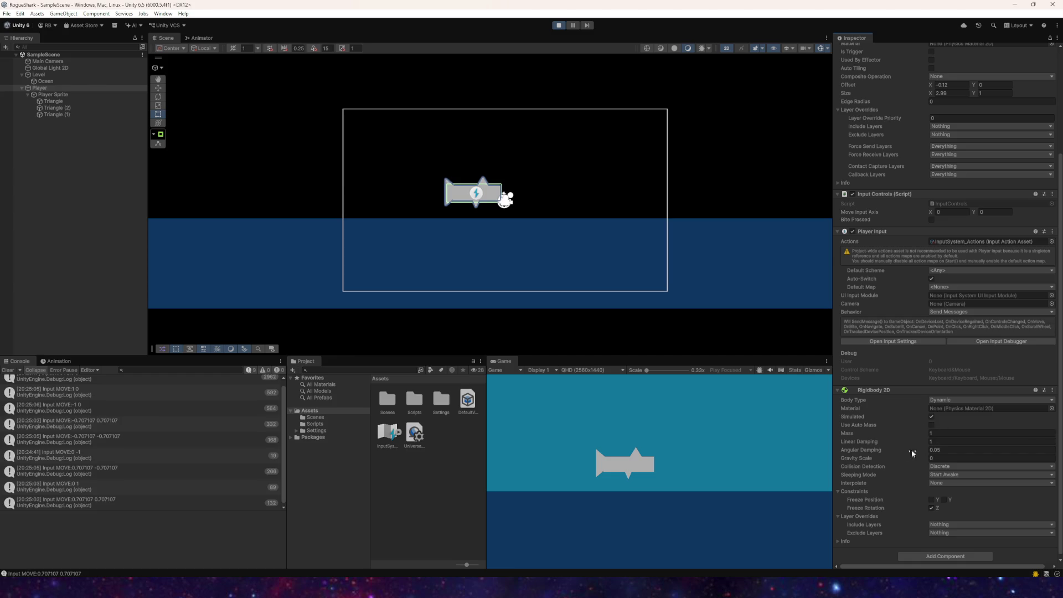
click(930, 442)
text(2)
click(703, 443)
key(a)
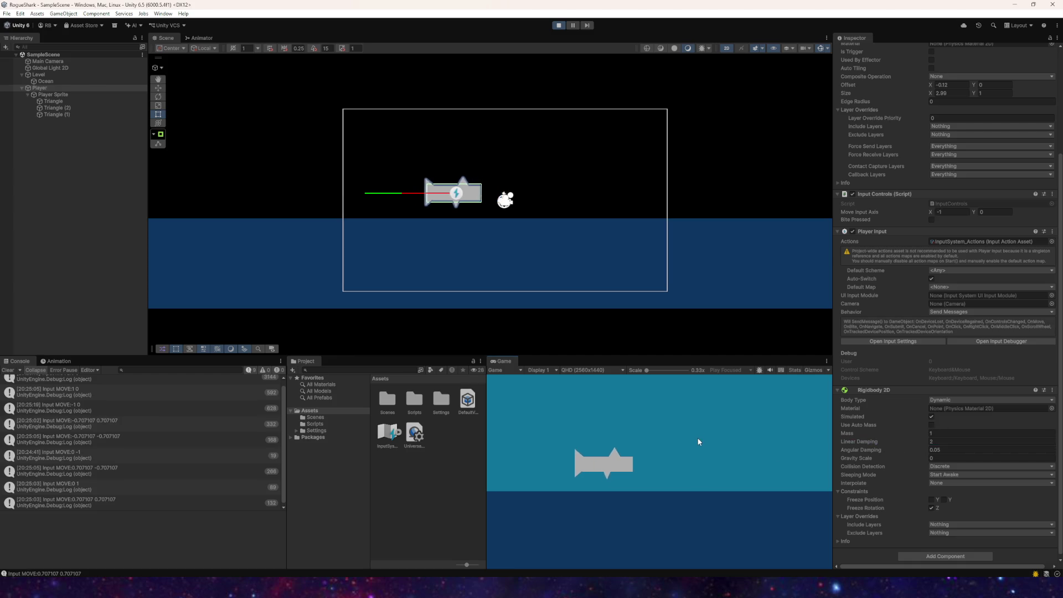
key(d)
key(w)
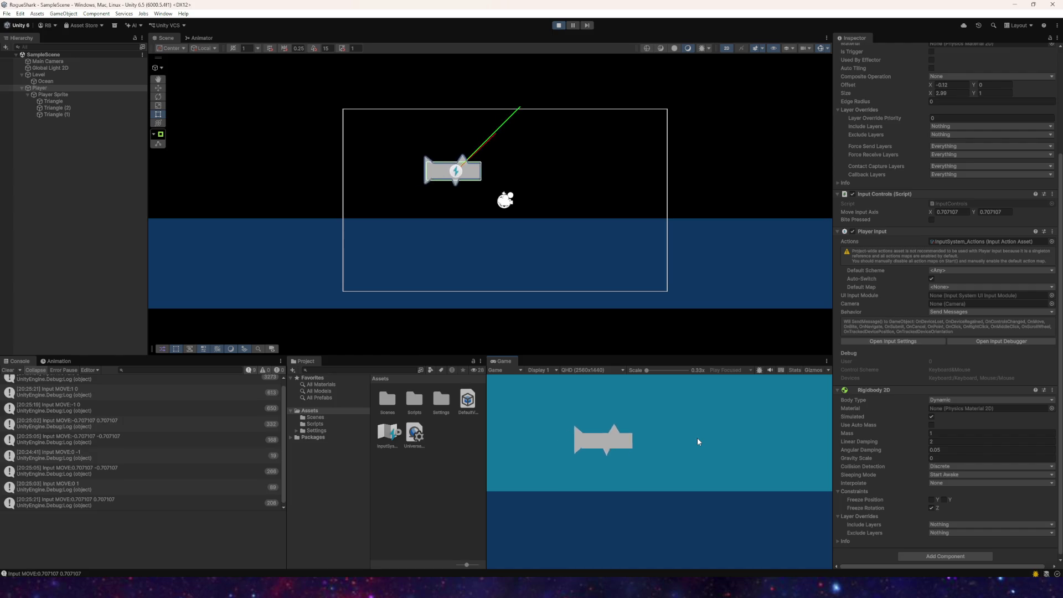
Step: Set Player Controller Speed to 5
scroll(889, 365, up, 5)
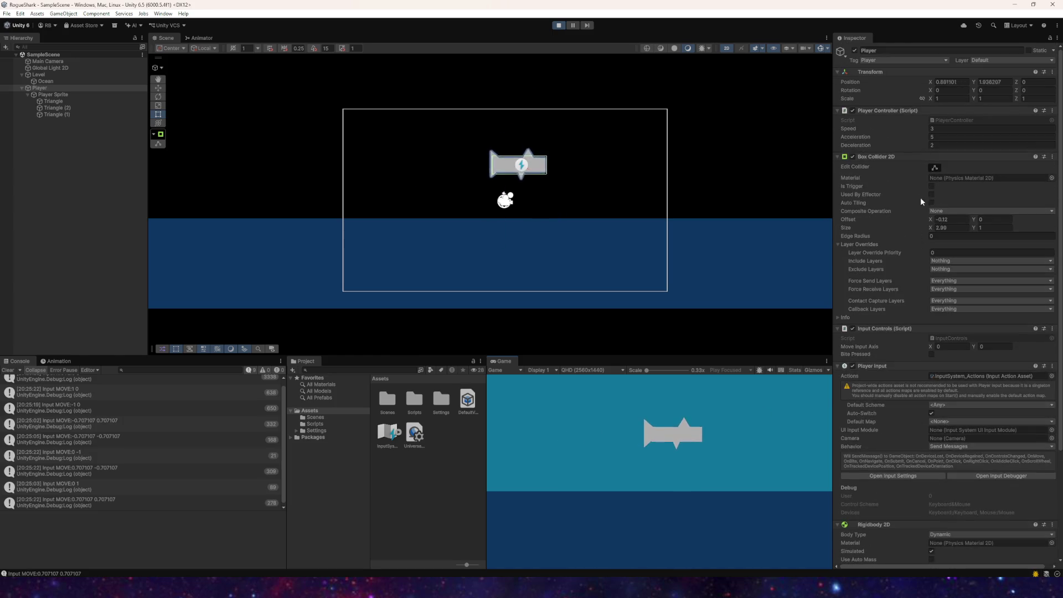
click(936, 128)
text(5)
click(738, 454)
Step: Steer the shark left, right, up, down and diagonally in the running game
key(a)
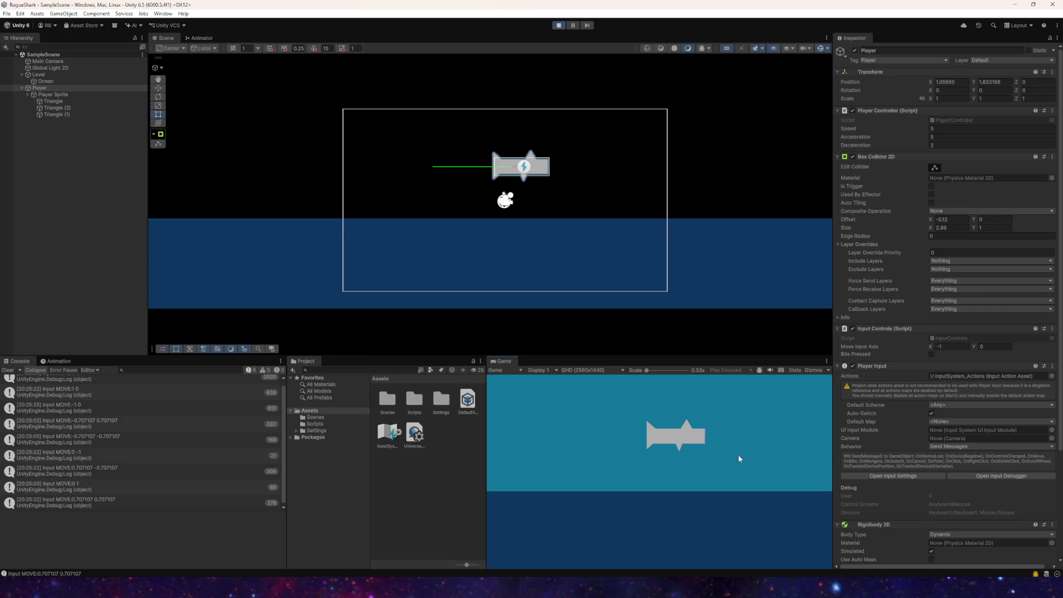
key(w)
key(d)
key(s)
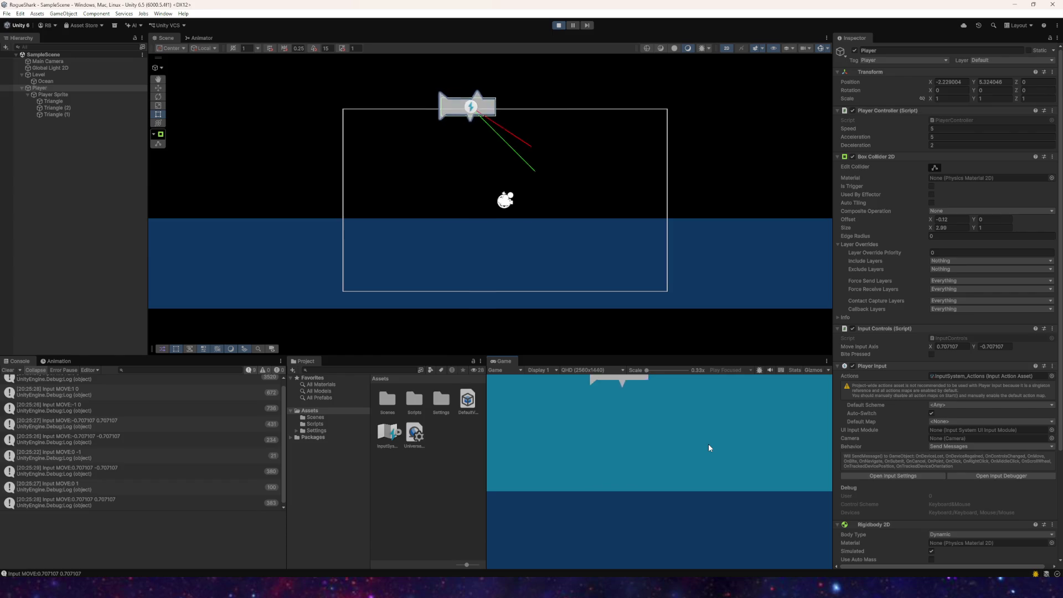
key(a)
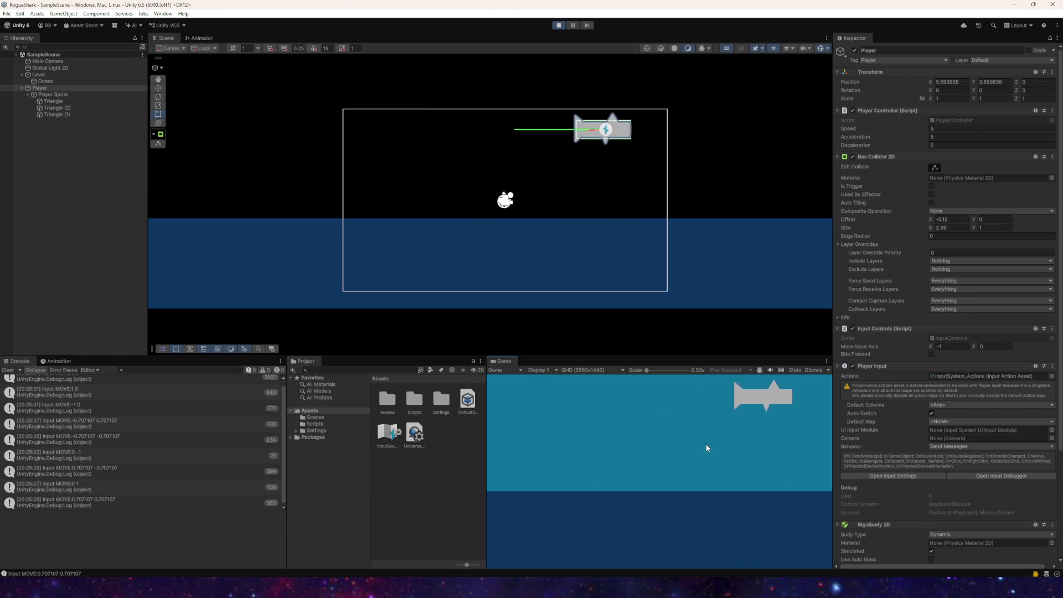
key(s)
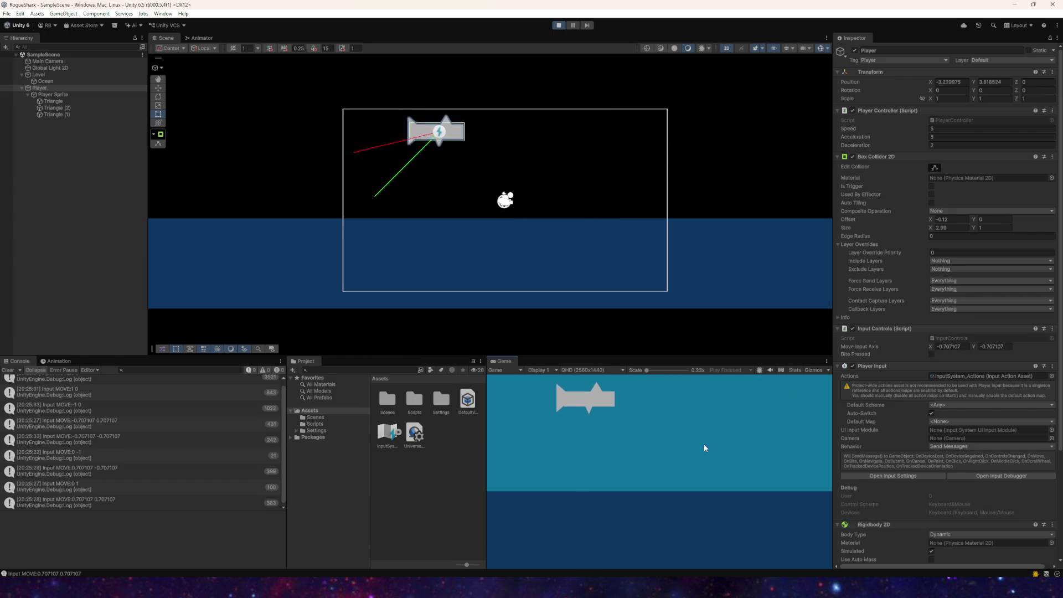
key(w)
key(d)
key(s)
key(s)
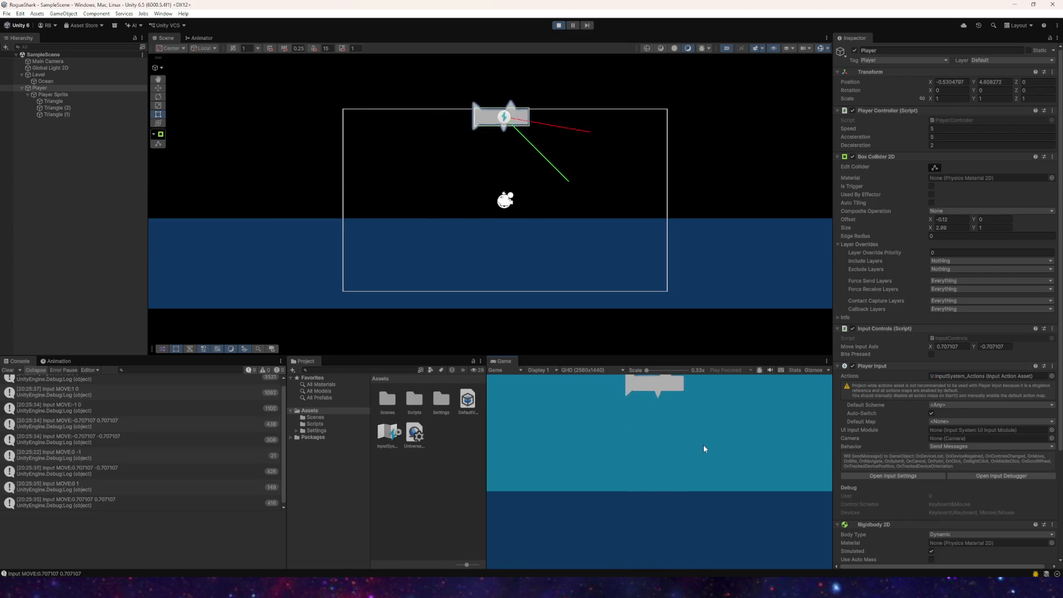
key(w)
key(a)
key(s)
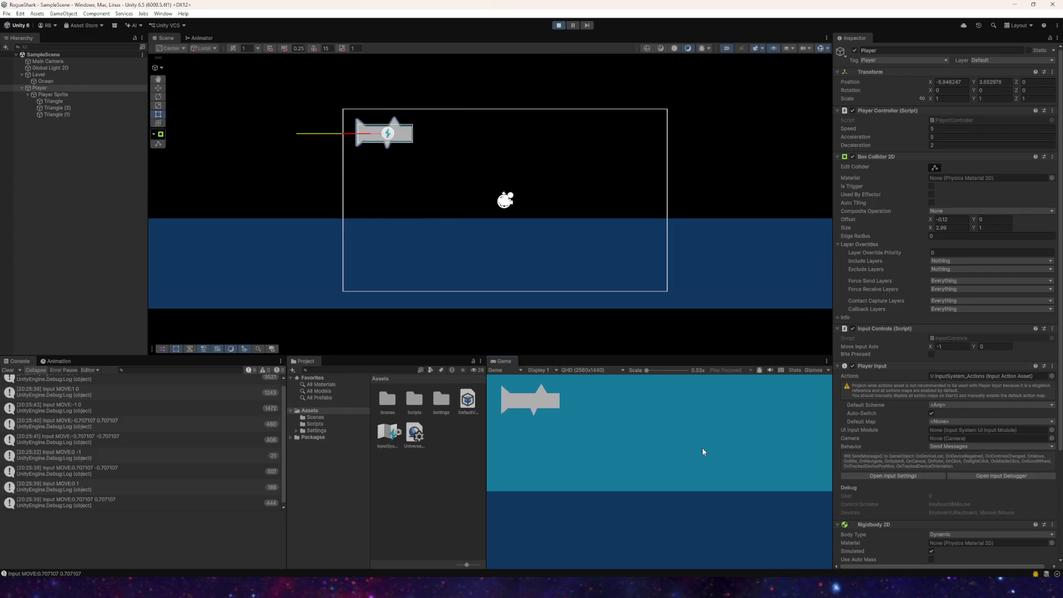
key(d)
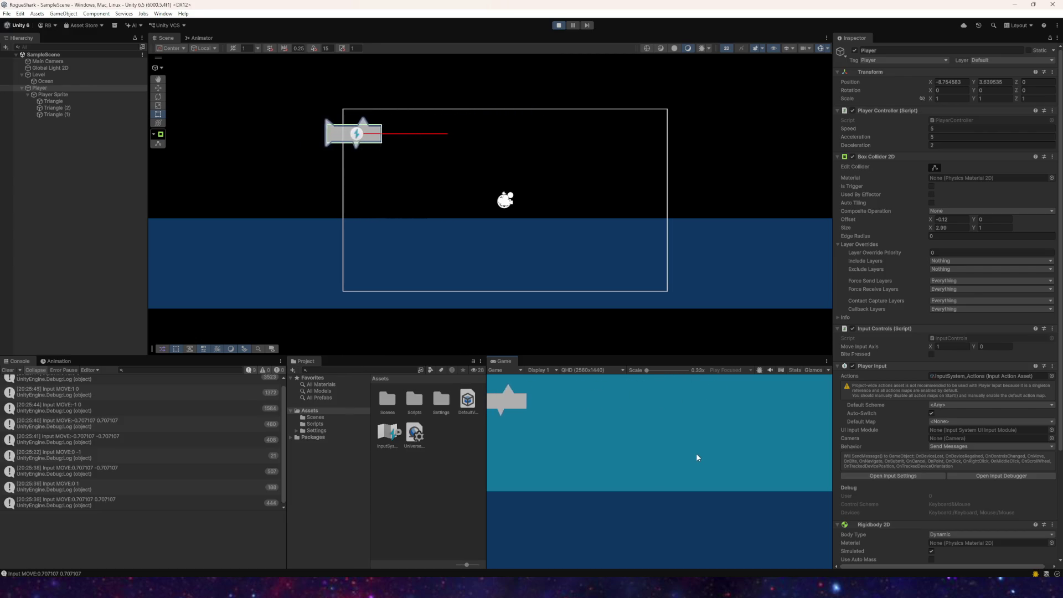
key(a)
Step: Test the shark with Acceleration set to 4, then restore Acceleration to 5
click(991, 137)
text(4)
click(726, 466)
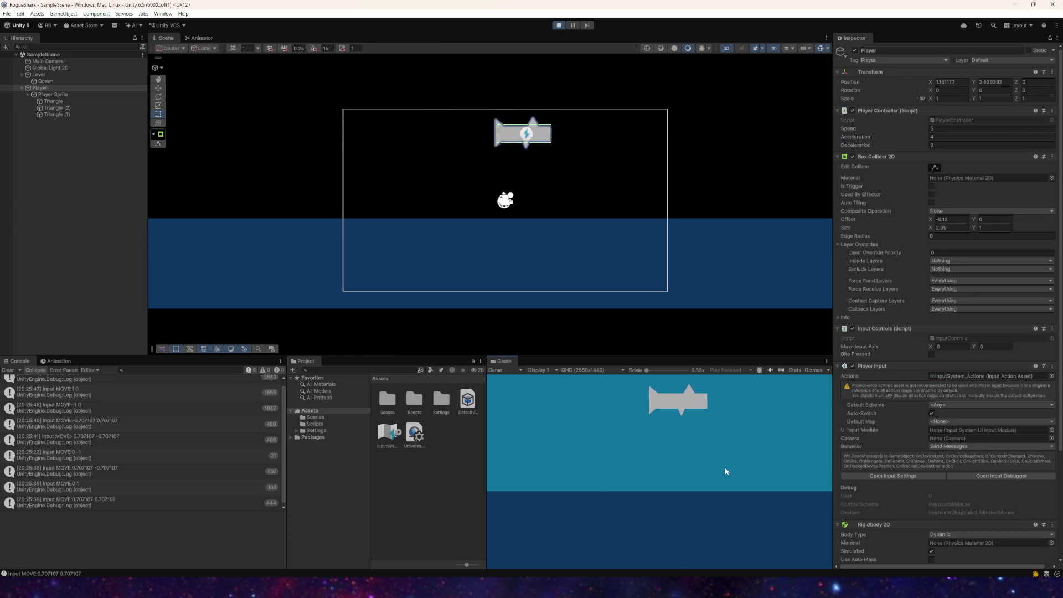
key(s)
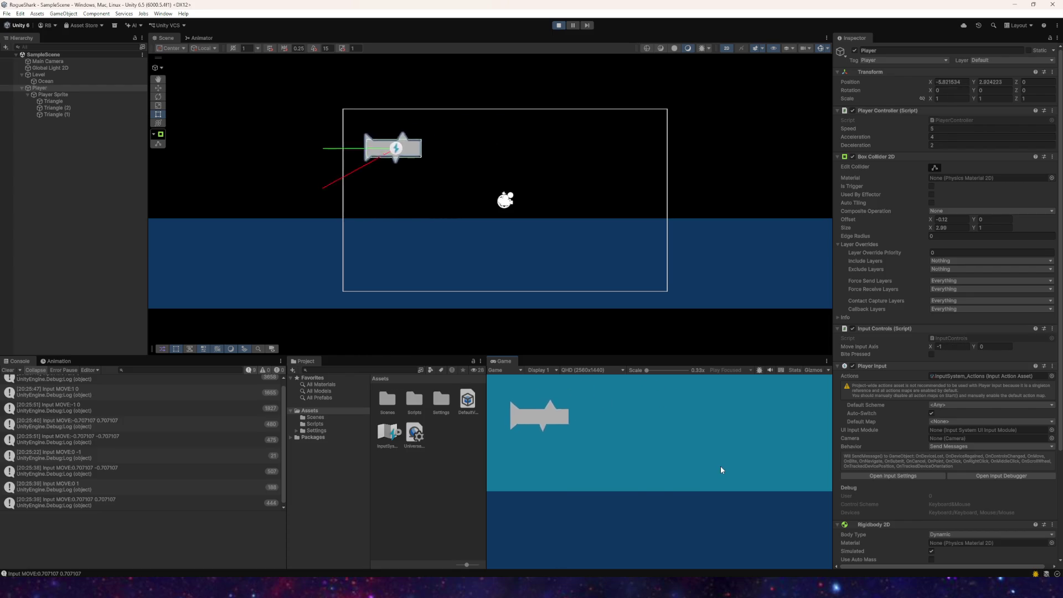
key(w)
click(944, 136)
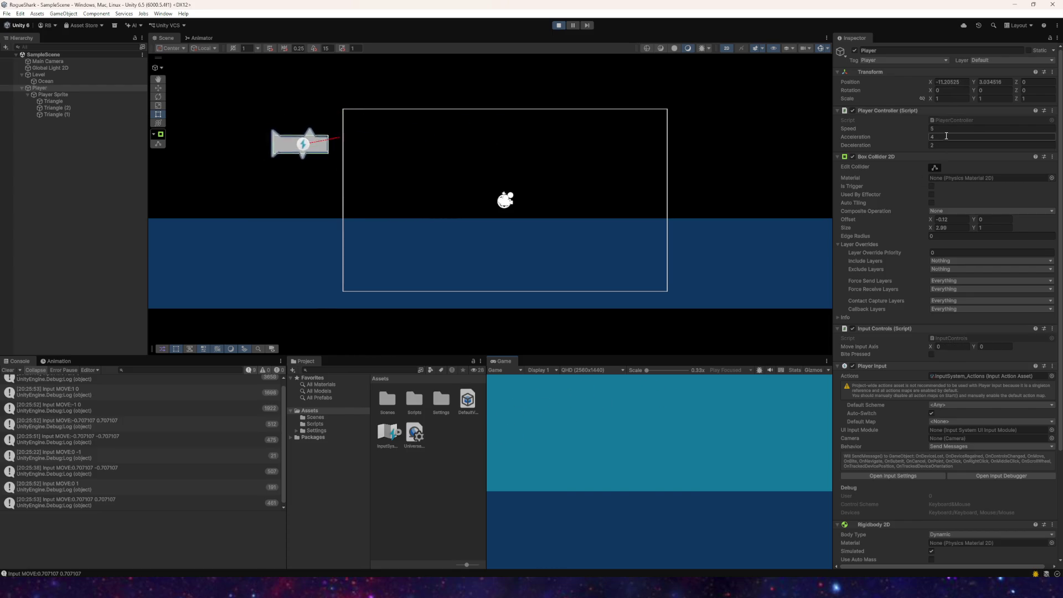
text(5)
click(659, 430)
Step: Swim the shark back and forth, reversing between left and right several times
key(d)
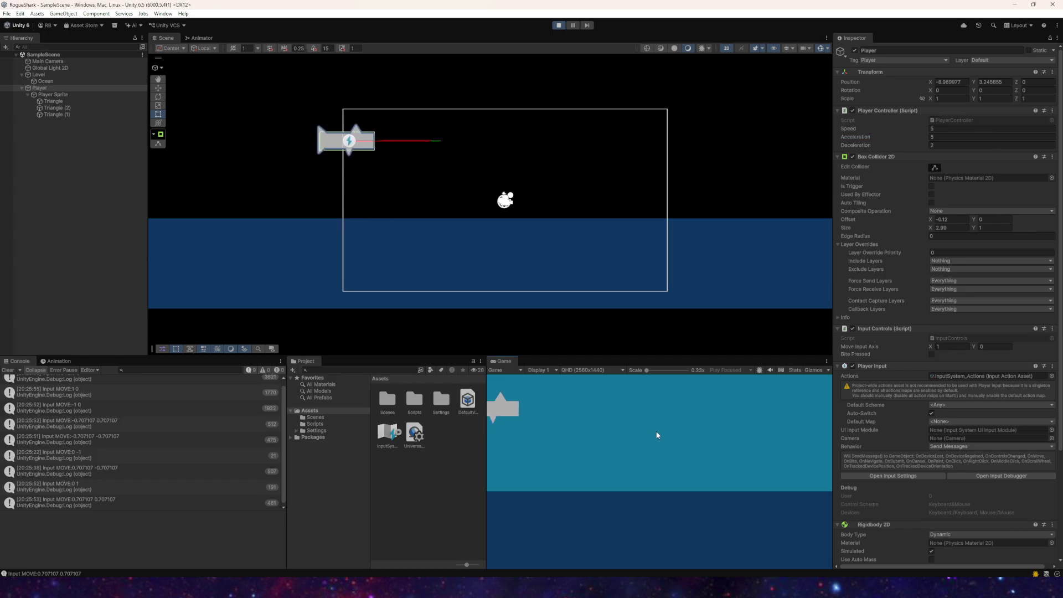
key(w)
key(s)
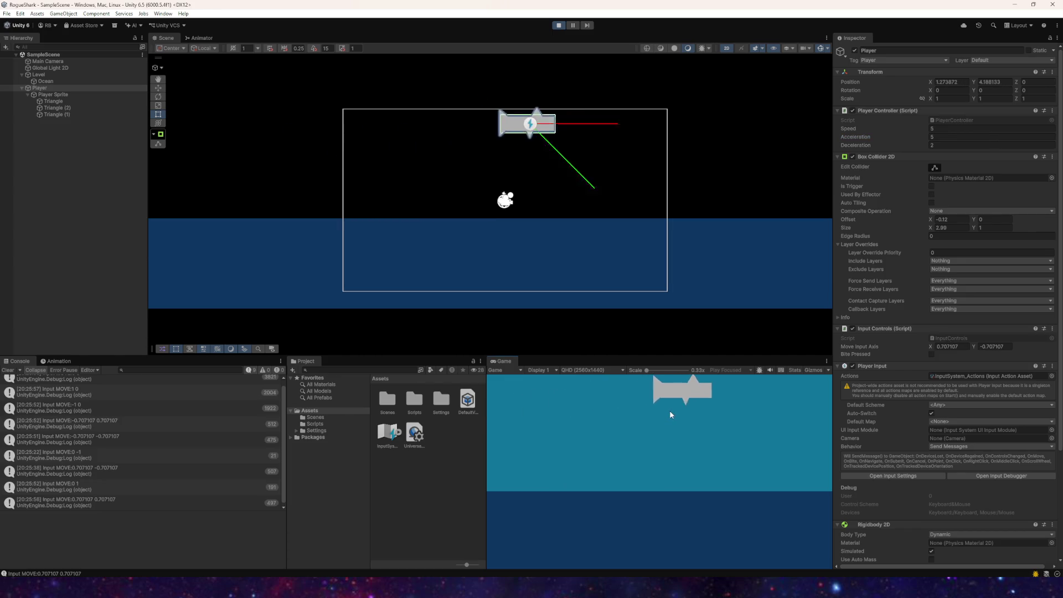
key(a)
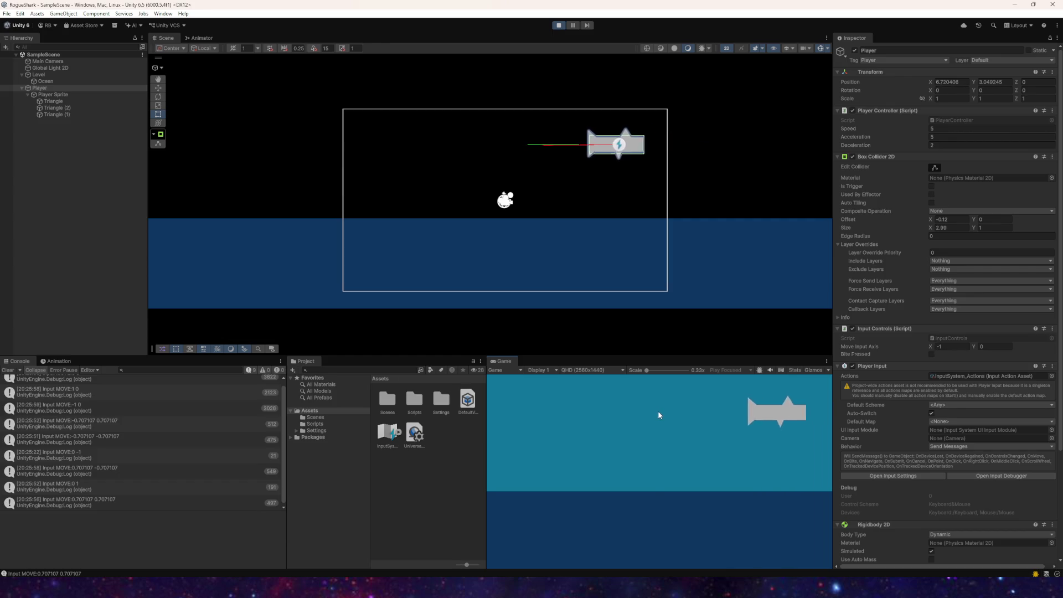
key(s)
key(d)
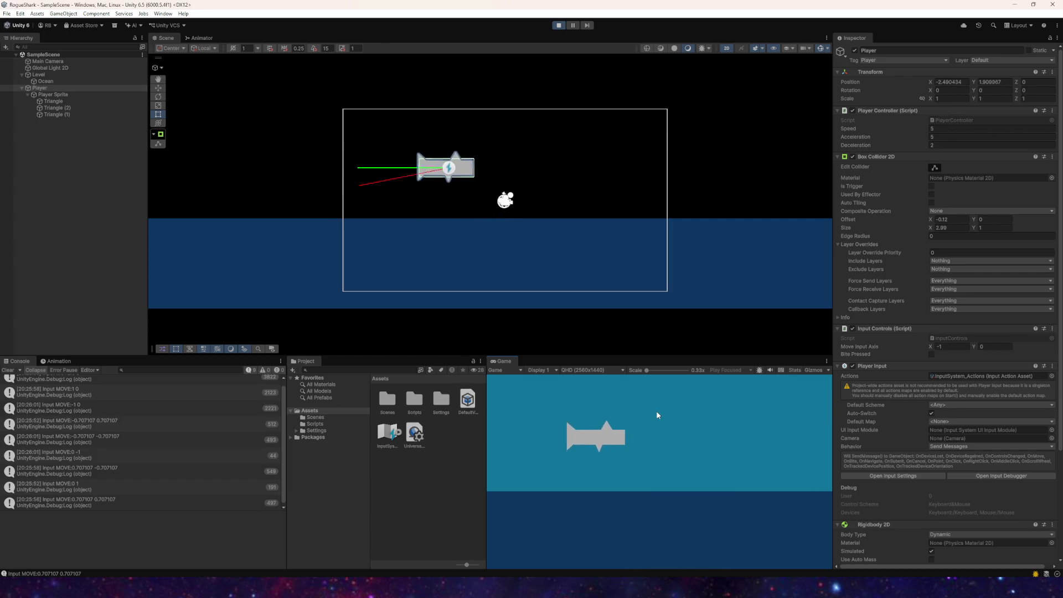
key(a)
key(w)
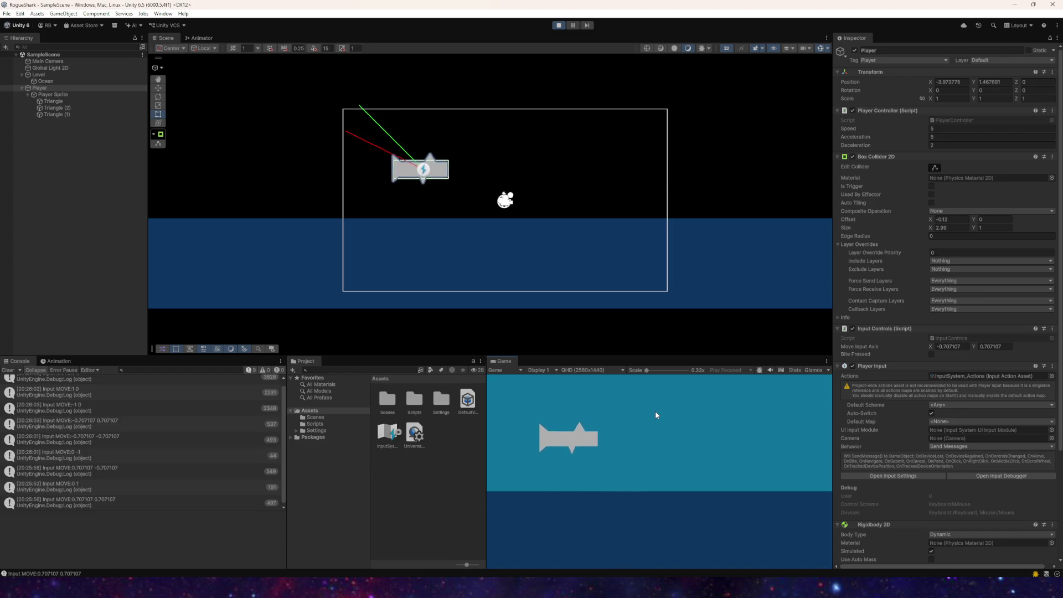
key(d)
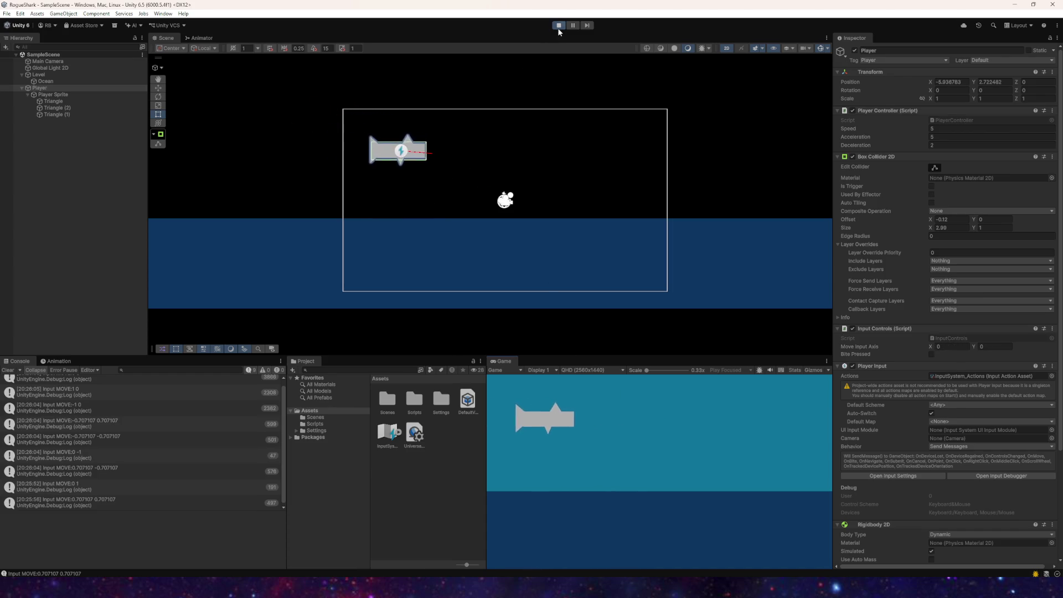
Step: Stop play mode and give the Player Speed 5 and Deceleration 2
click(558, 25)
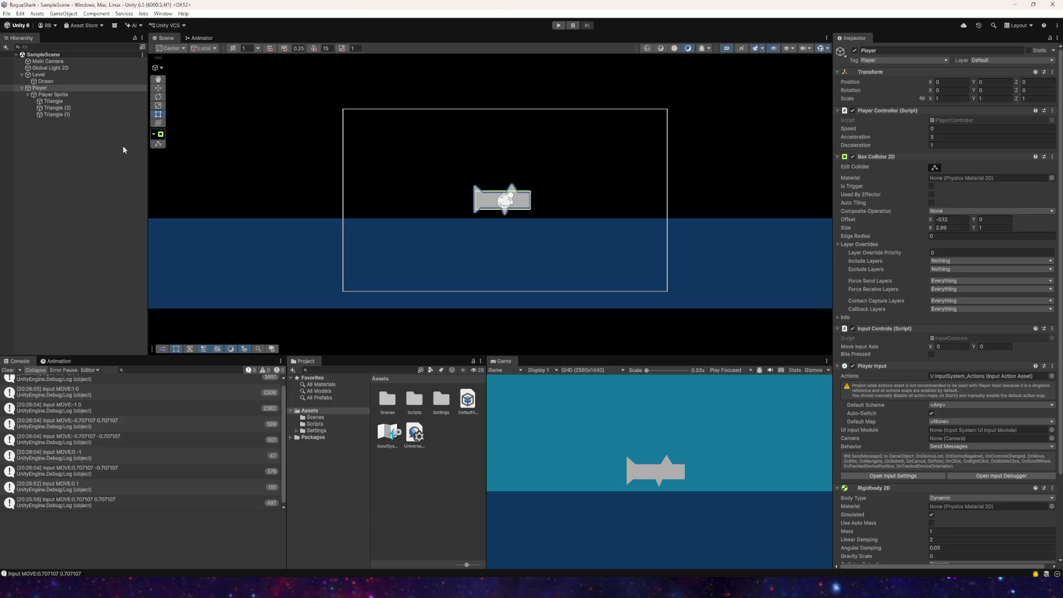
click(64, 94)
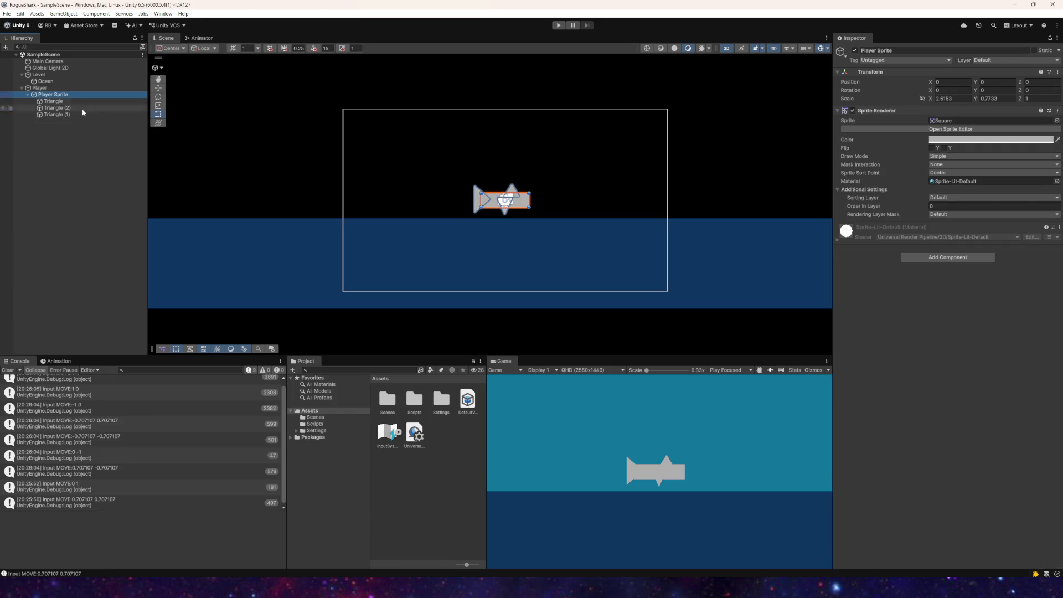
click(394, 490)
click(315, 424)
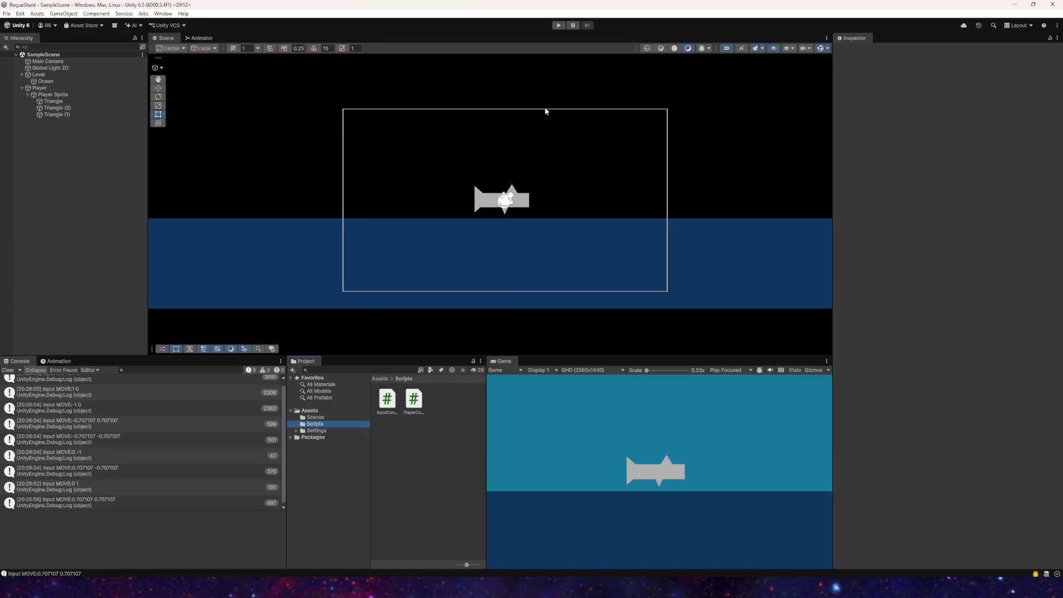
click(40, 88)
click(942, 127)
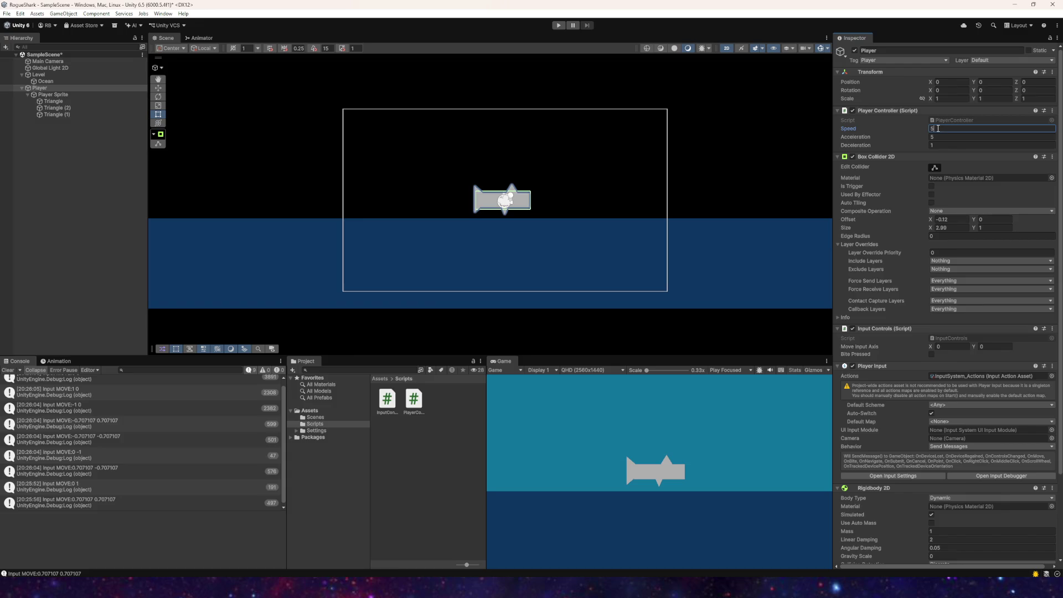
click(934, 145)
text(2)
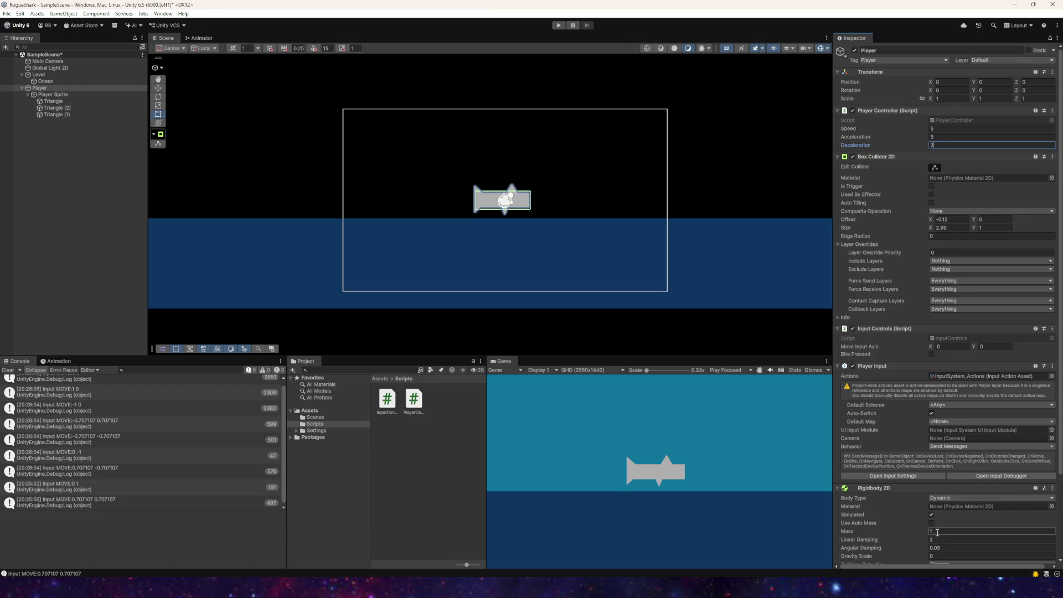
click(47, 95)
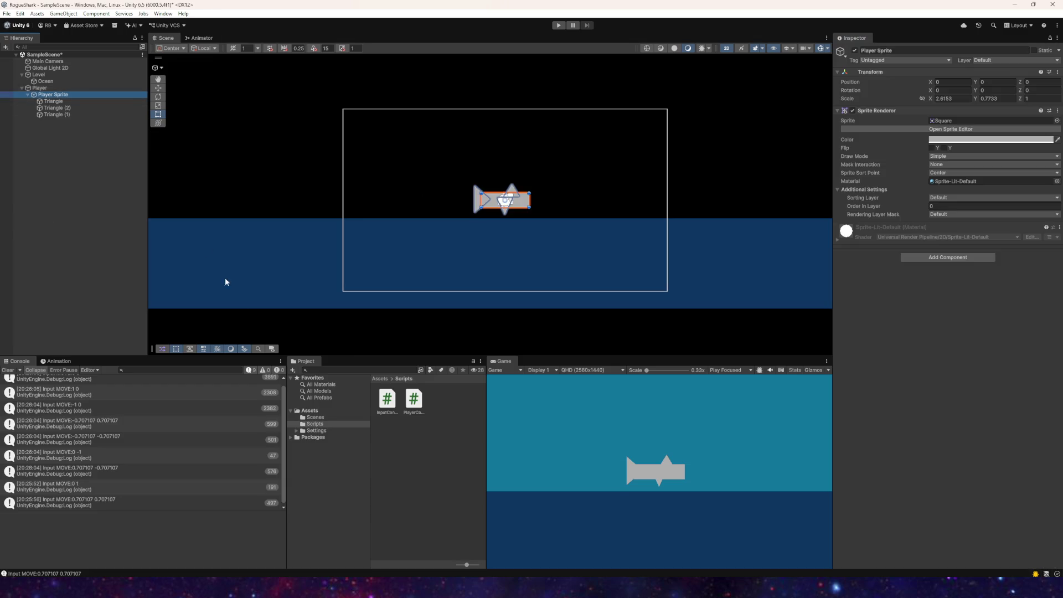
click(315, 424)
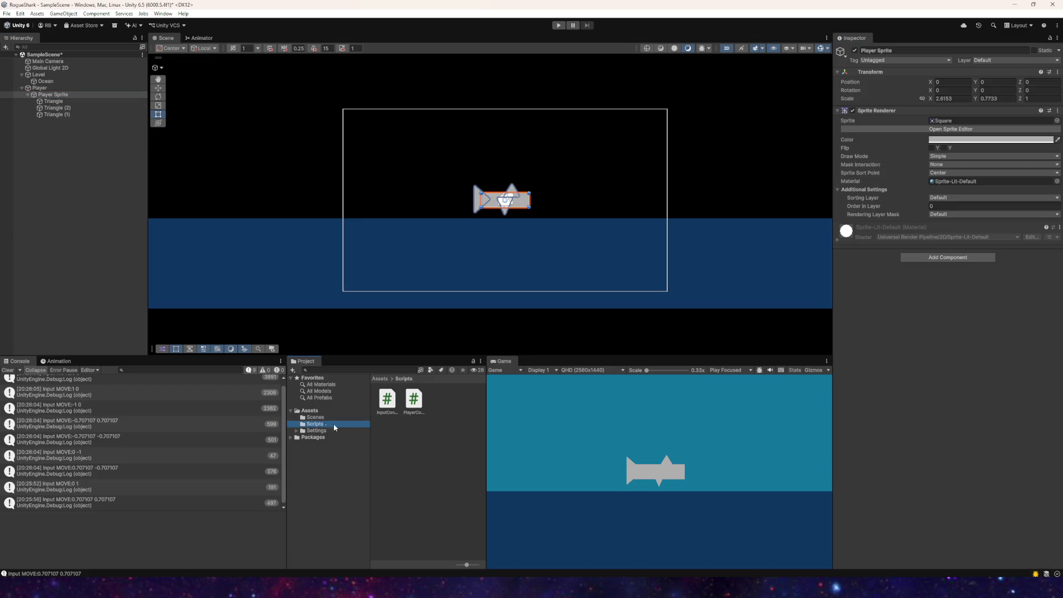
Step: Create a MonoBehaviour script named DirectionFlip in the Scripts folder
right_click(415, 440)
mouse_move(463, 217)
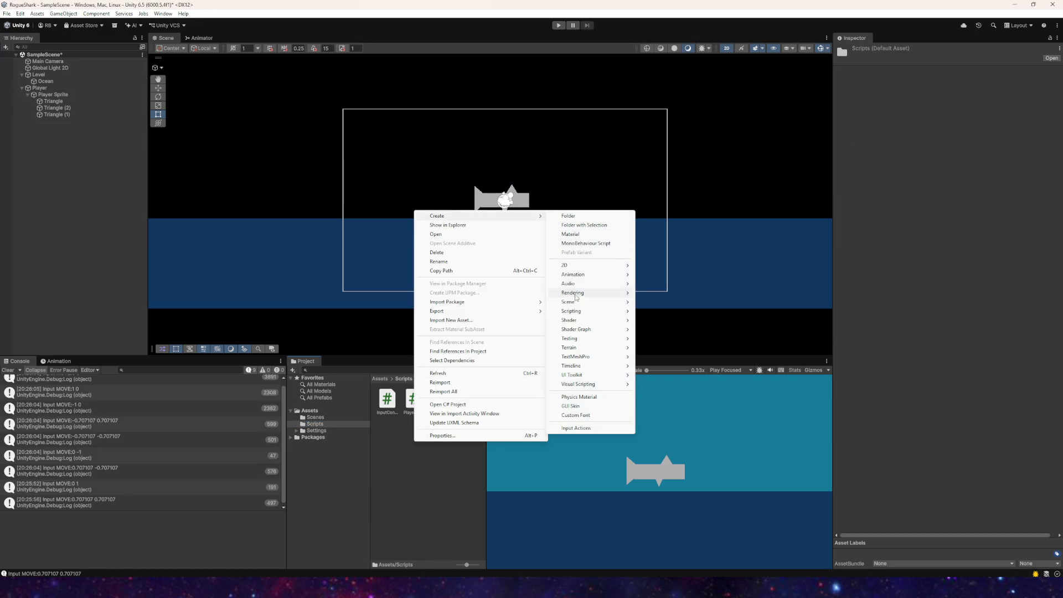
mouse_move(573, 311)
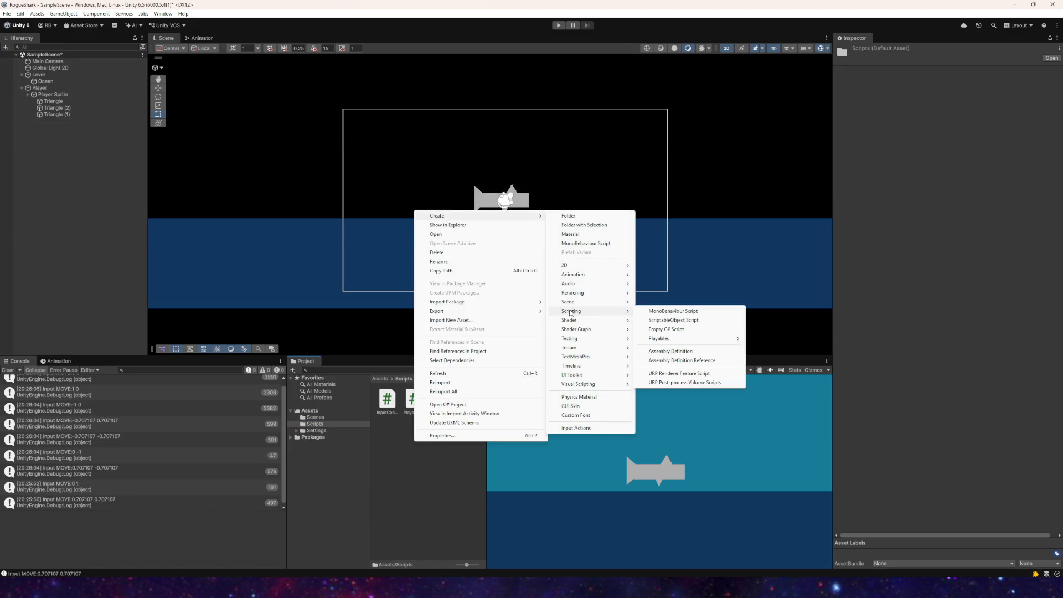
click(667, 312)
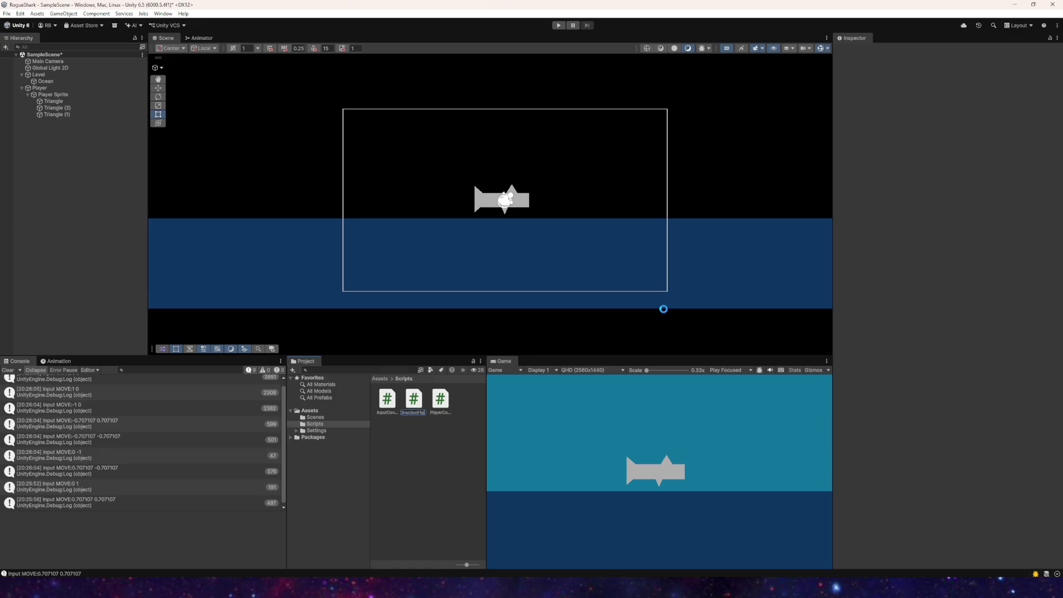
key(Return)
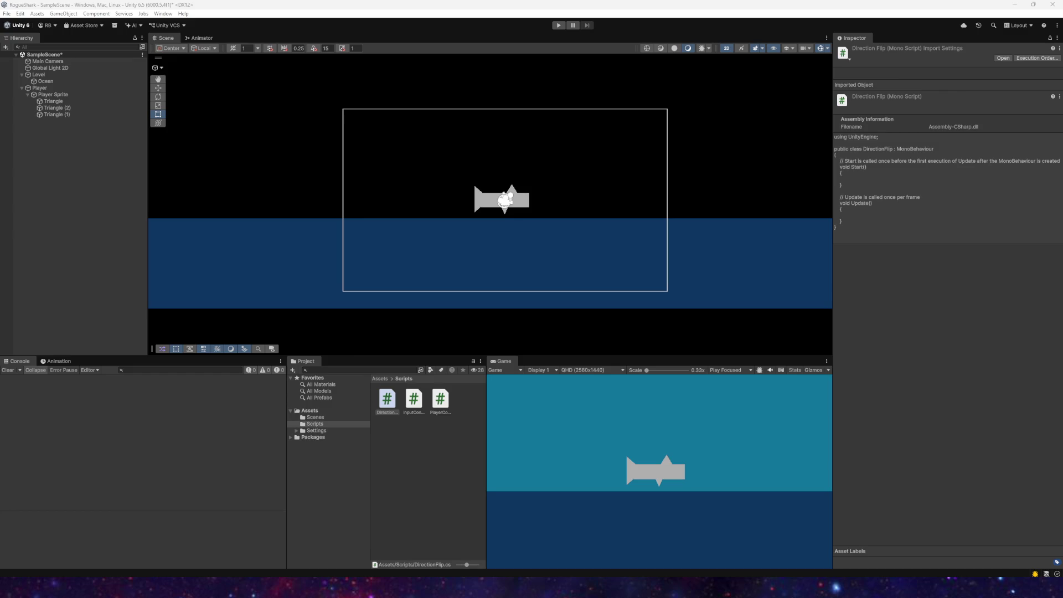
click(406, 465)
Step: Save the scene and open DirectionFlip in Visual Studio
click(6, 12)
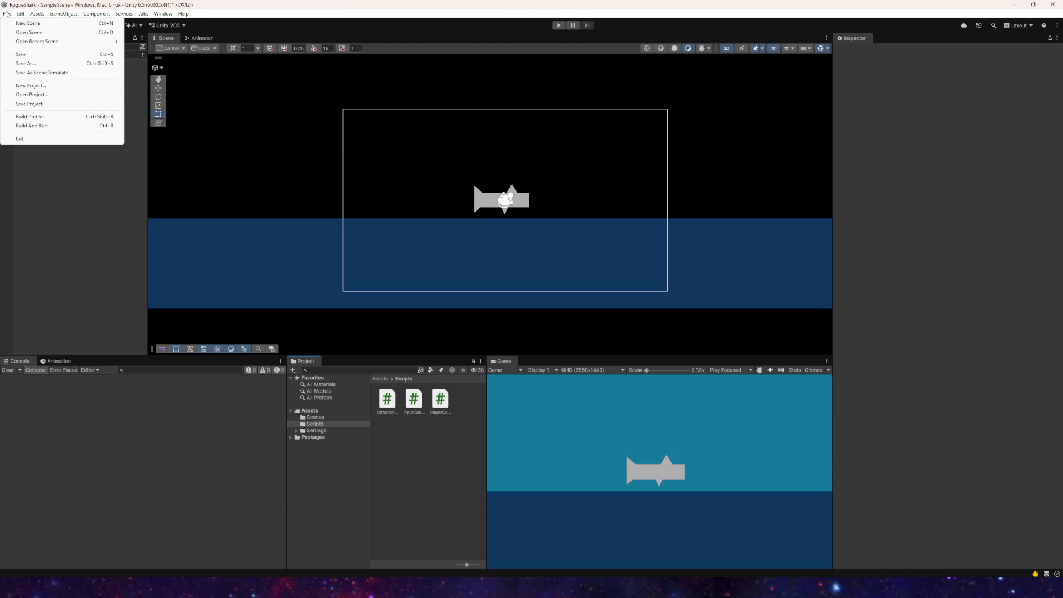
click(21, 55)
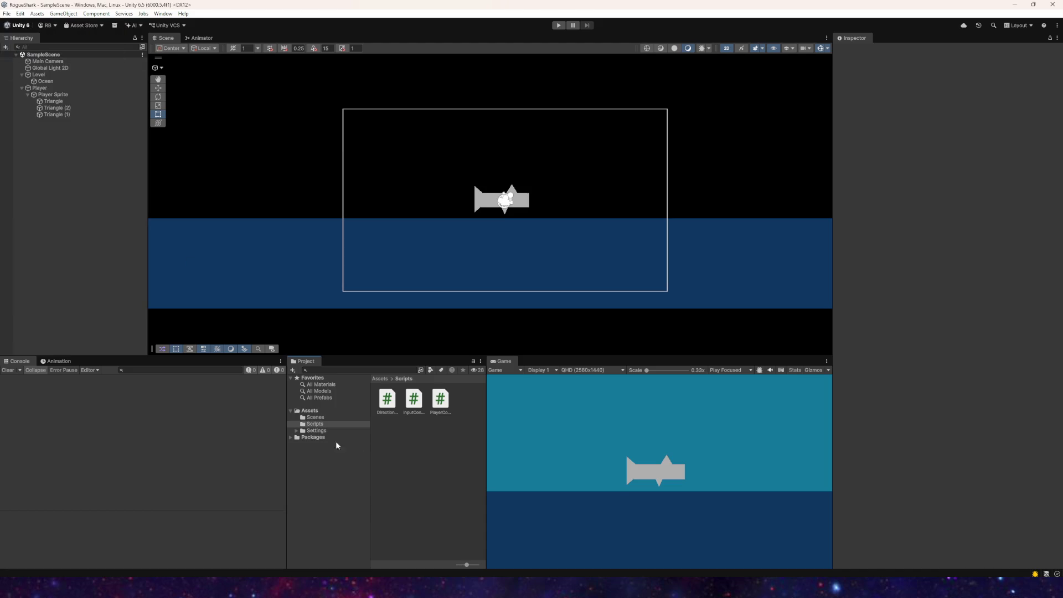
double_click(390, 408)
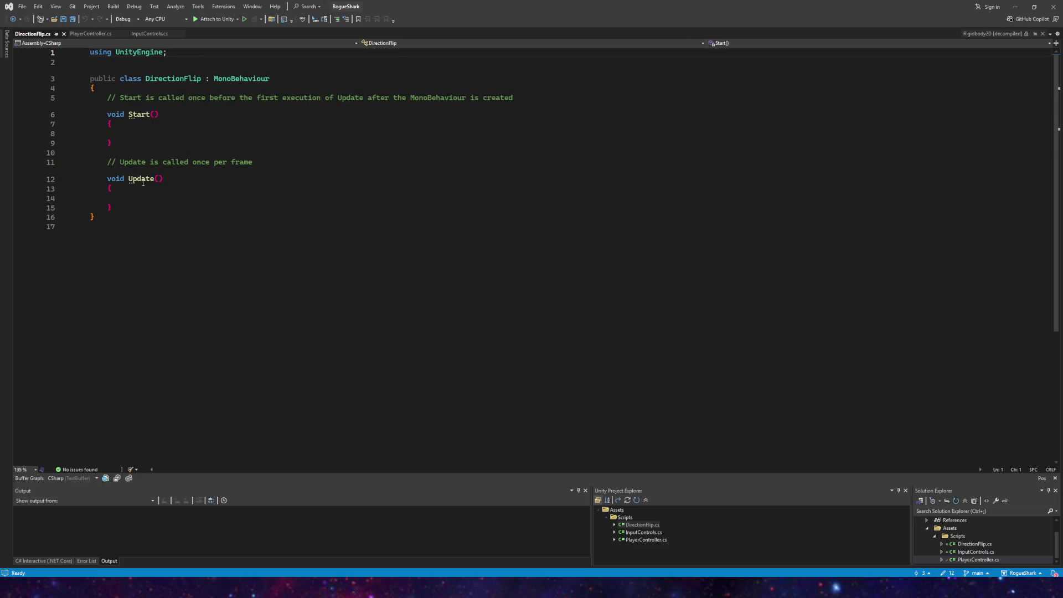
Step: Delete the comment above Start() in DirectionFlip.cs and add a blank line for a field
drag(112, 208, 49, 175)
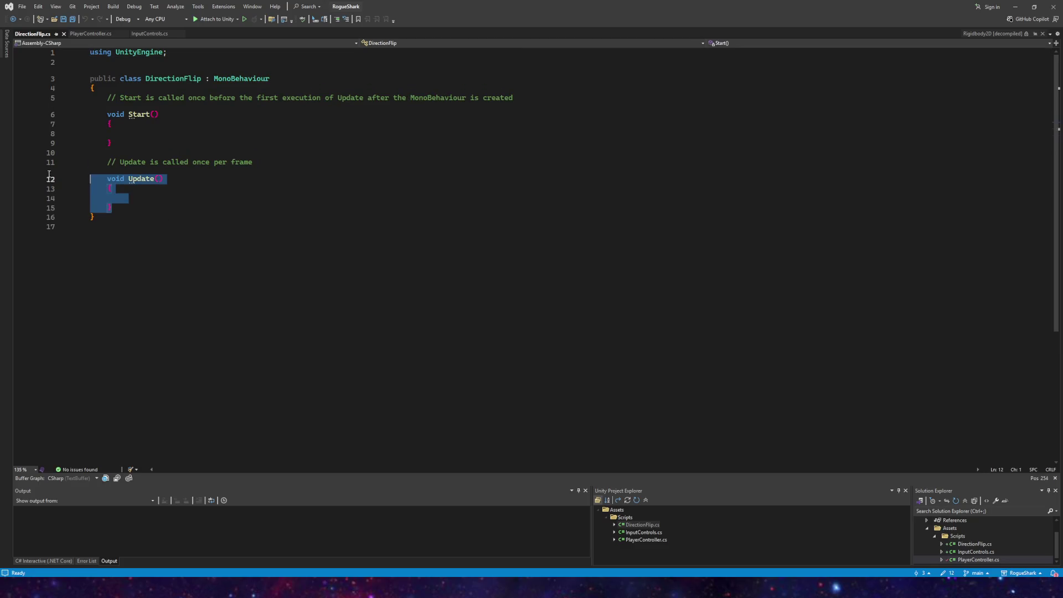
click(124, 139)
drag(536, 98, 24, 101)
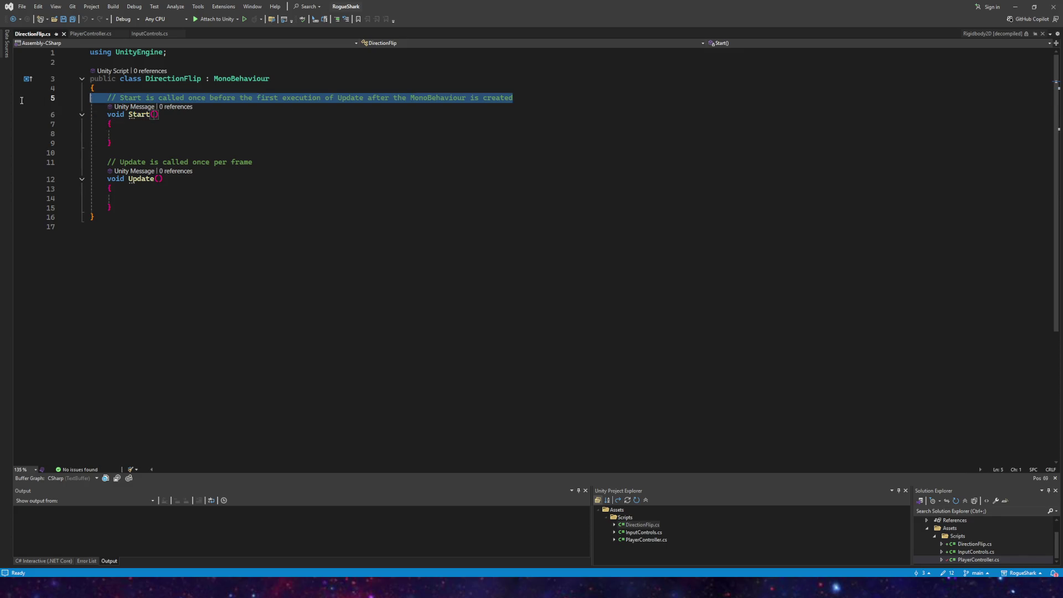
key(BackSpace)
key(BackSpace)
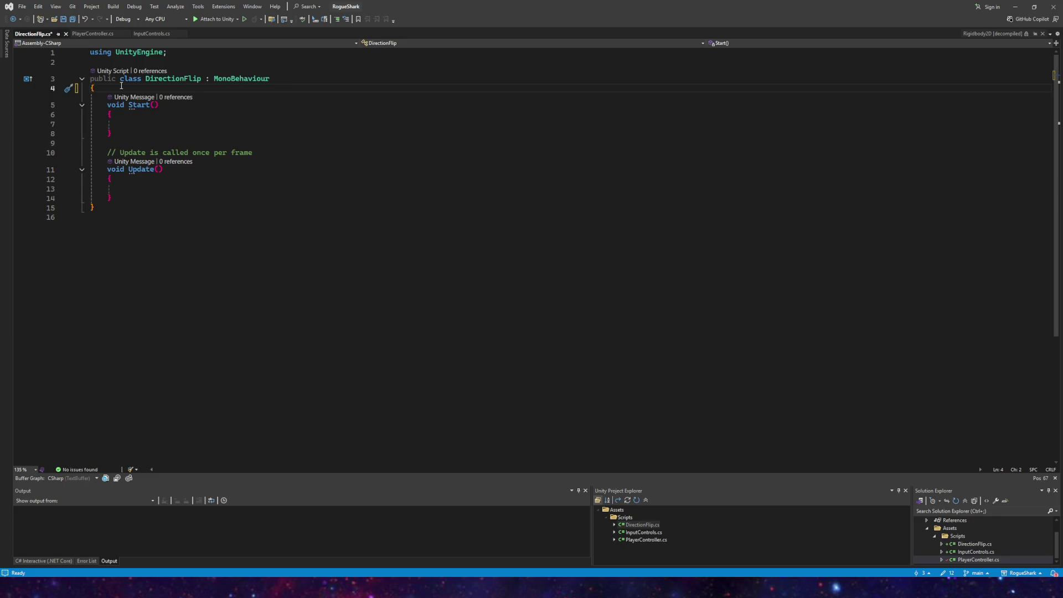
key(Return)
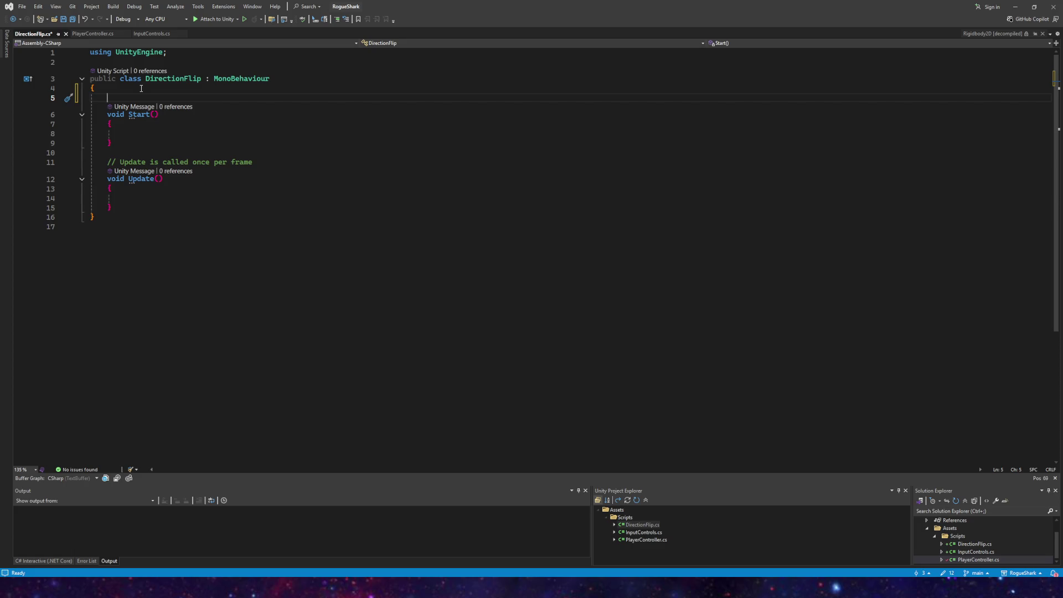
Step: Declare a Rigidbody2D field named rb at the top of the class
text(Rigidbody)
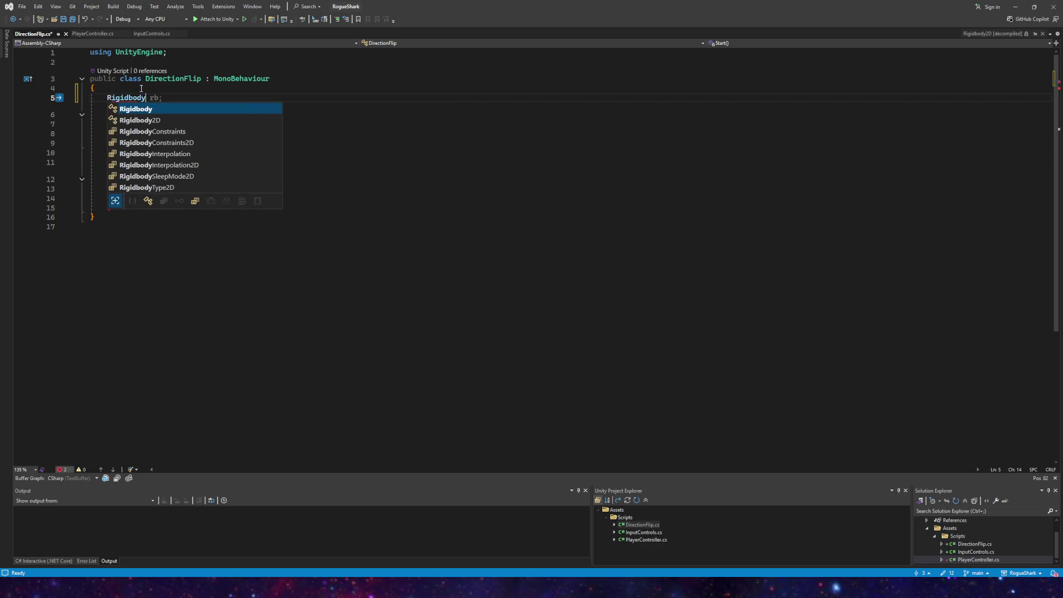
key(Escape)
text(d)
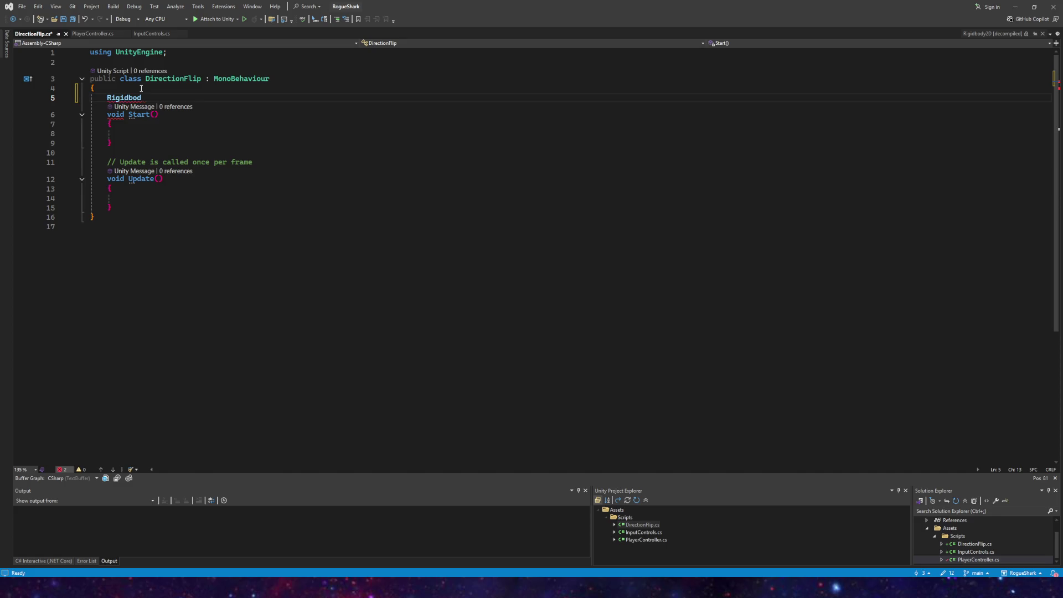
key(BackSpace)
key(BackSpace)
key(BackSpace)
text(rib)
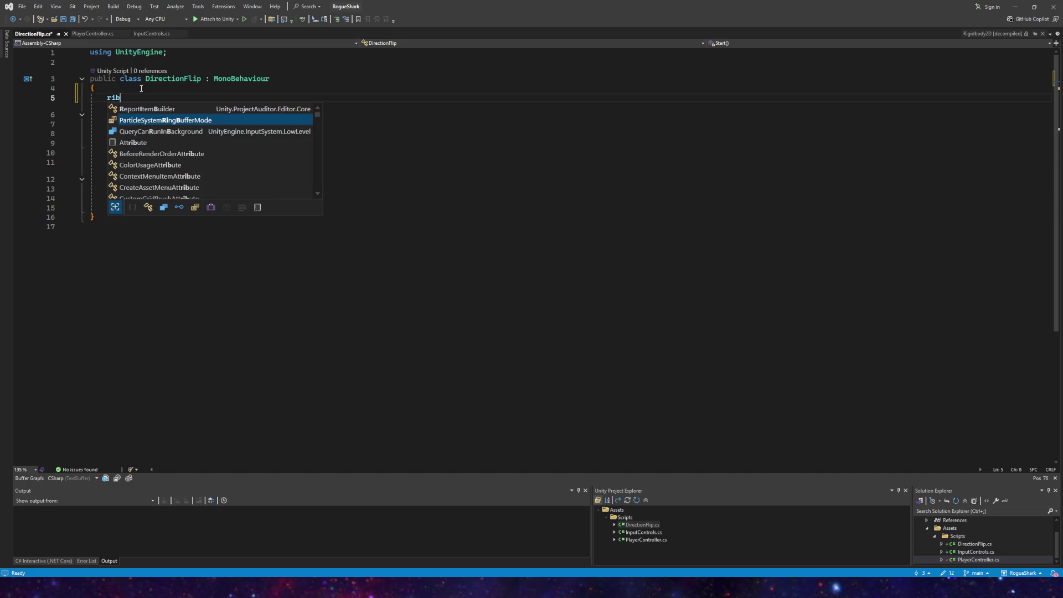
key(BackSpace)
key(BackSpace)
key(BackSpace)
text(Rigid)
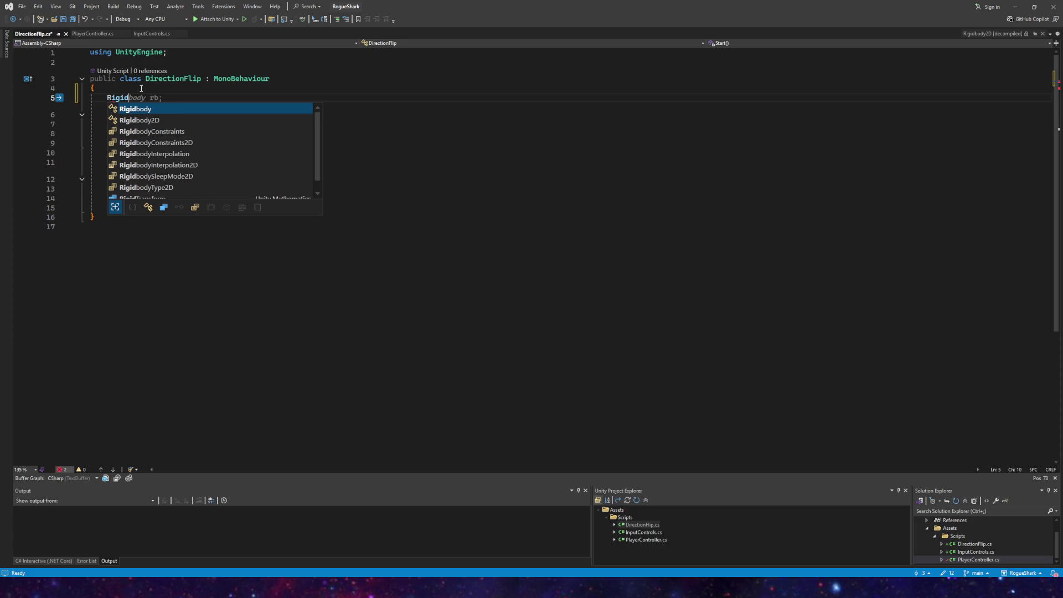
key(Down)
key(Tab)
text(rb;)
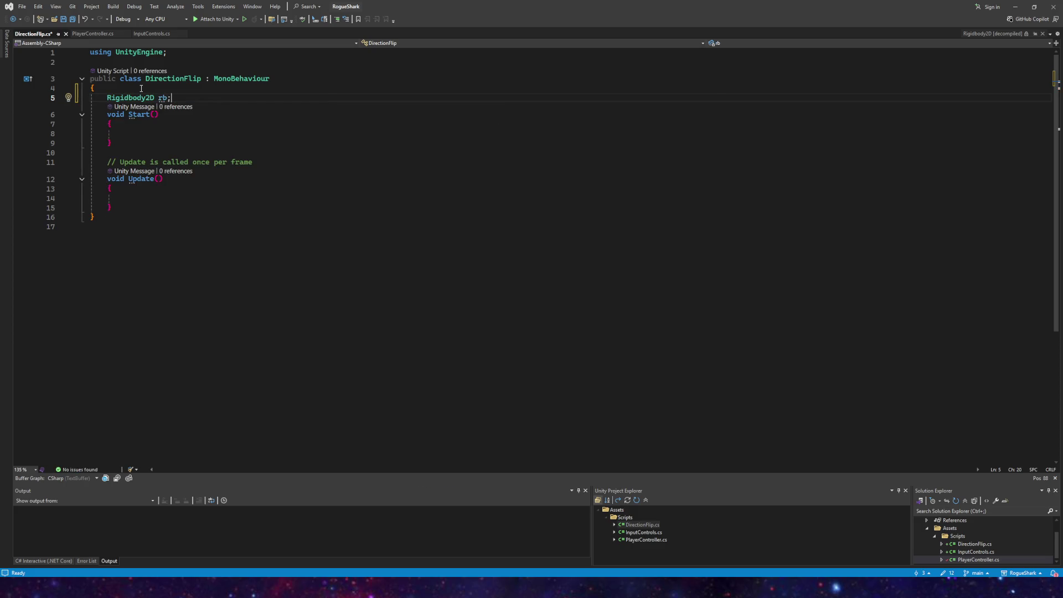
Step: In Start(), assign rb = GetComponentInParent<Rigidbody2D>();
click(132, 135)
text(rb)
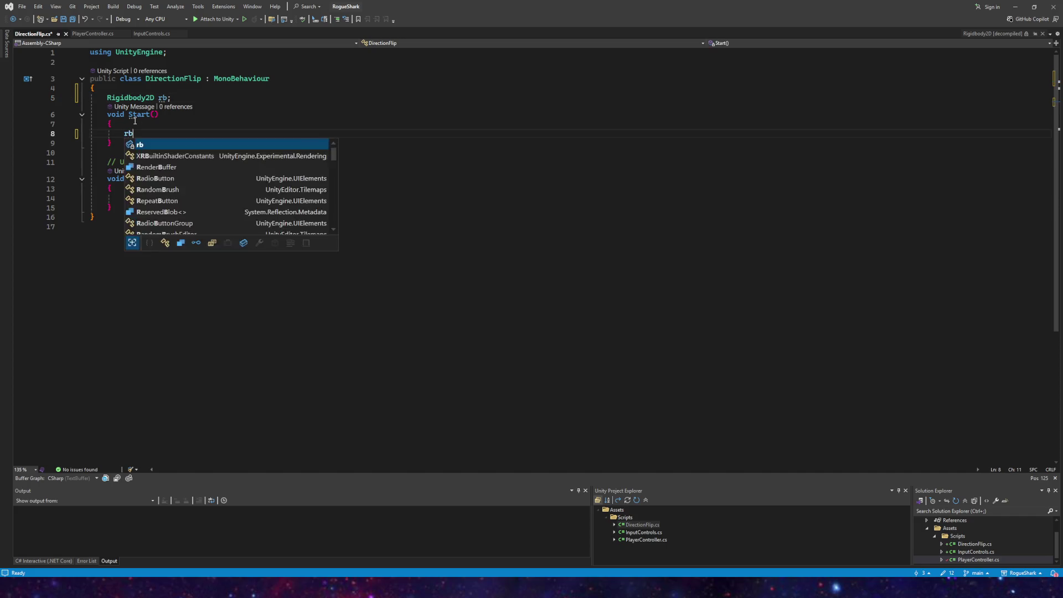
text( = getcomponentinpare)
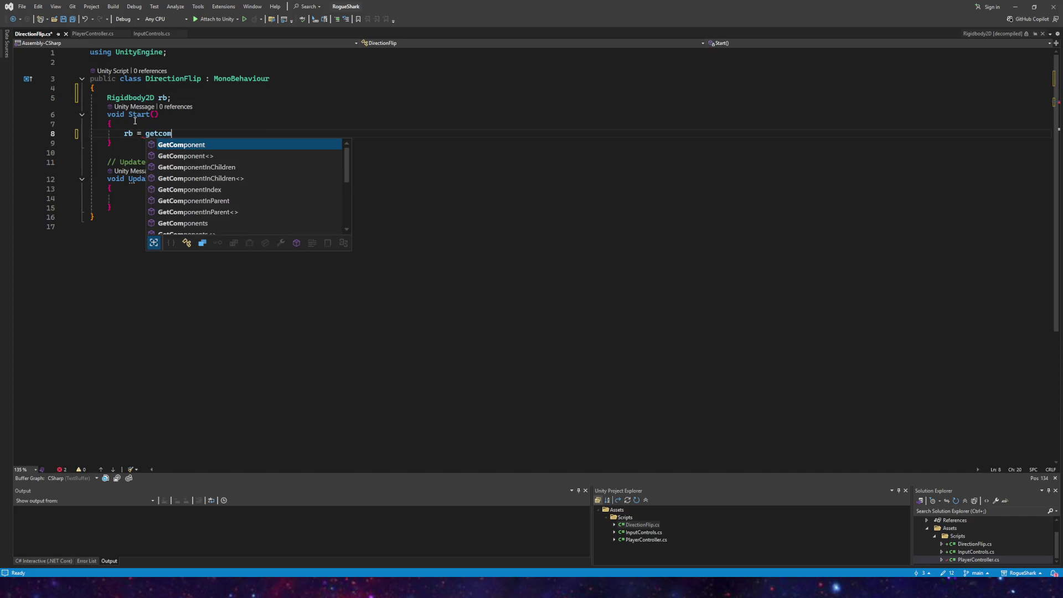
key(Tab)
text(>rig)
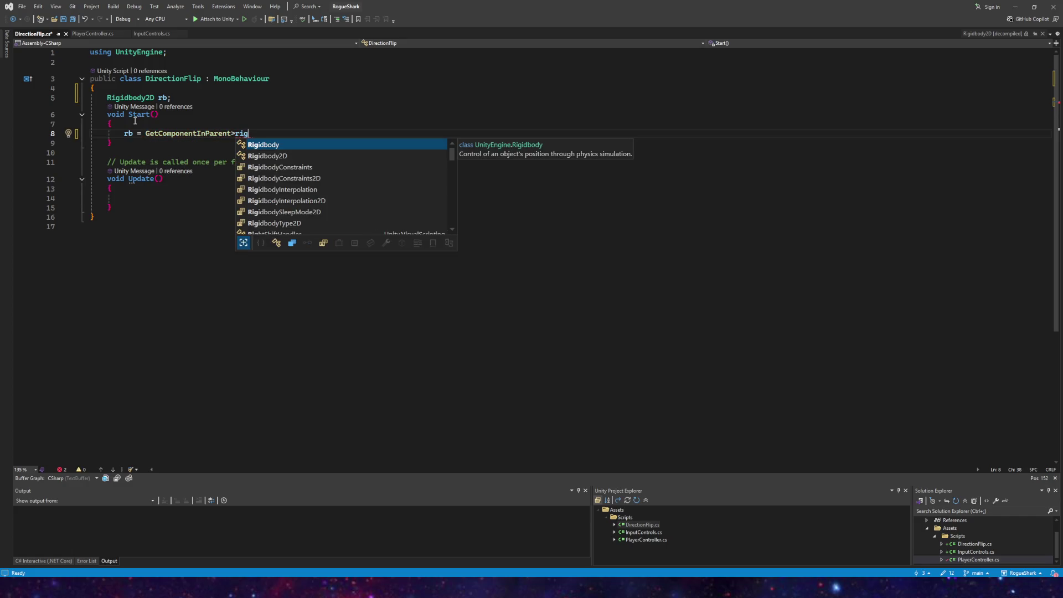
key(Down)
key(Tab)
key(ctrl+z)
key(BackSpace)
key(BackSpace)
key(BackSpace)
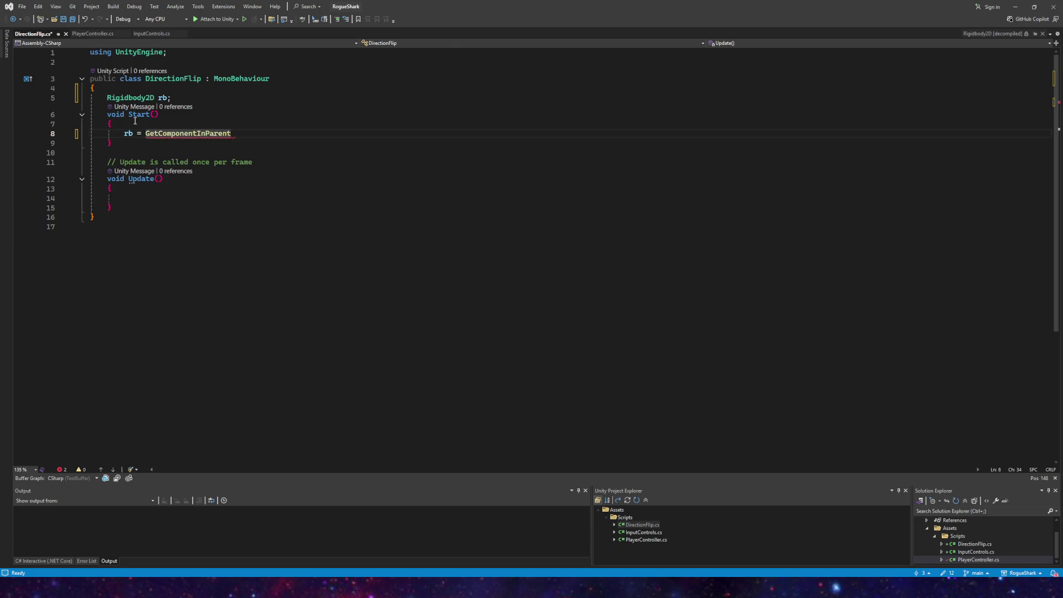
text(<Rig>)
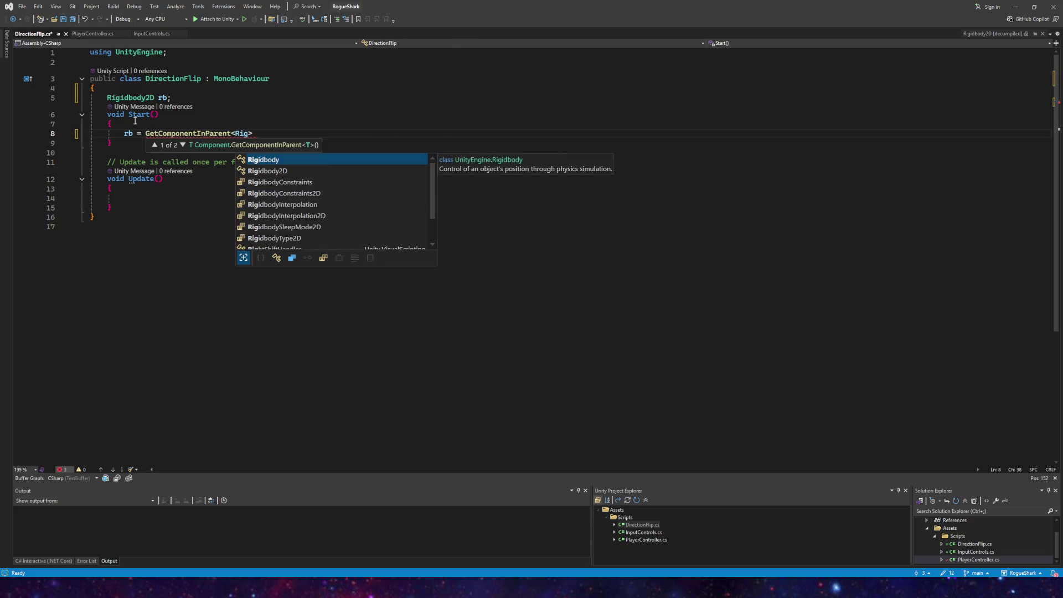
key(Down)
key(Tab)
key(Right)
text(;)
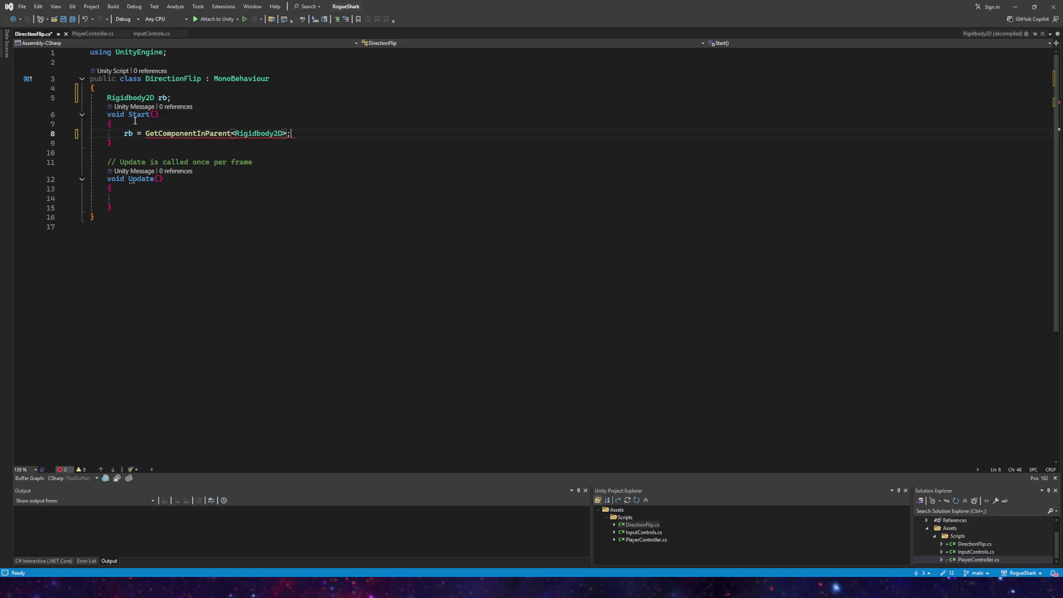
key(Left)
text(())
key(End)
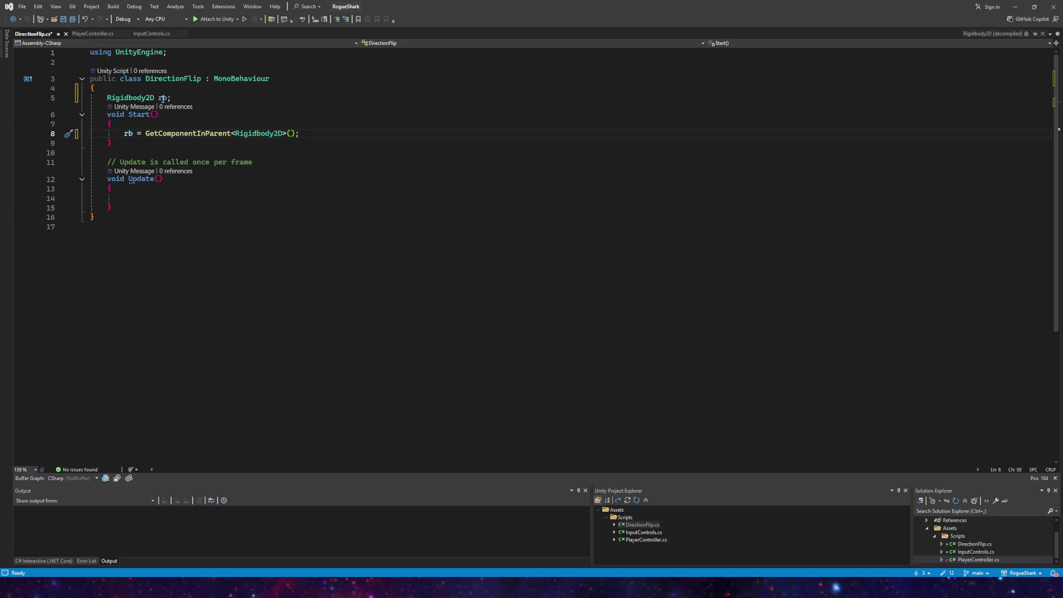
click(130, 198)
Step: In Update(), add an if block testing rb.linearVelocityX < 0
text(if()
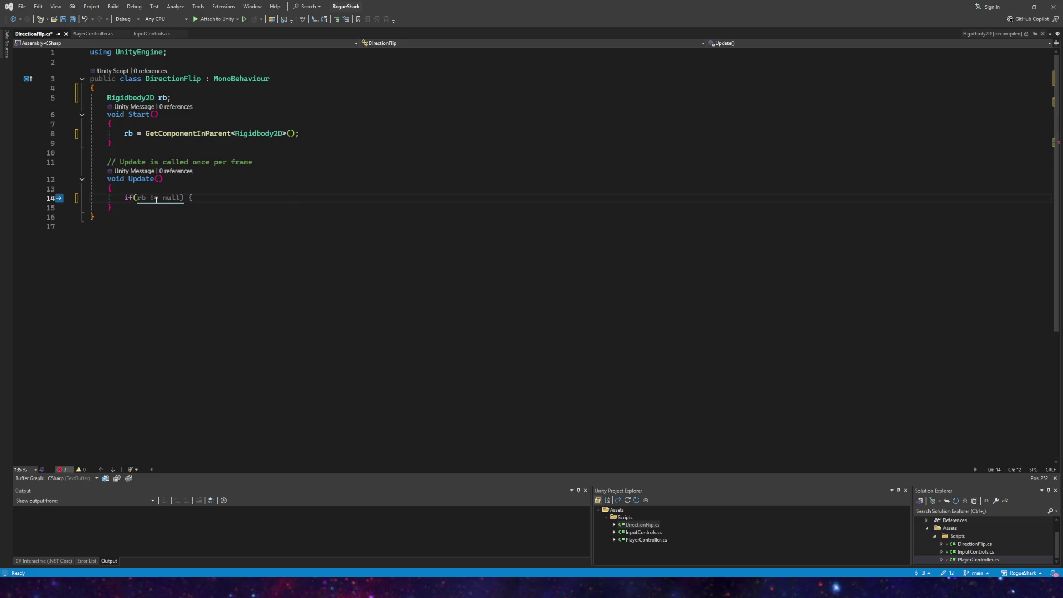
text(rb.linea)
key(Down)
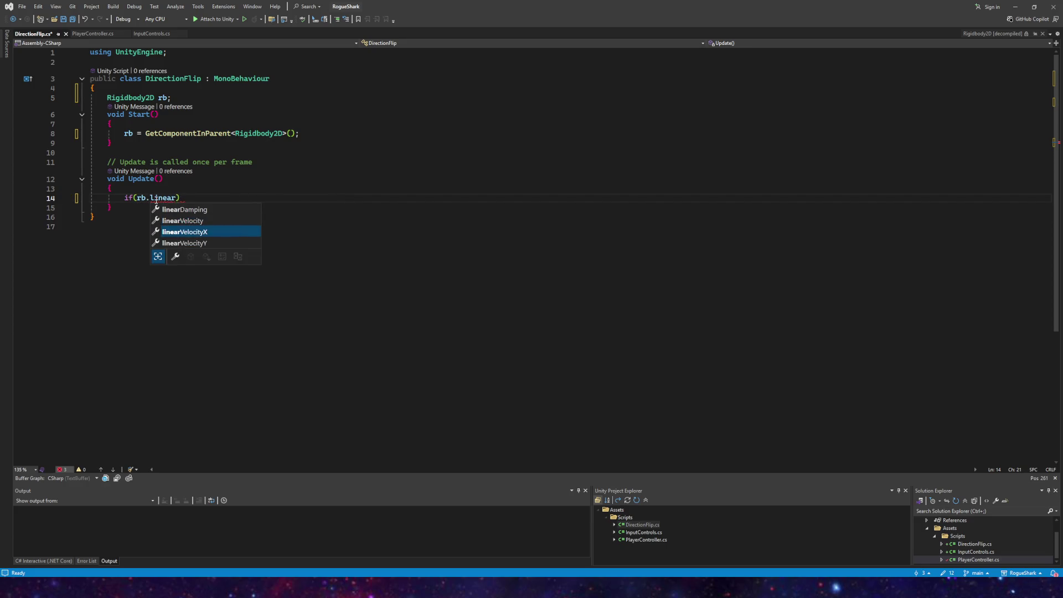
key(Tab)
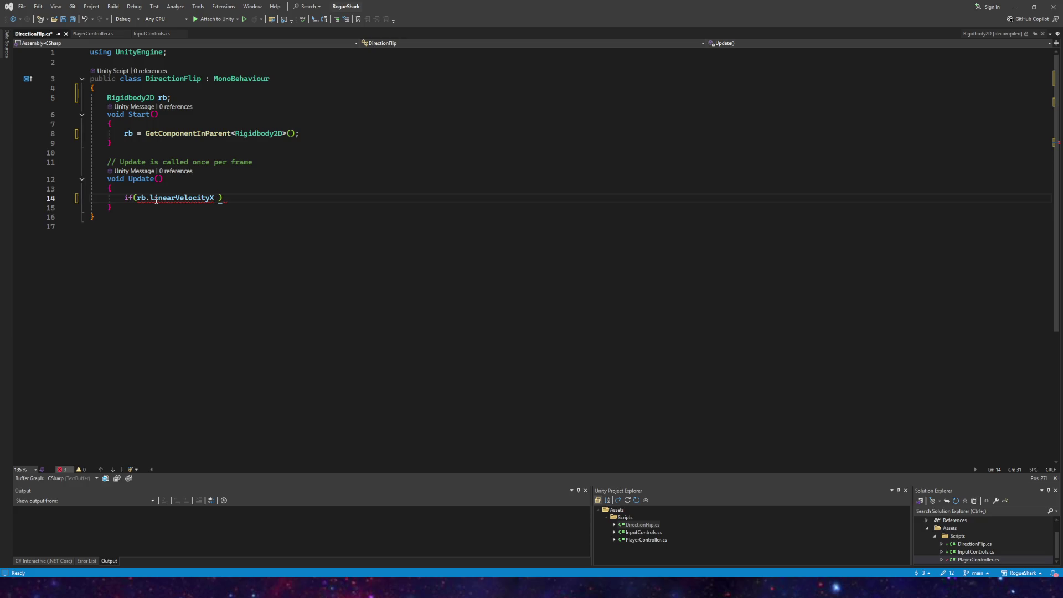
text(<)
text( 1)
key(BackSpace)
text(0))
key(Return)
text({)
key(Return)
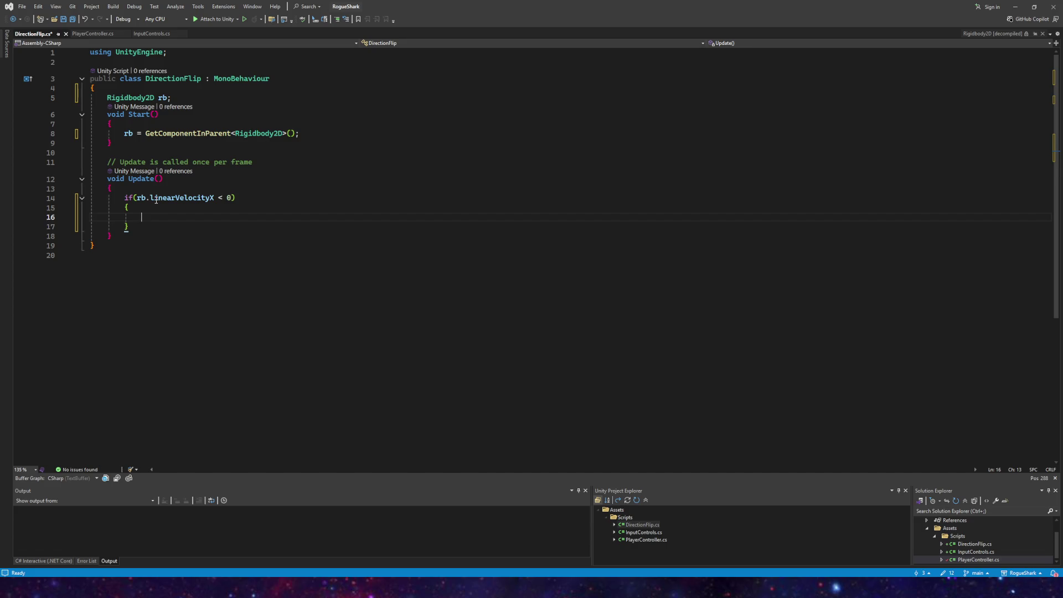
Step: Begin a gameObject.transform.localScale statement inside the if block
text(transform)
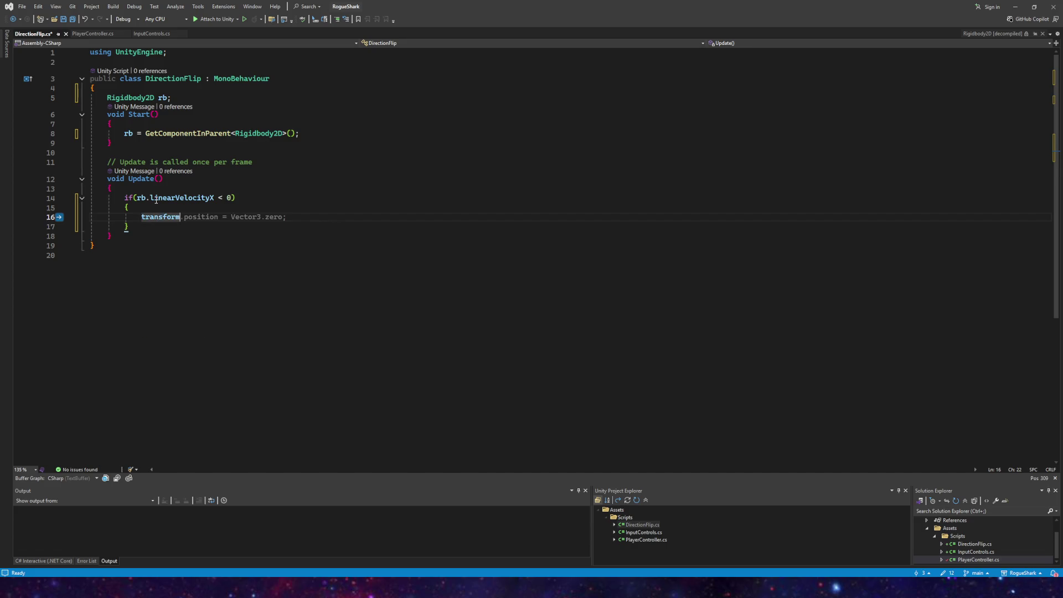
text(.scale)
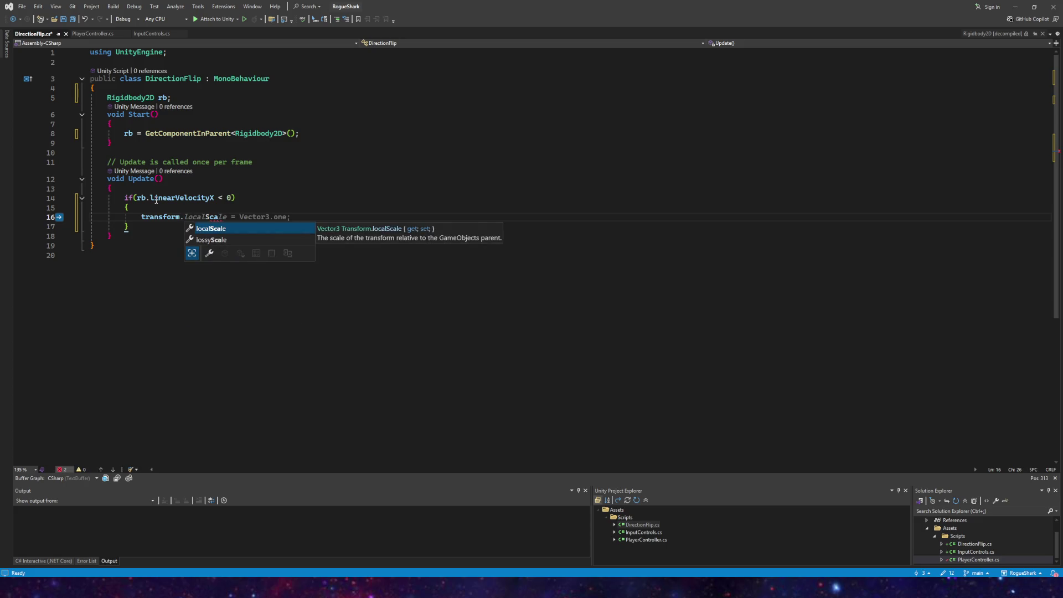
key(BackSpace)
key(BackSpace)
key(BackSpace)
key(BackSpace)
key(BackSpace)
key(BackSpace)
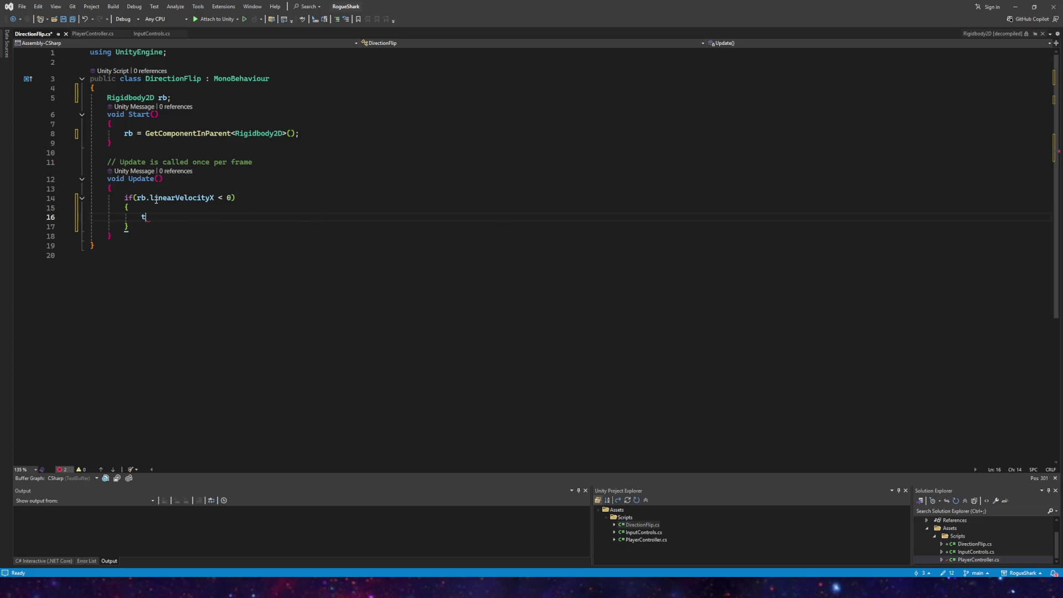
text(gameObject)
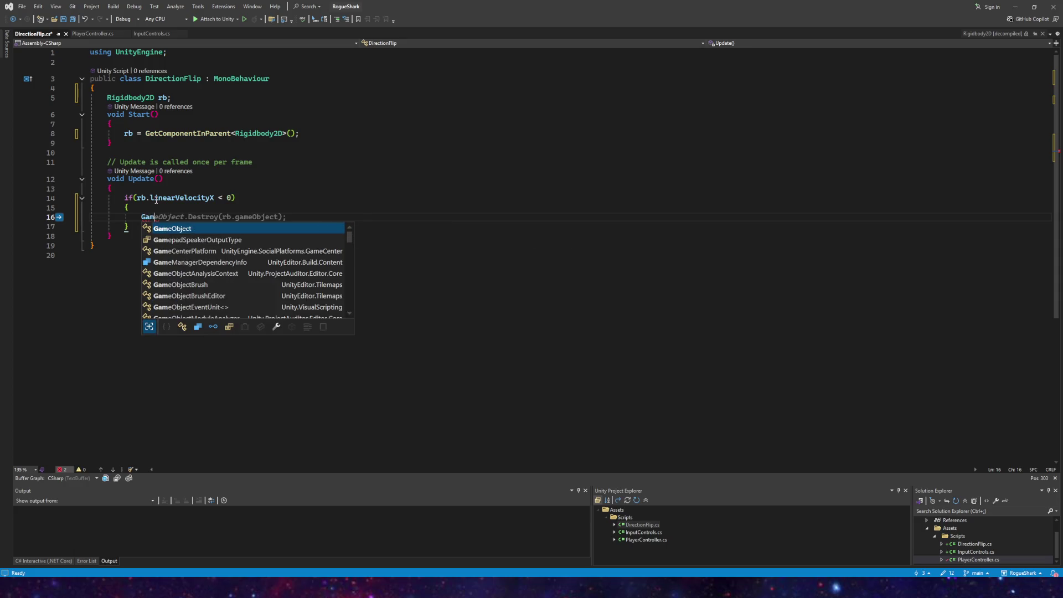
text(.transform.ScalScale)
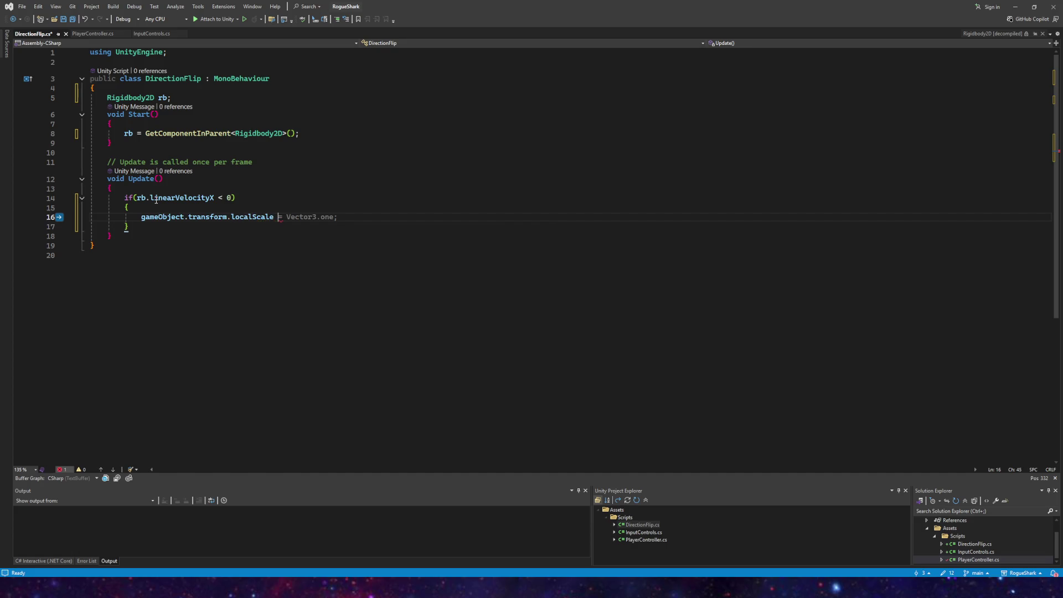
text(-1)
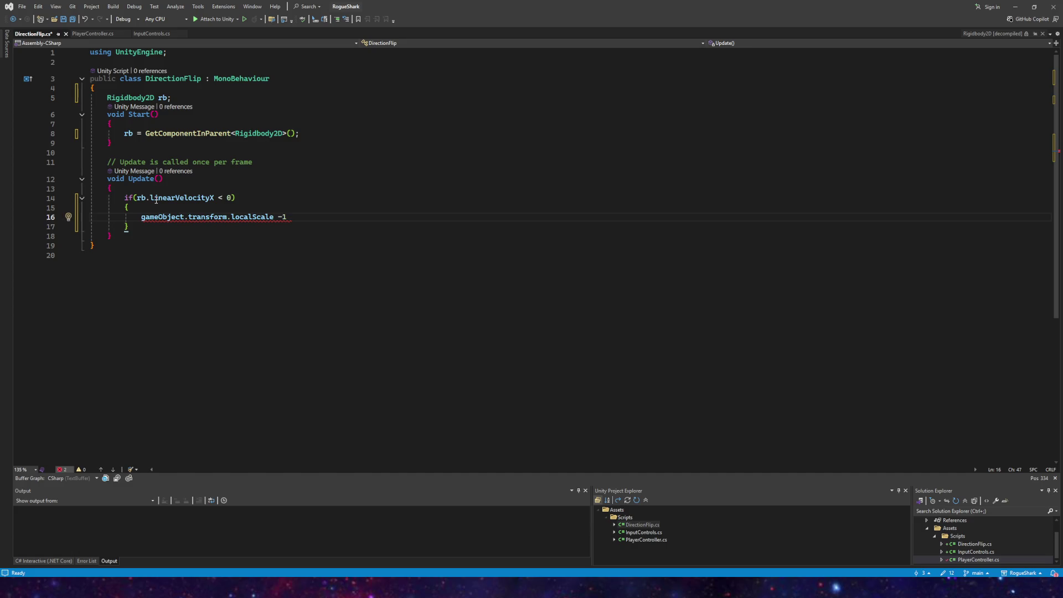
Step: Declare a float startScale field below the rb field
key(BackSpace)
click(150, 208)
click(149, 123)
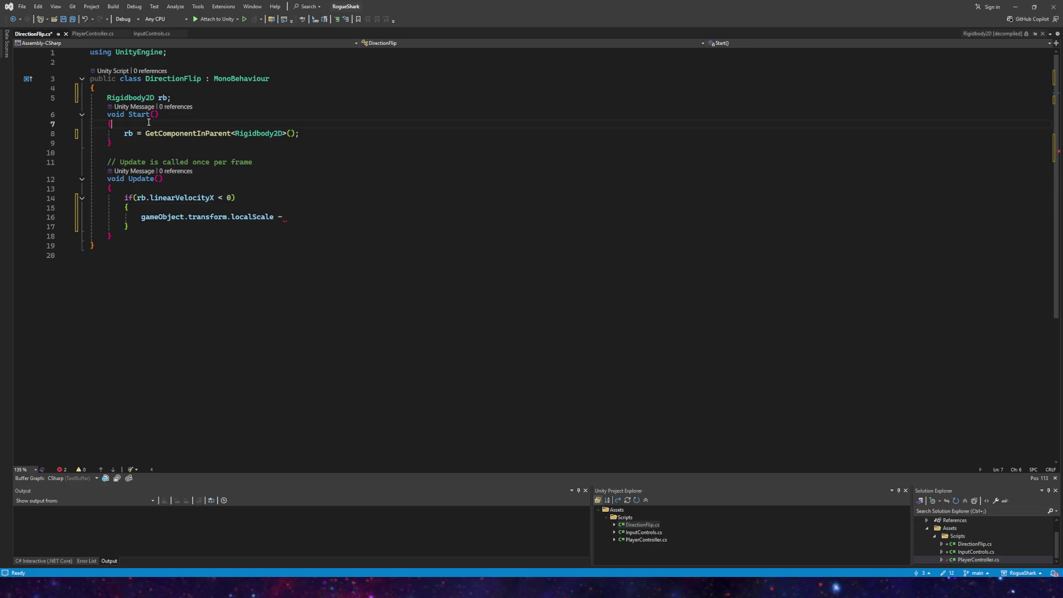
key(Return)
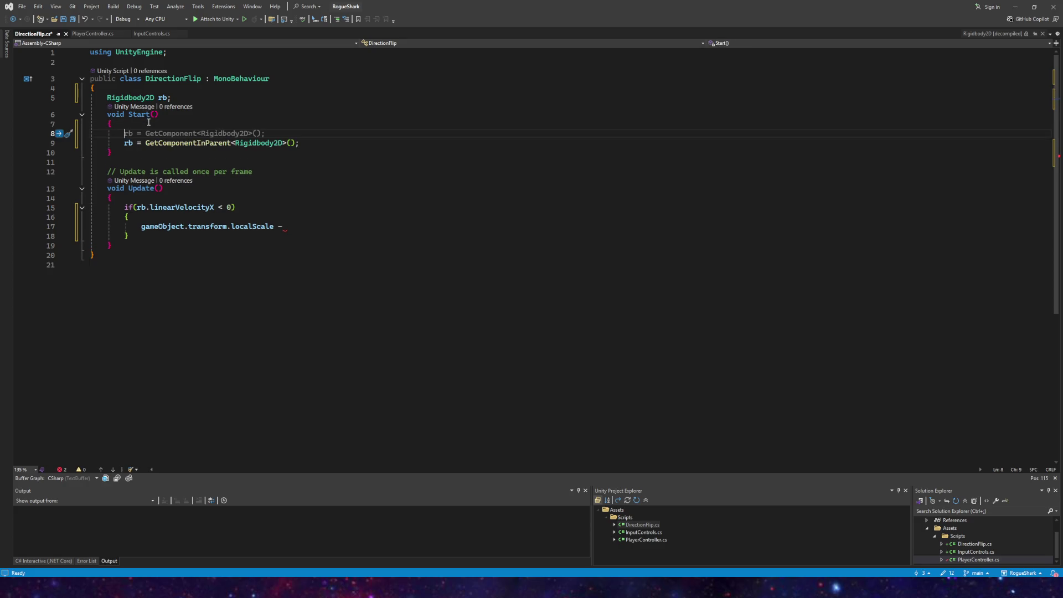
text(float star)
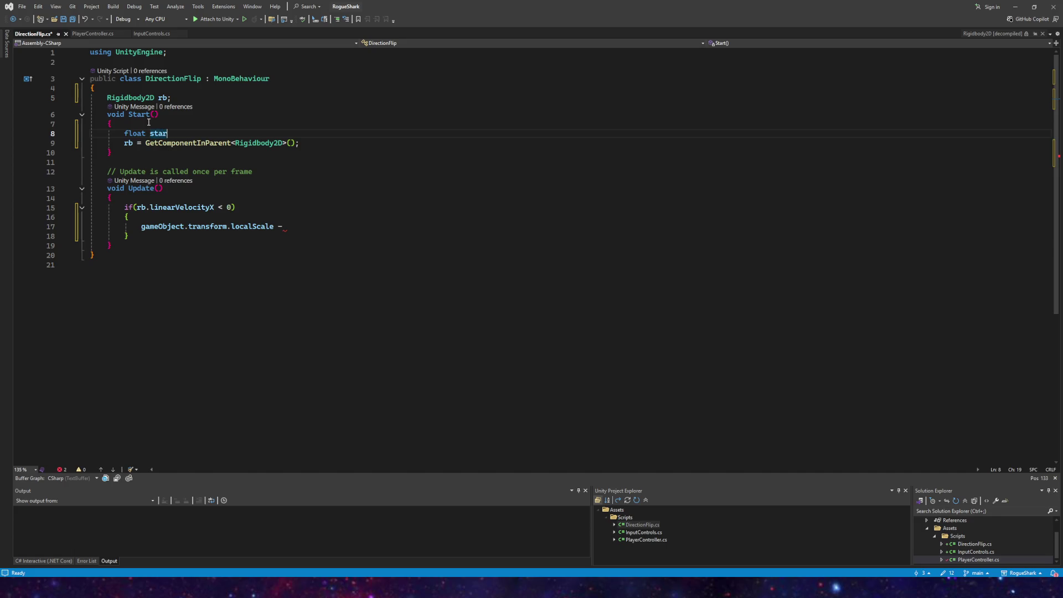
text(tScale;)
key(BackSpace)
key(BackSpace)
key(BackSpace)
key(BackSpace)
click(173, 98)
key(Return)
text(float )
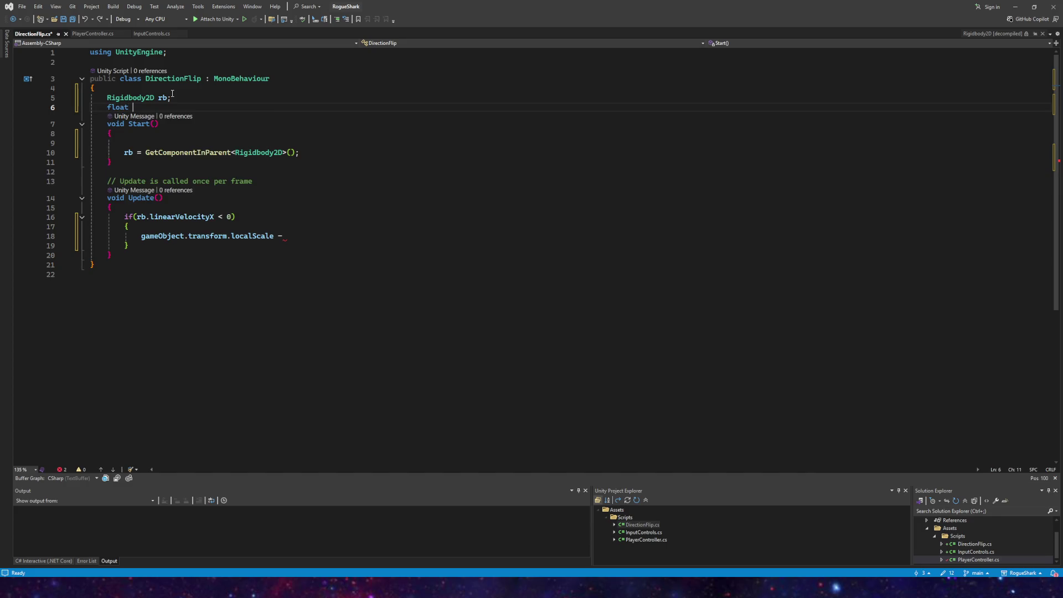
text(startScale;)
Step: In Start(), set startScale = gameObject.transform.localScale.x;
click(168, 143)
text(startScale = gameObject.transform.)
key(Tab)
text(;)
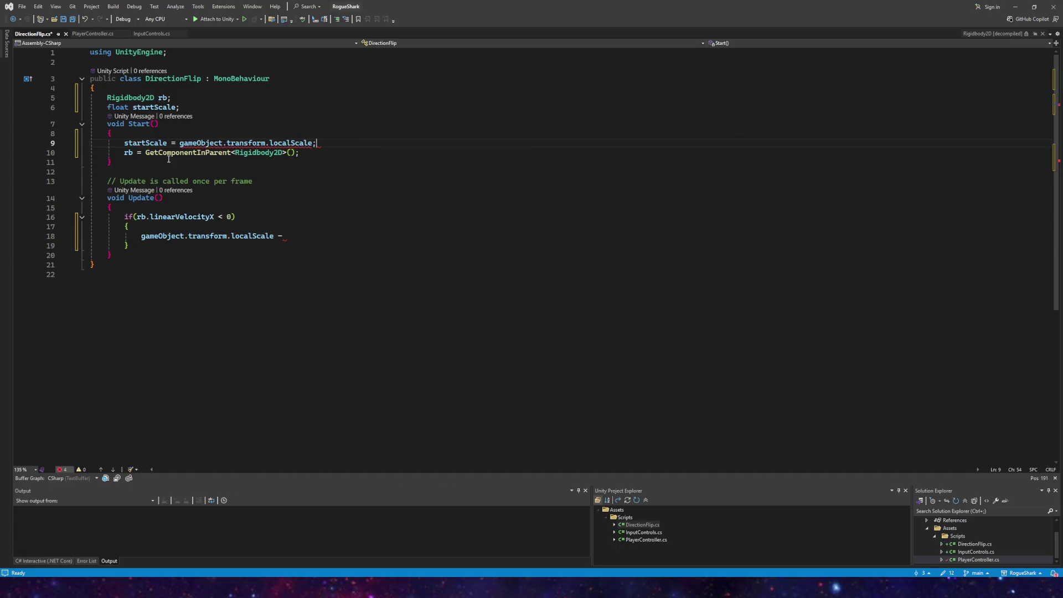
click(310, 147)
text(.x)
key(Escape)
Step: Complete line 18 as gameObject.transform.localScale.x = -startScale;
click(273, 236)
text(.x)
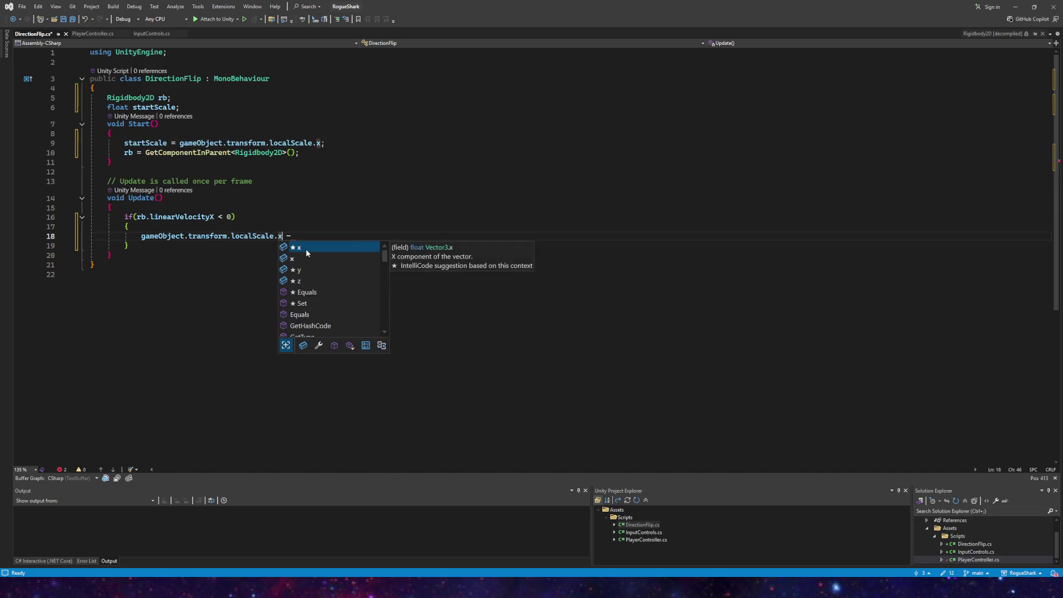
text( -)
key(BackSpace)
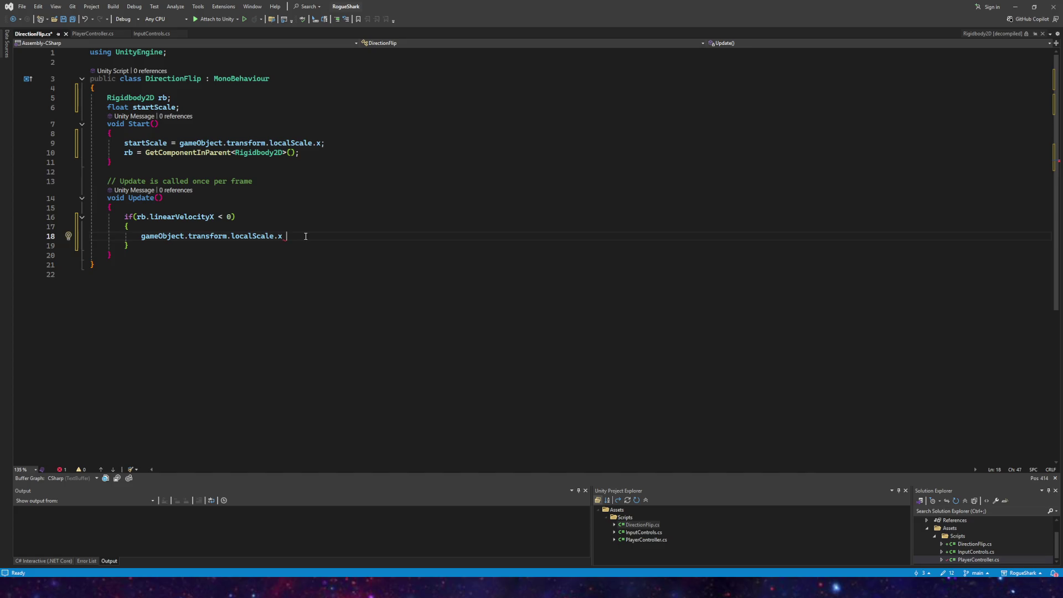
text(= star)
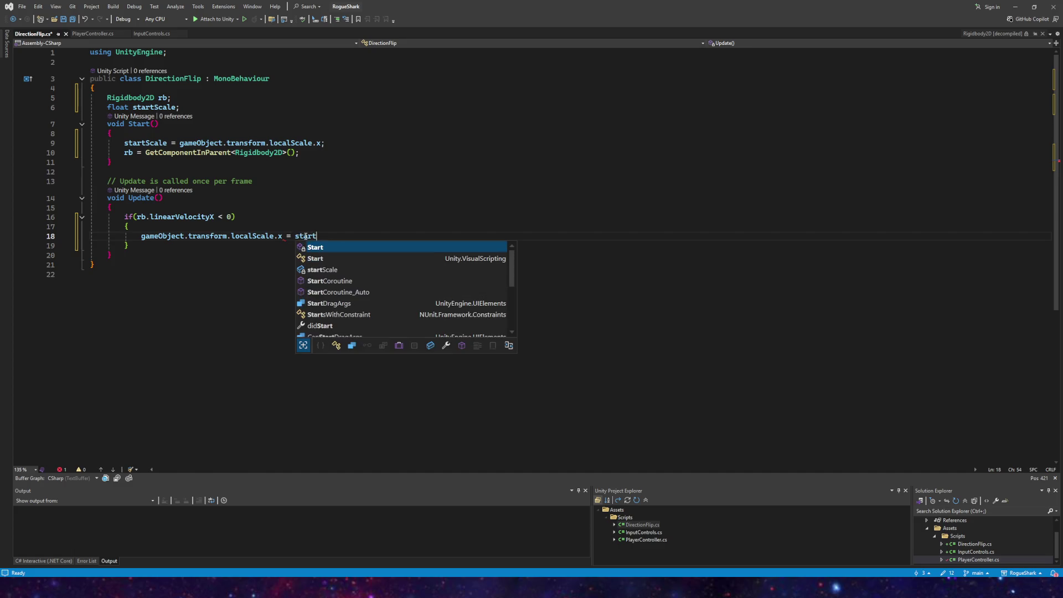
key(Tab)
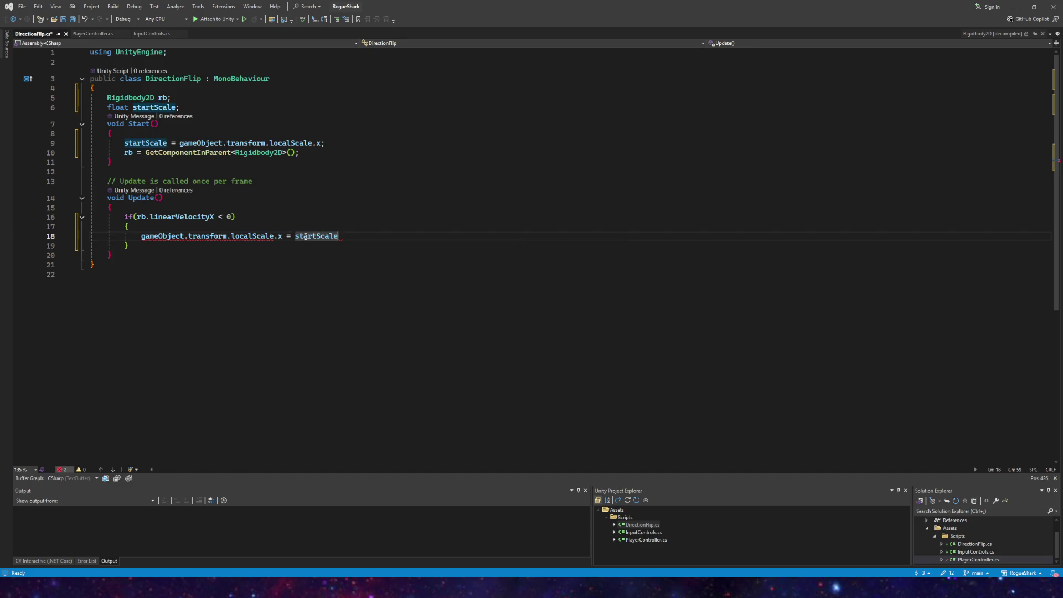
click(294, 237)
text(-)
click(362, 237)
text(;)
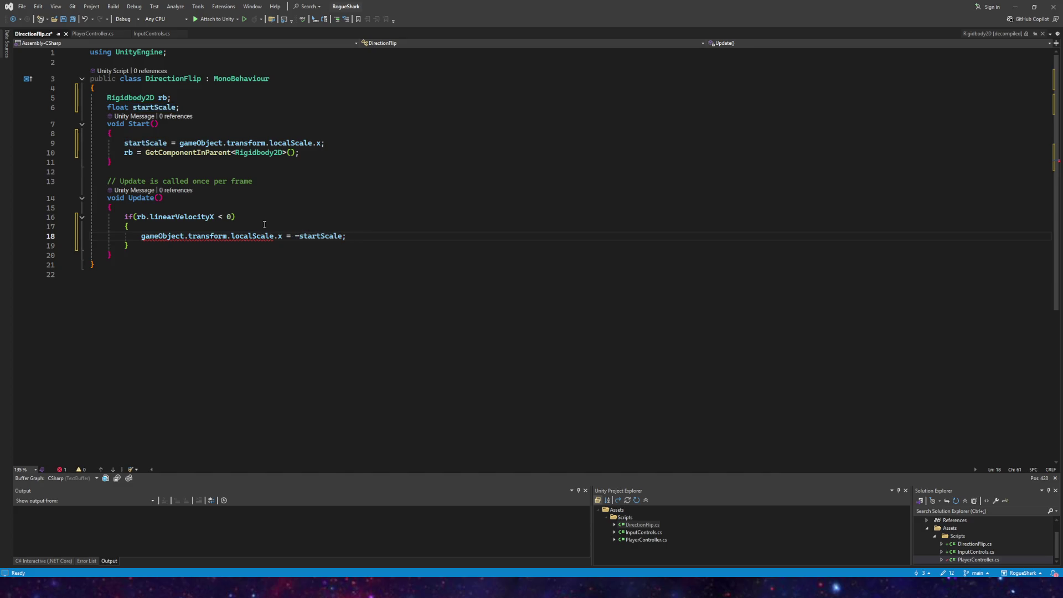
Step: Replace gameObject.transform.localScale on line 18 with transform.scale
mouse_move(192, 232)
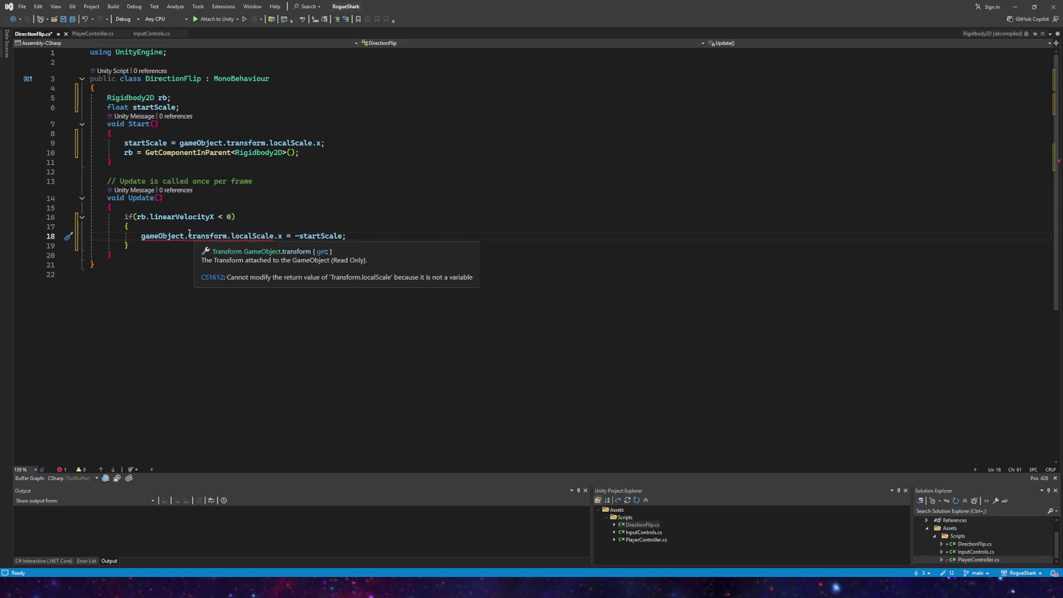
click(234, 236)
drag(234, 236, 142, 235)
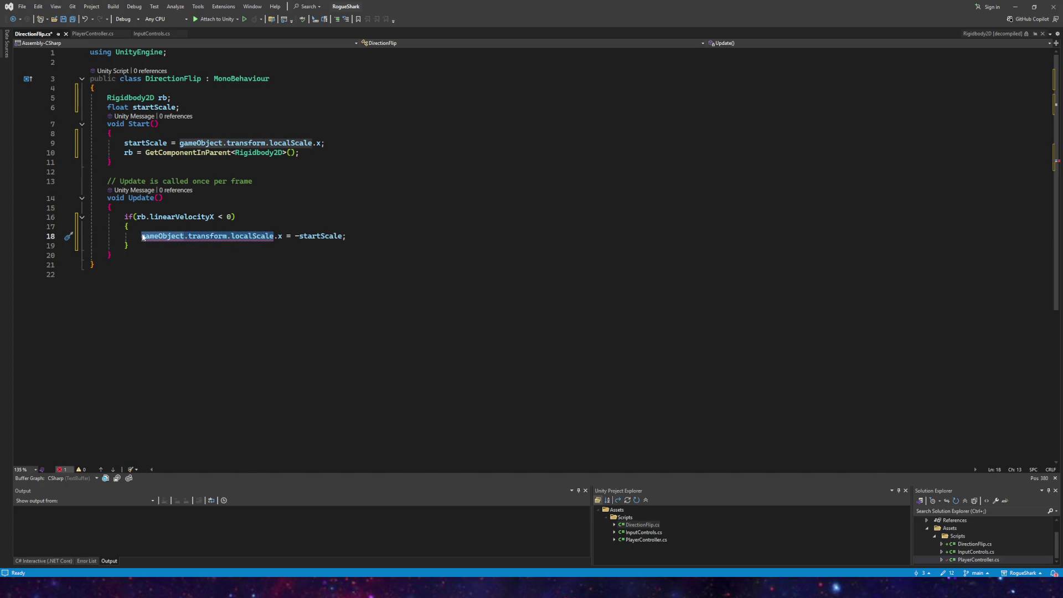
text(Transform.)
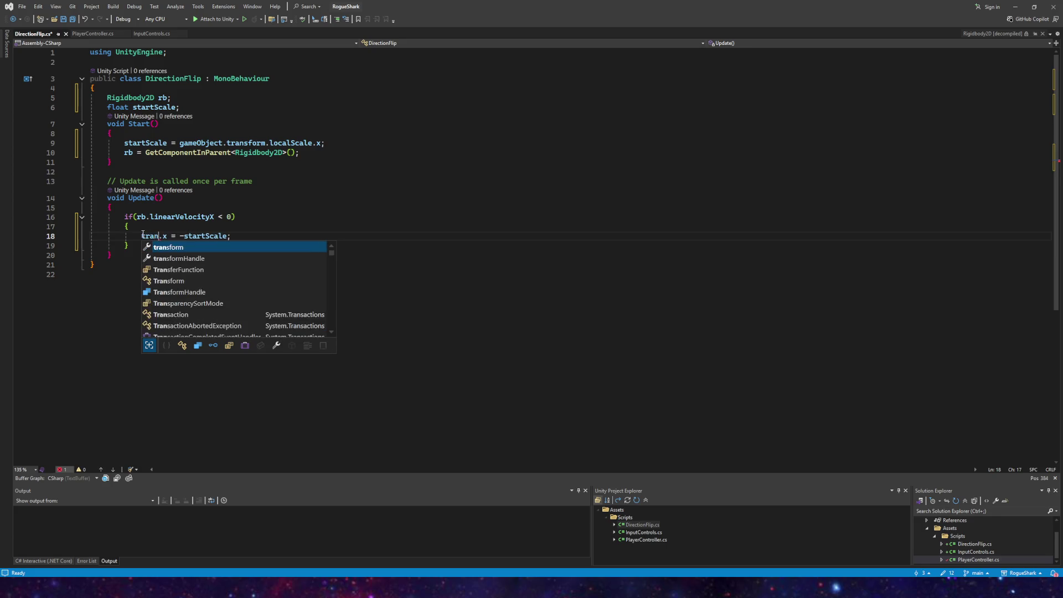
text(sca)
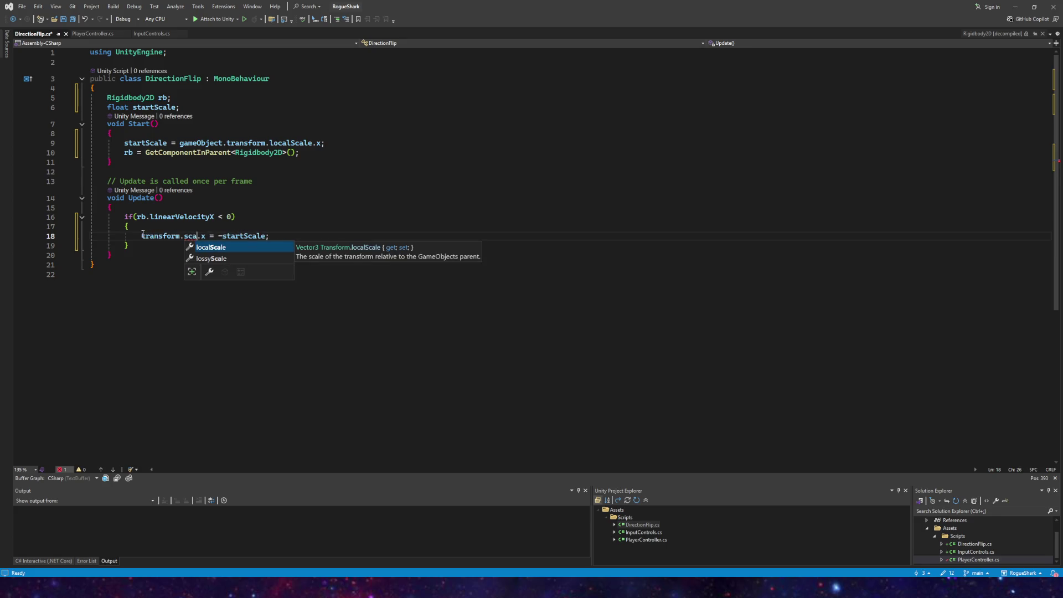
key(BackSpace)
key(BackSpace)
text(ize)
key(BackSpace)
key(BackSpace)
key(BackSpace)
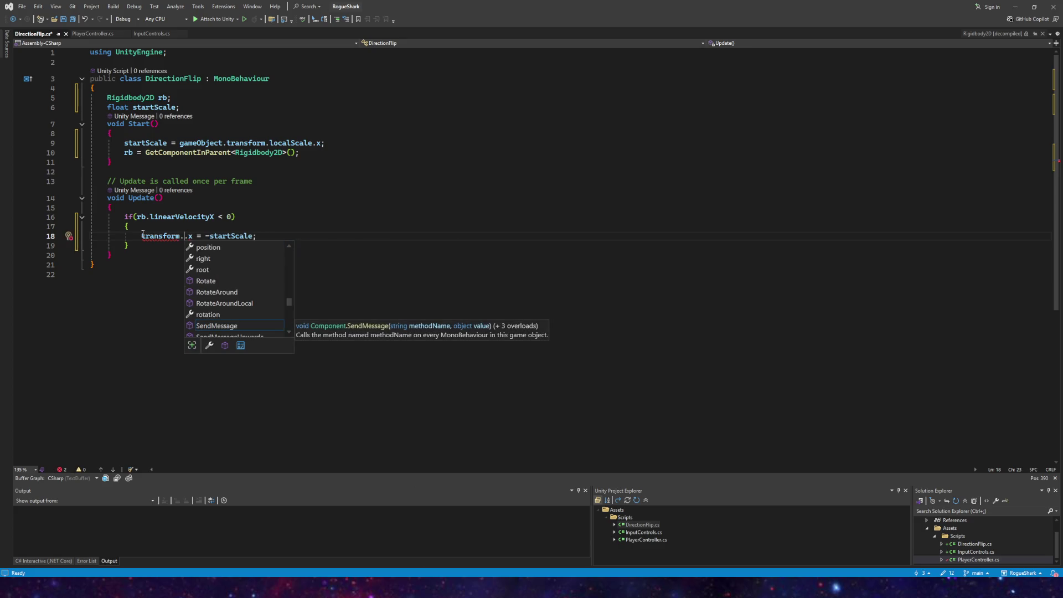
text(scale)
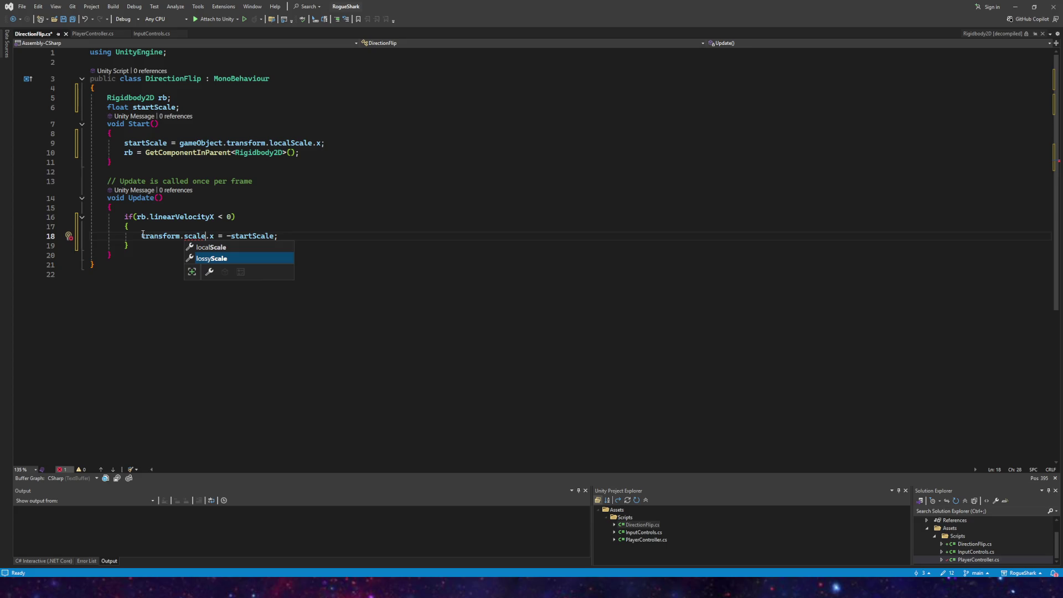
key(Up)
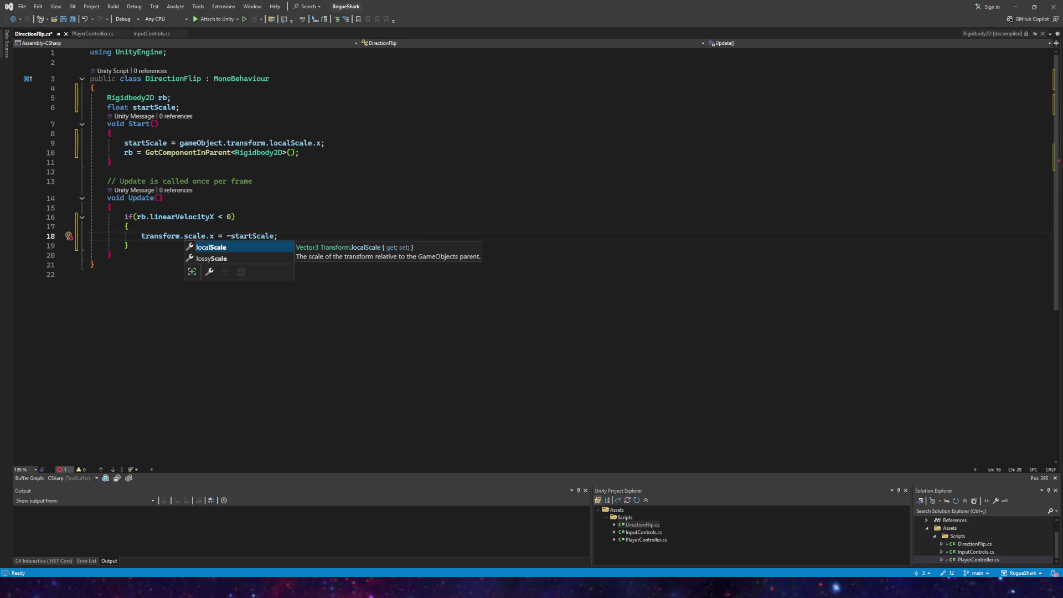
key(alt+Tab)
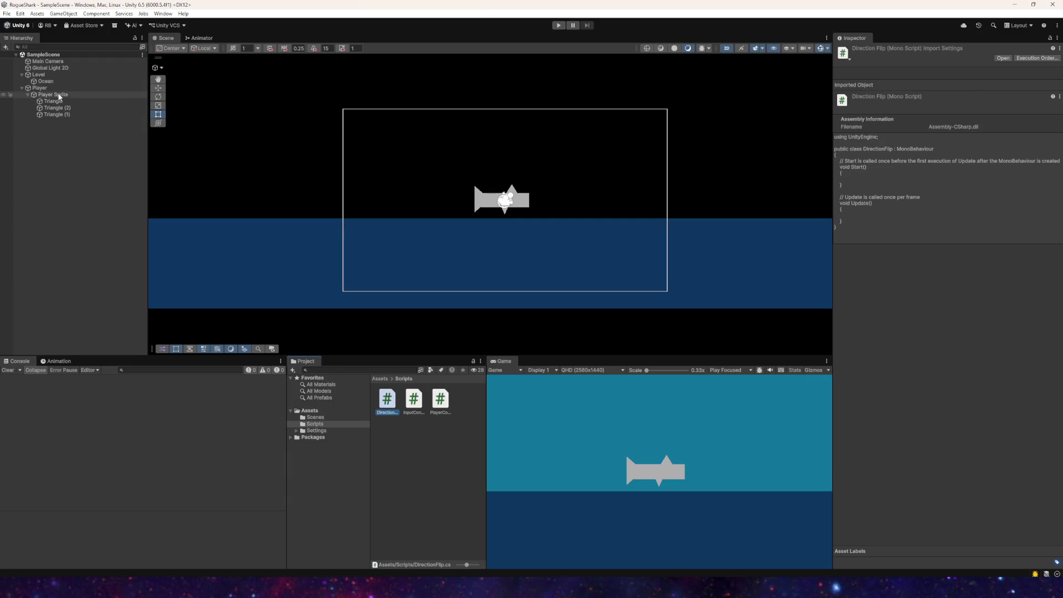
Step: Check the Player Sprite's Scale (X 2.6153, Y 0.7733), frame the shark, and snip the scene
click(60, 95)
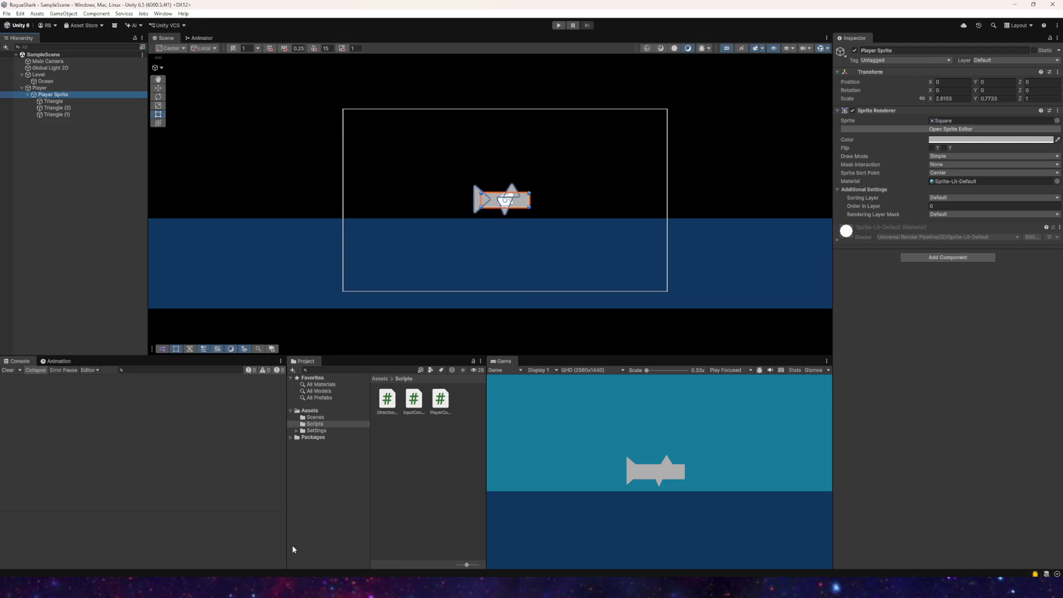
scroll(391, 118, down, 3)
drag(605, 261, 284, 227)
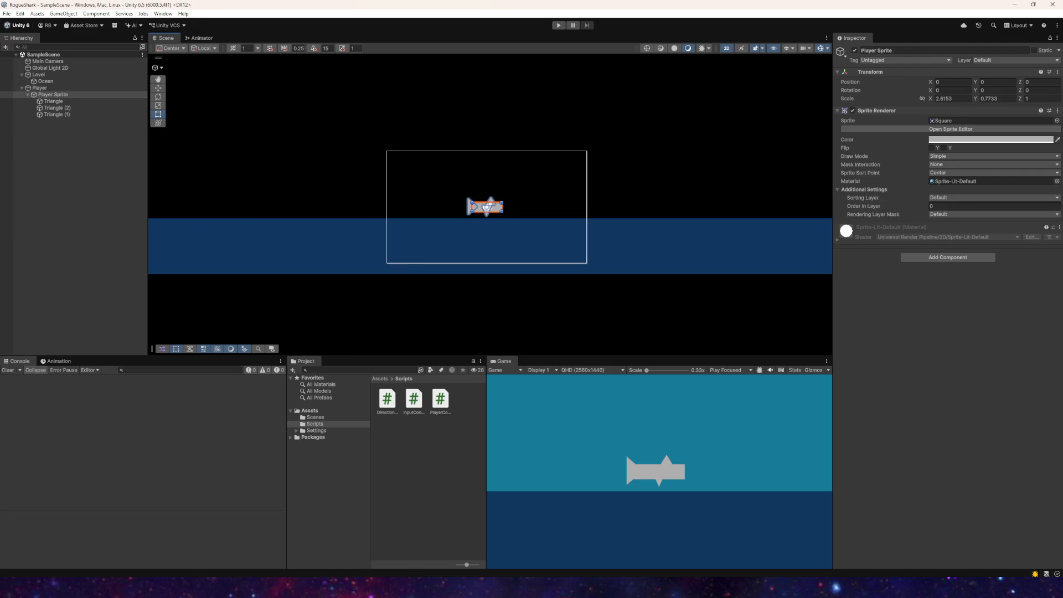
click(457, 269)
mouse_move(187, 75)
mouse_down()
mouse_move(397, 183)
mouse_move(738, 312)
mouse_up()
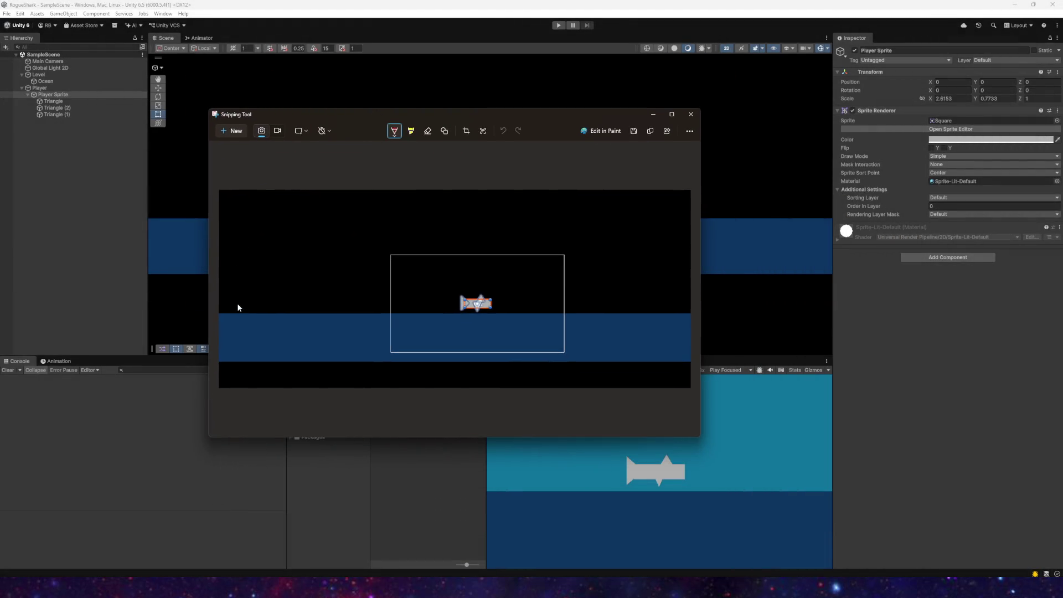
drag(332, 339, 399, 285)
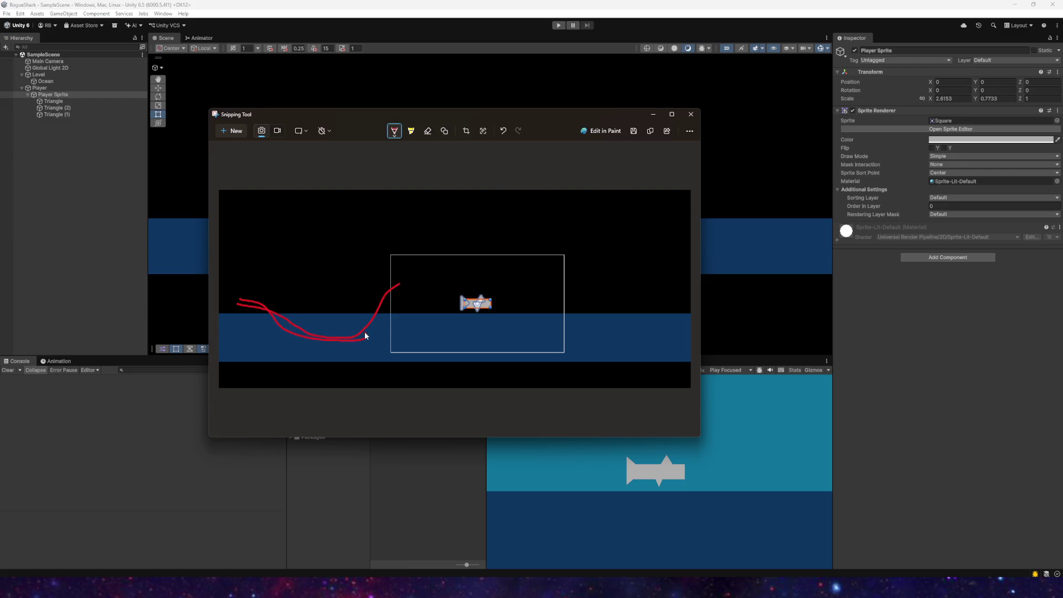
drag(338, 299, 397, 267)
mouse_move(446, 301)
mouse_down()
mouse_move(413, 304)
mouse_move(444, 297)
mouse_move(419, 282)
mouse_move(404, 291)
mouse_move(431, 290)
mouse_up()
mouse_move(520, 230)
mouse_down()
mouse_move(461, 231)
mouse_move(498, 237)
mouse_move(521, 223)
mouse_move(485, 221)
mouse_move(521, 258)
mouse_up()
mouse_move(463, 235)
mouse_down()
mouse_move(459, 224)
mouse_move(455, 237)
mouse_up()
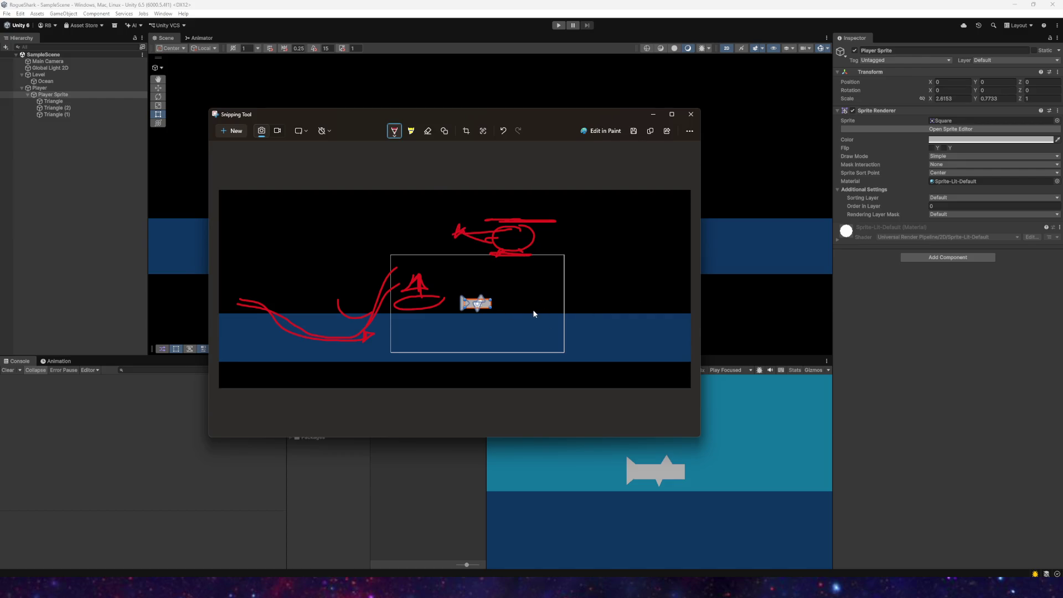
mouse_move(550, 306)
mouse_down()
mouse_move(519, 308)
mouse_move(537, 309)
mouse_up()
mouse_move(390, 289)
mouse_down()
mouse_move(489, 253)
mouse_move(535, 307)
mouse_up()
mouse_move(491, 273)
mouse_down()
mouse_move(500, 267)
mouse_move(535, 302)
mouse_move(519, 309)
mouse_move(561, 310)
mouse_up()
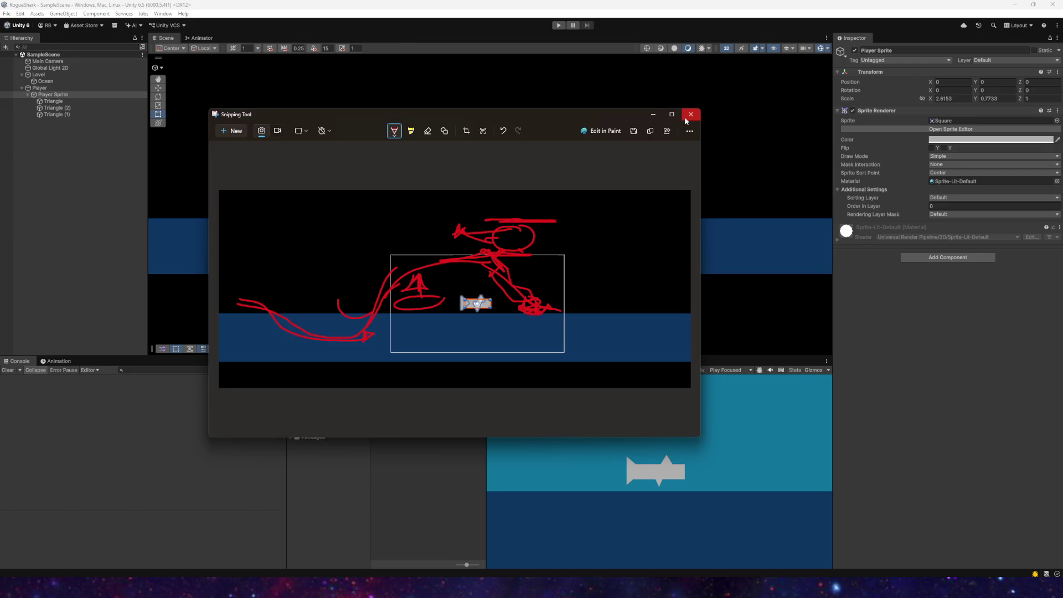
click(690, 114)
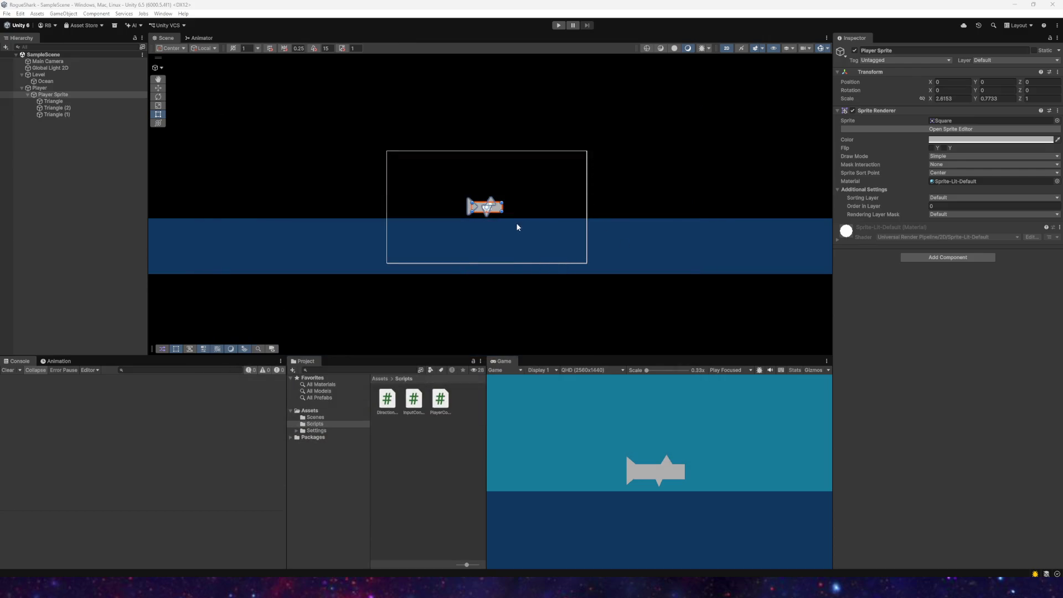
Step: Recentre the shark in the Scene view, select Player Sprite, and return to DirectionFlip.cs
scroll(383, 257, down, 2)
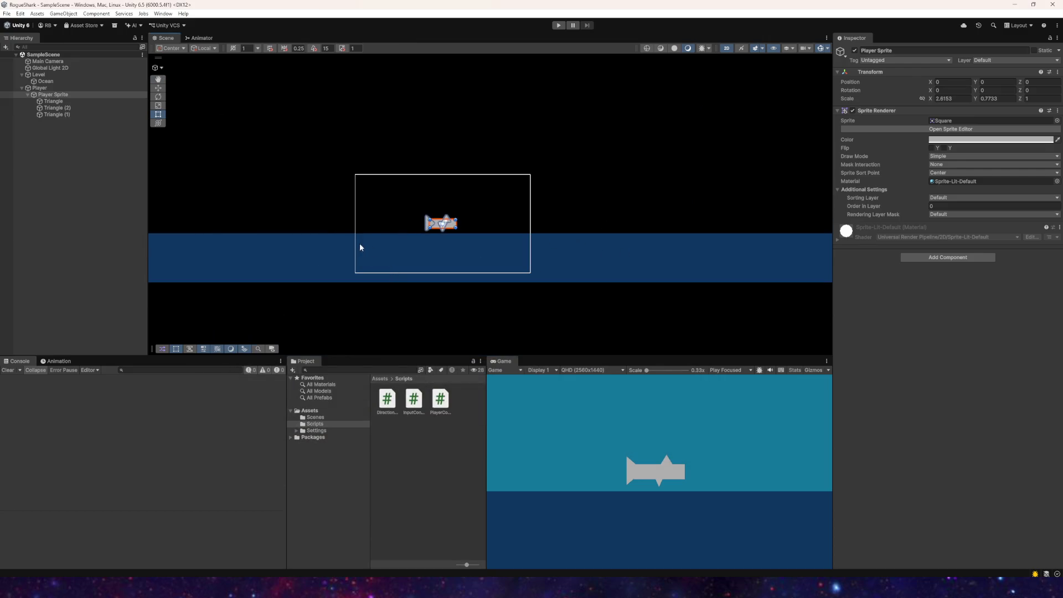
mouse_move(360, 246)
mouse_down()
mouse_move(388, 230)
mouse_move(394, 245)
mouse_up()
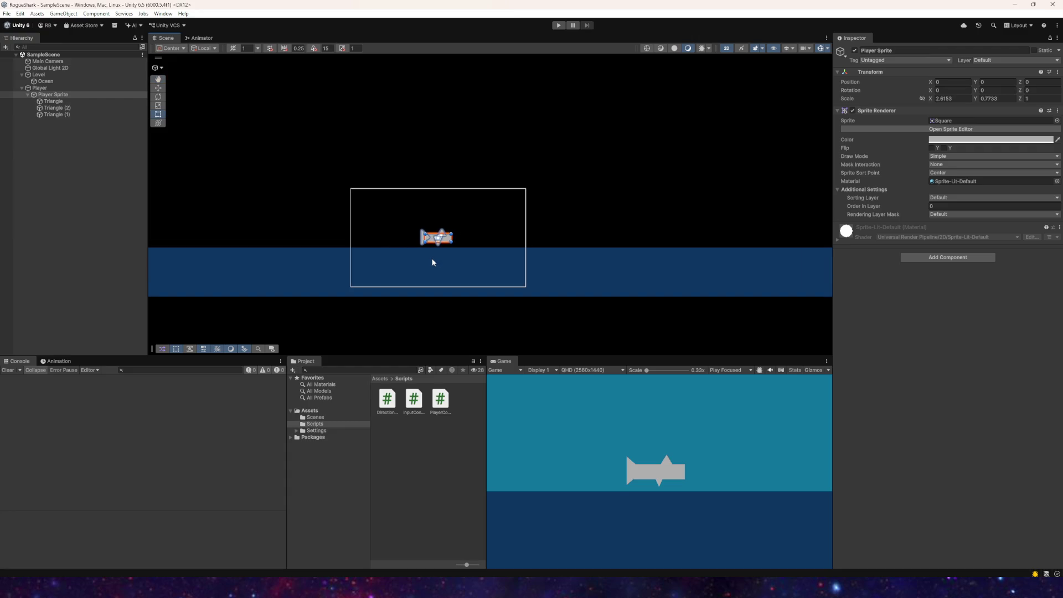
mouse_move(436, 279)
mouse_down()
mouse_move(425, 285)
mouse_move(453, 309)
mouse_up()
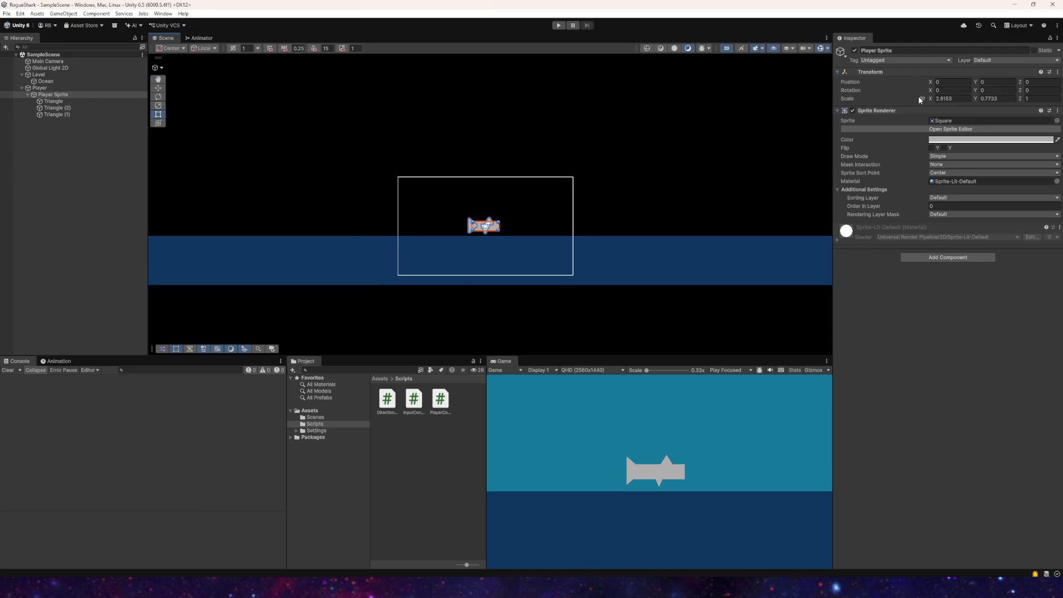
click(67, 96)
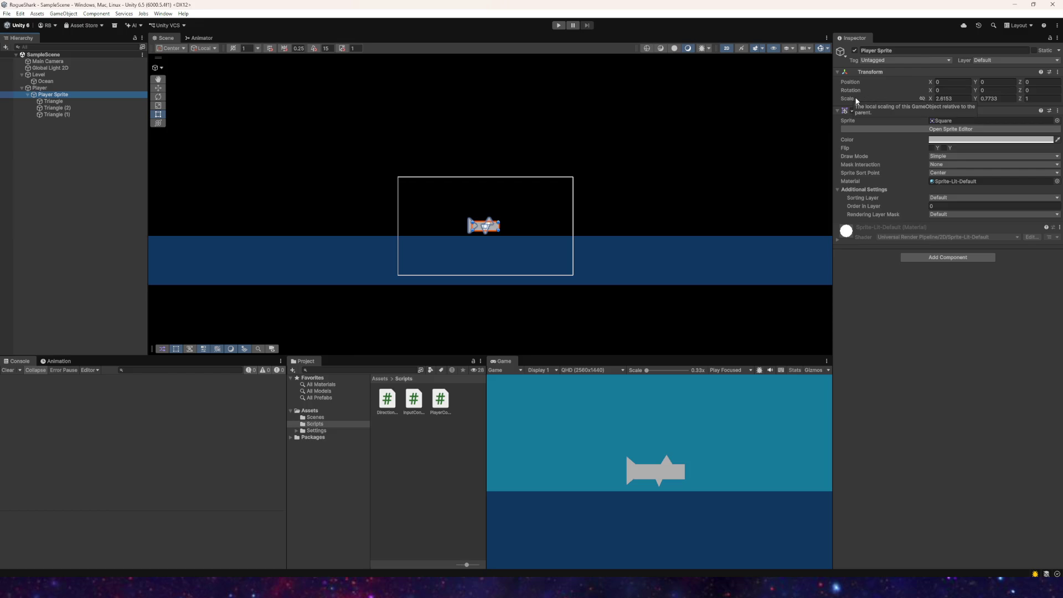
key(alt+Tab)
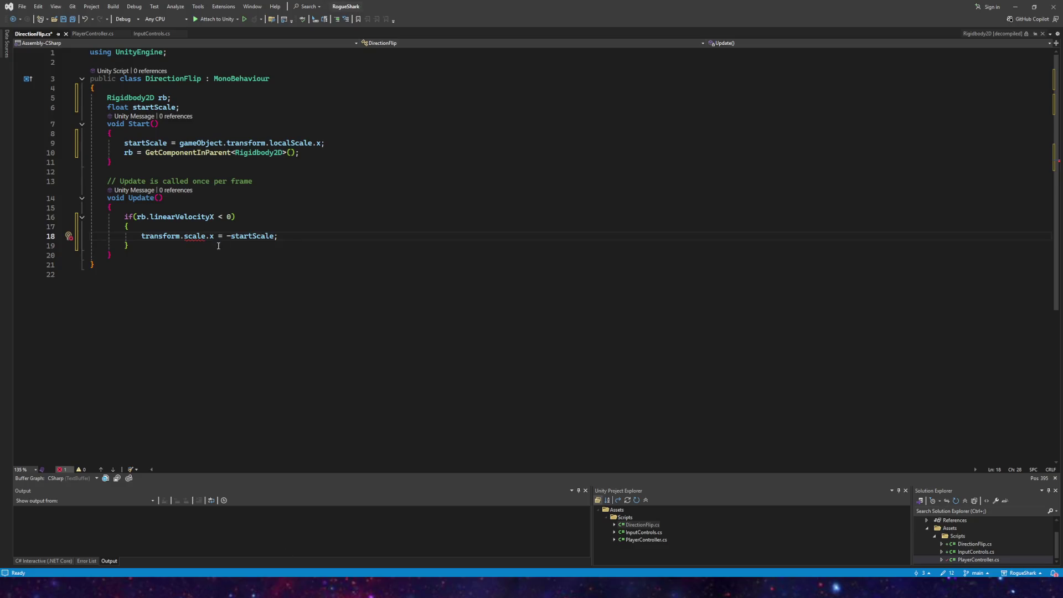
Step: Inspect the CS1061 error on scale and try capitalizing transform to Transform on line 18
click(282, 236)
mouse_move(196, 236)
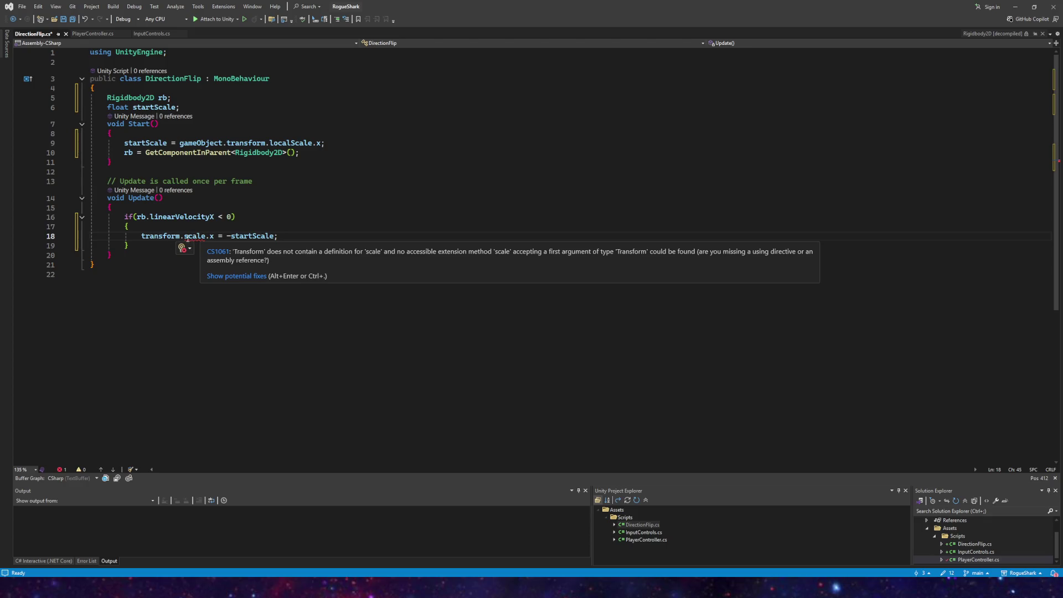
click(142, 237)
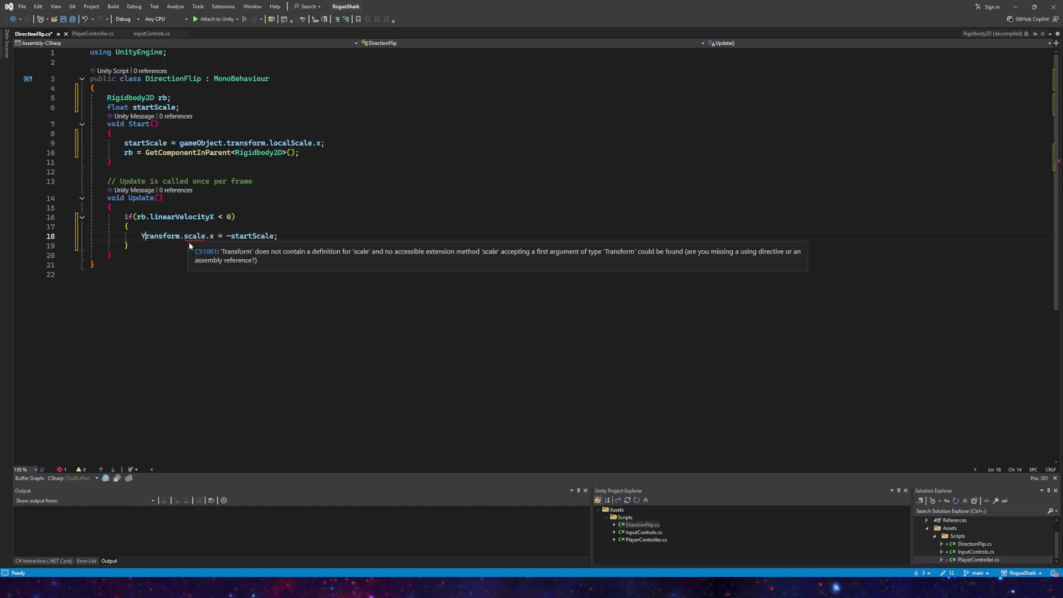
text(T)
key(Delete)
key(Down)
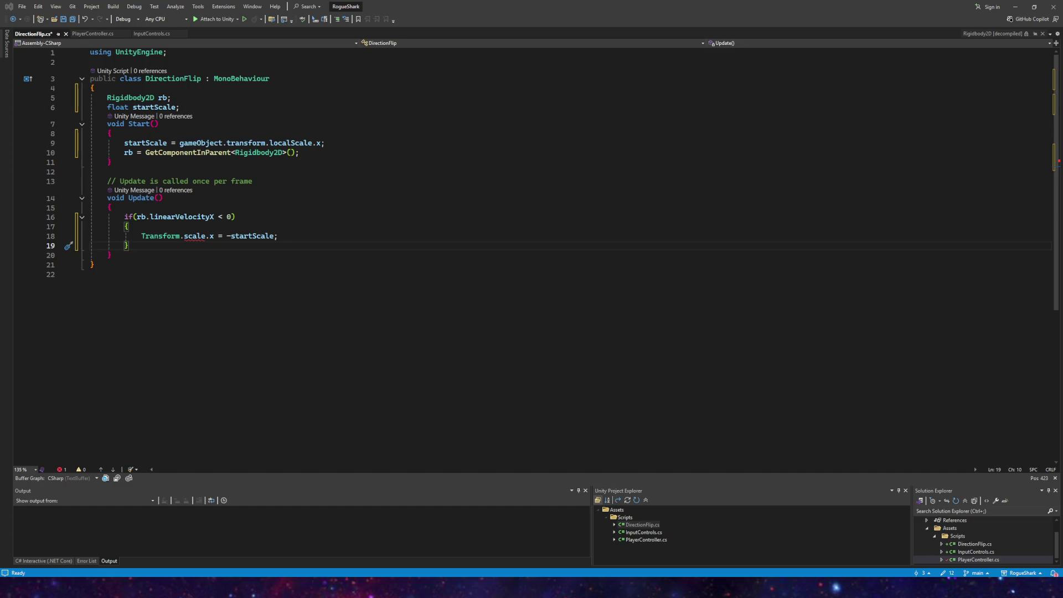
Step: Change scale to localScale and restore lowercase transform, making line 18 transform.localScale.x = -startScale;
click(185, 236)
text(local)
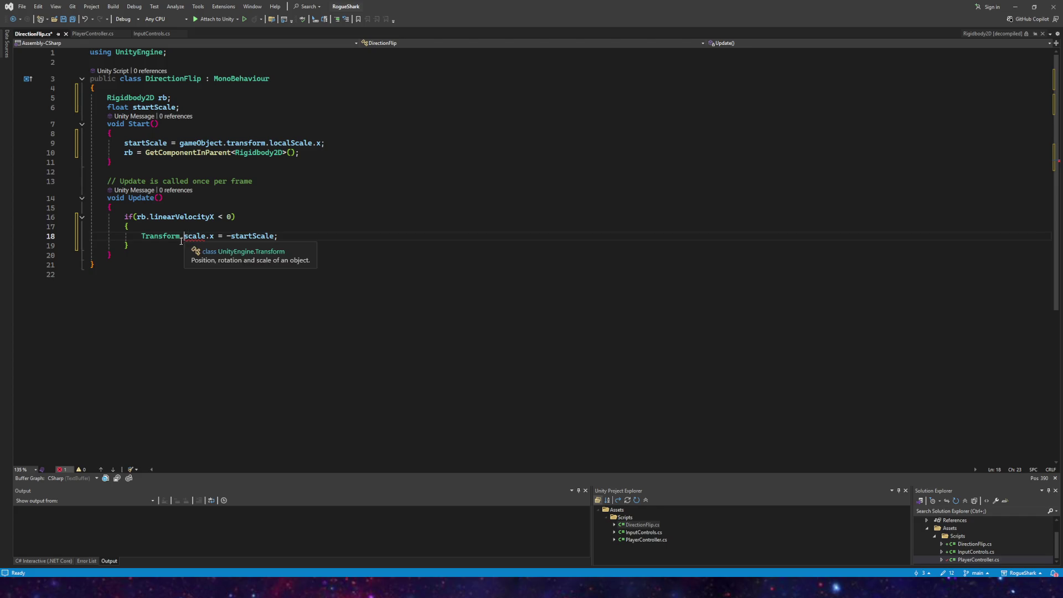
key(Right)
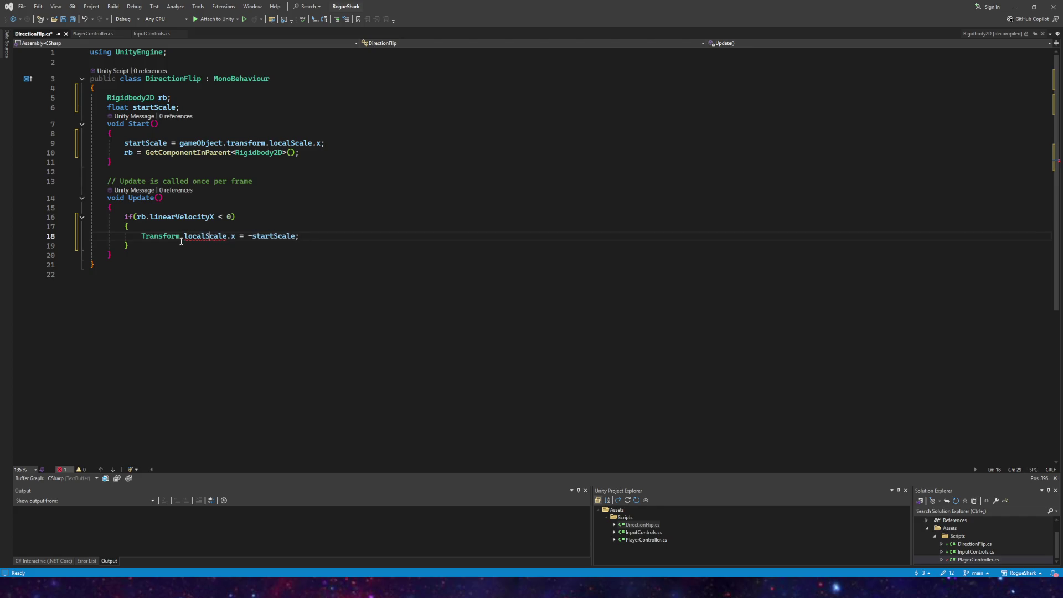
click(142, 237)
key(Delete)
text(t)
key(Down)
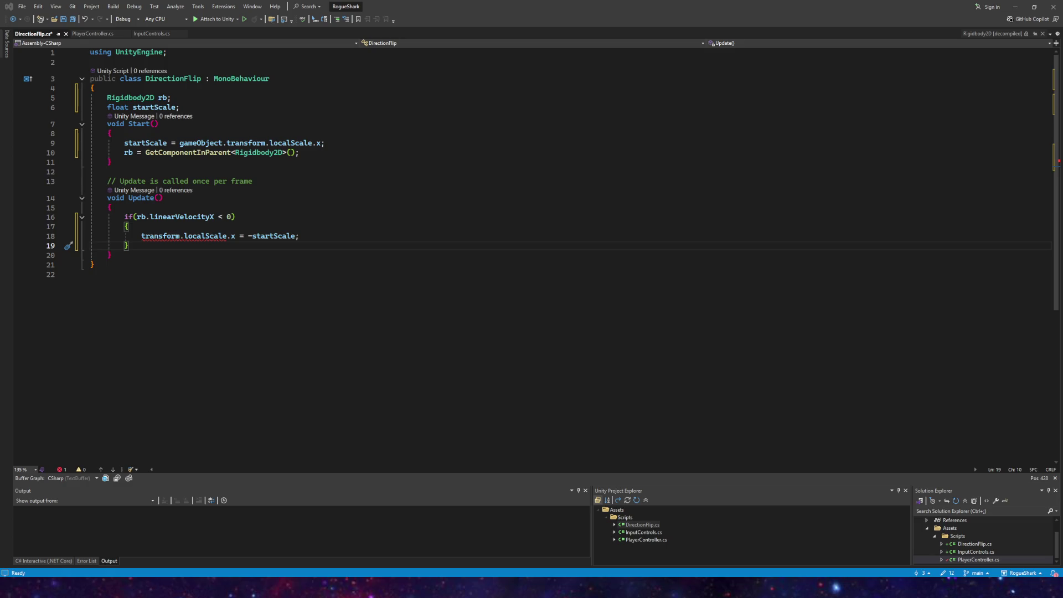
Step: Rewrite line 18 as transform.localScale = new Vector3(-startScale, transform.localScale.y, transform.localScale.z);
drag(299, 236, 227, 239)
text(= )
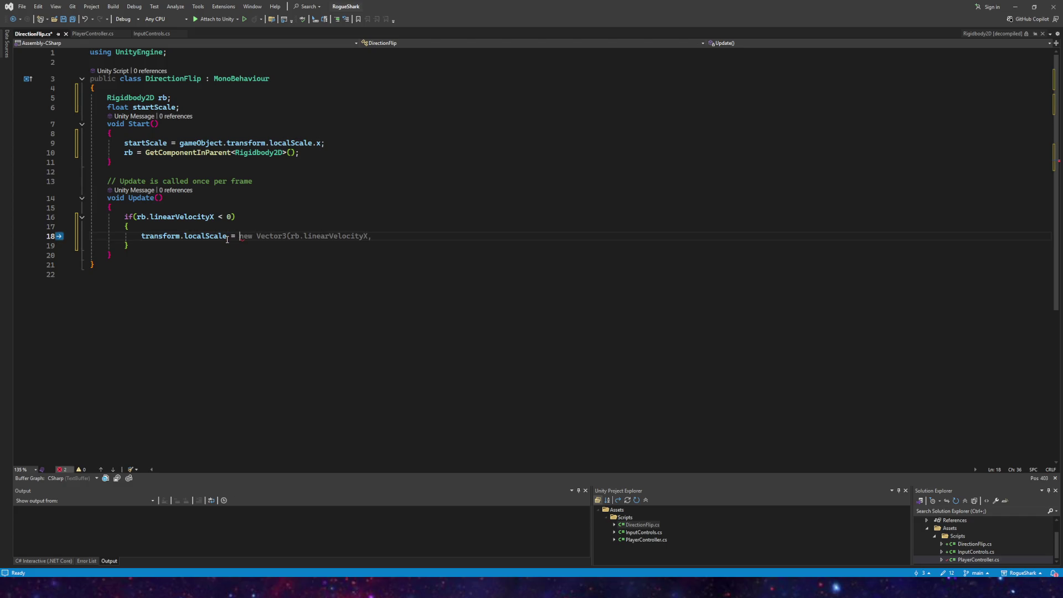
text(new Vec)
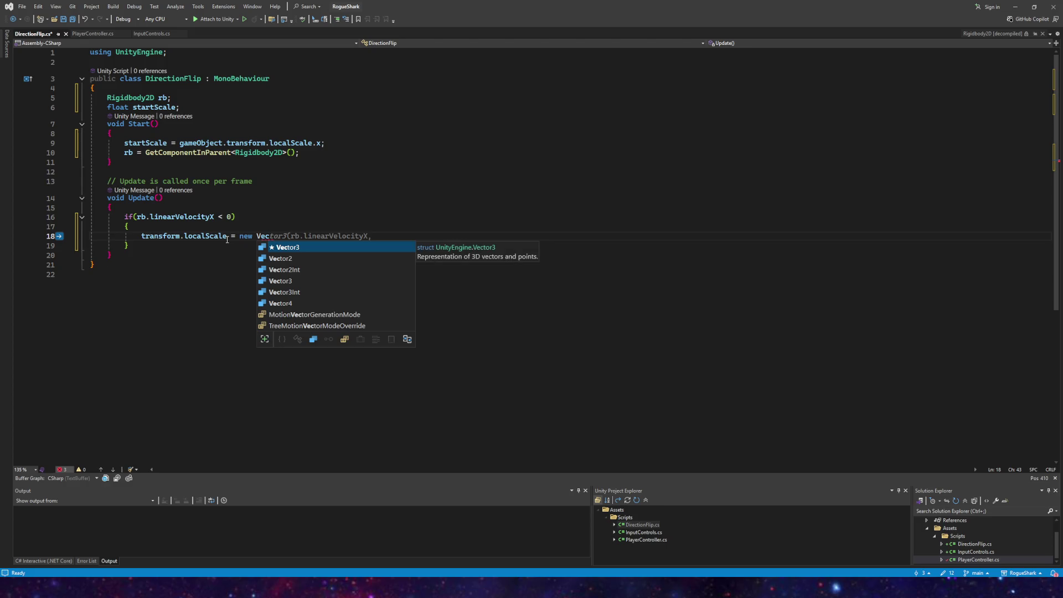
key(Tab)
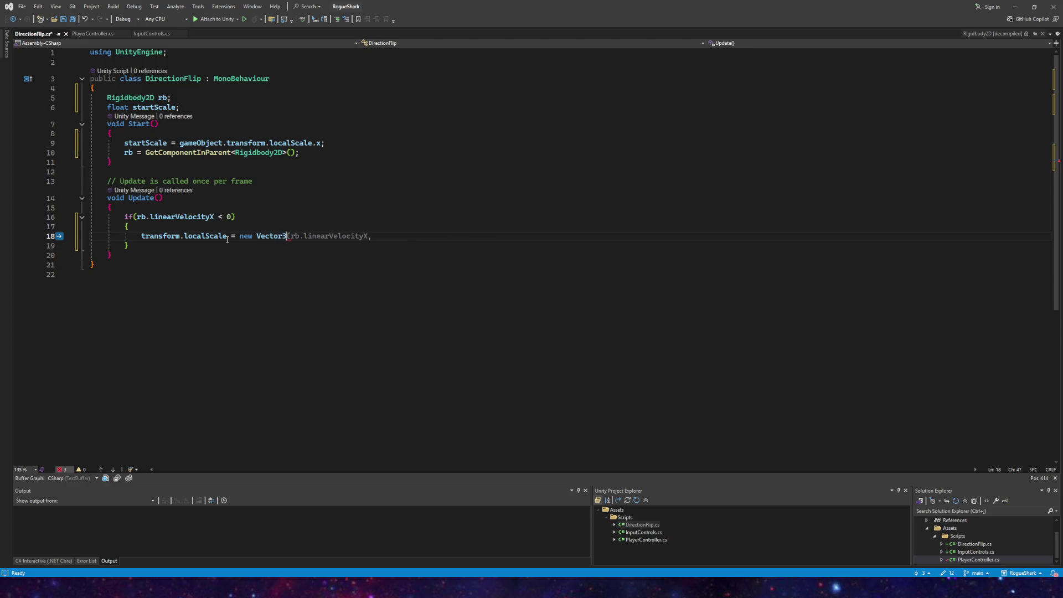
text(()
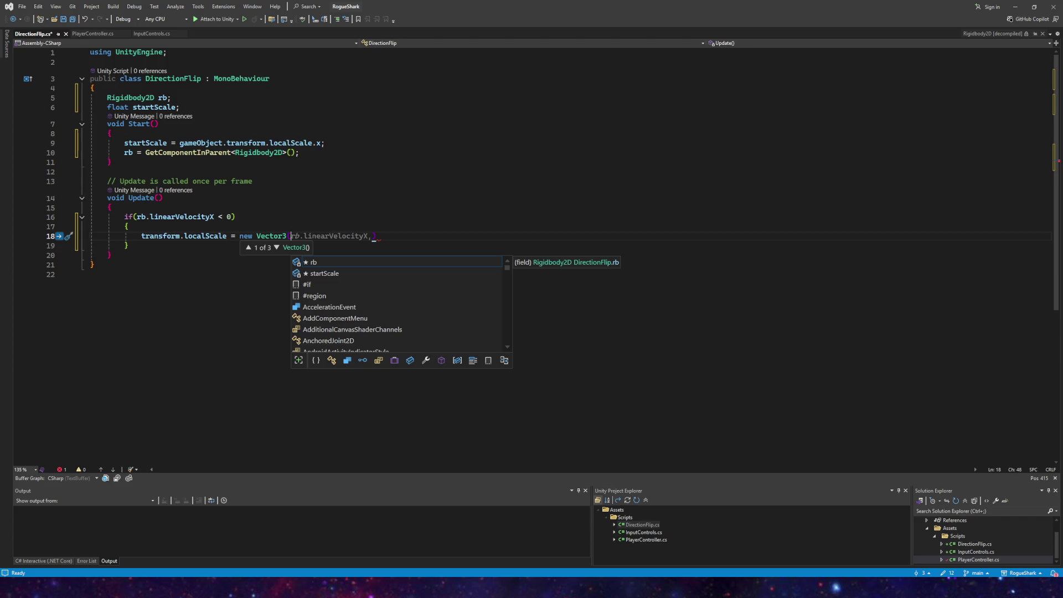
key(Escape)
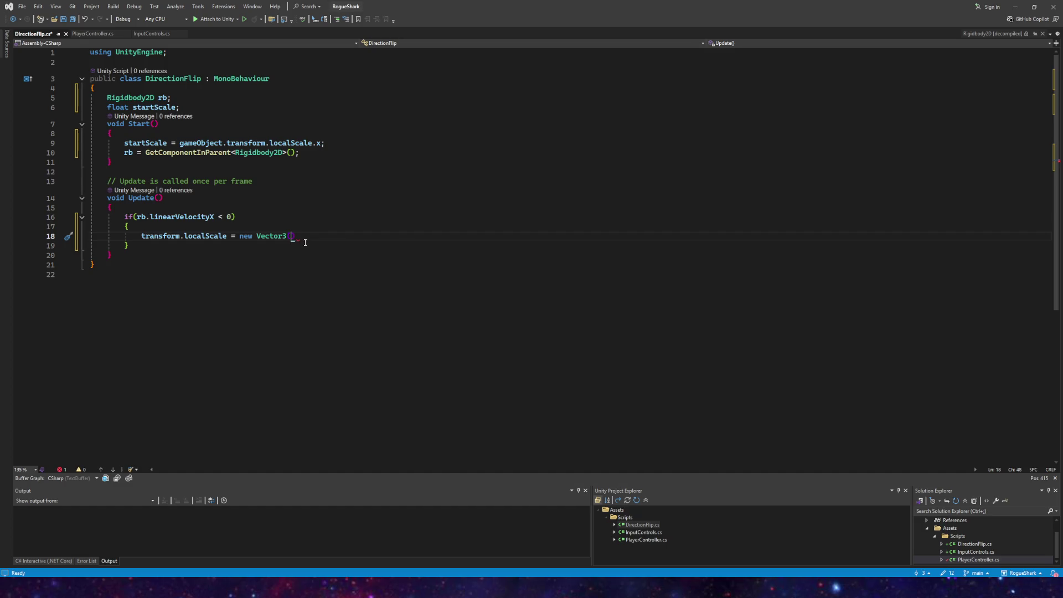
text(-startScale)
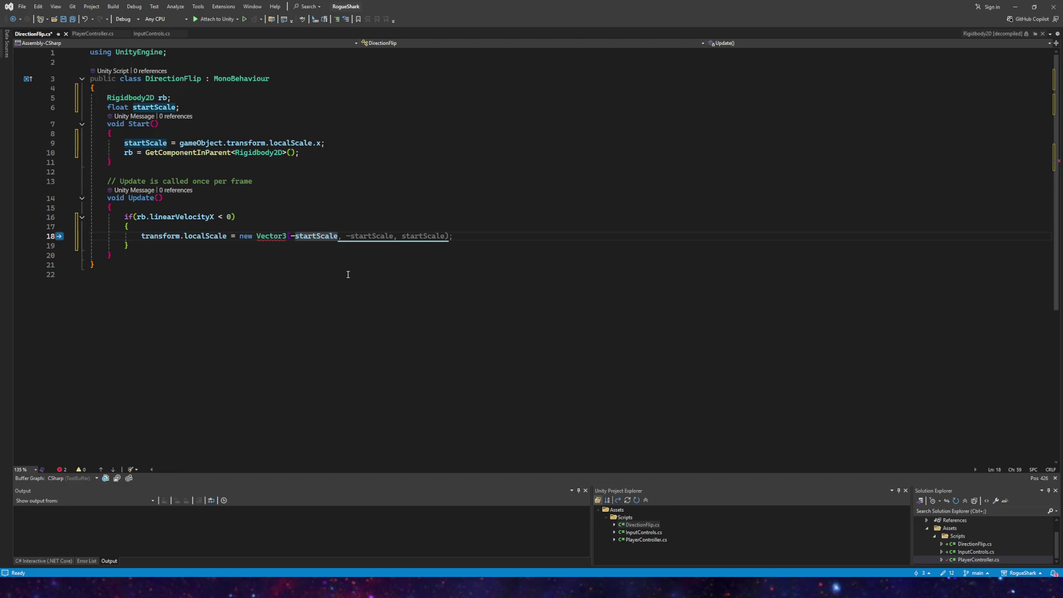
text(, )
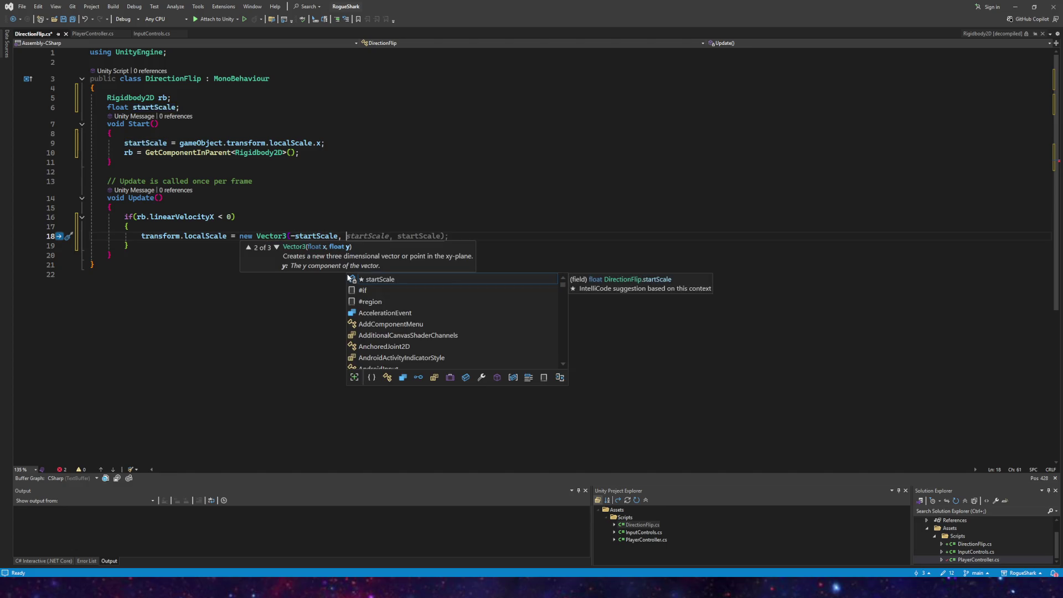
text(transform.local)
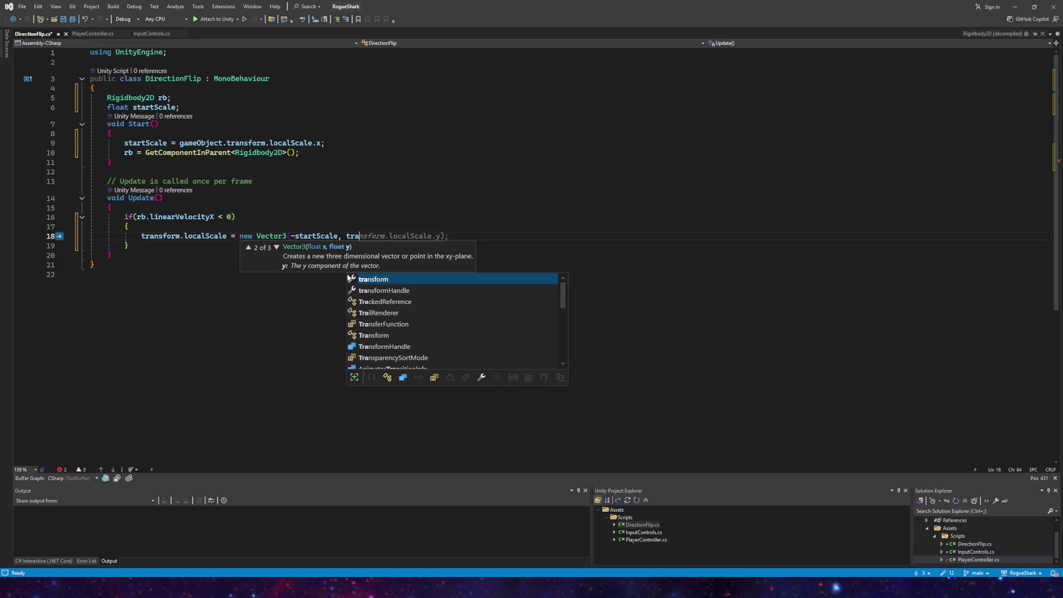
text(Scale.y, trans)
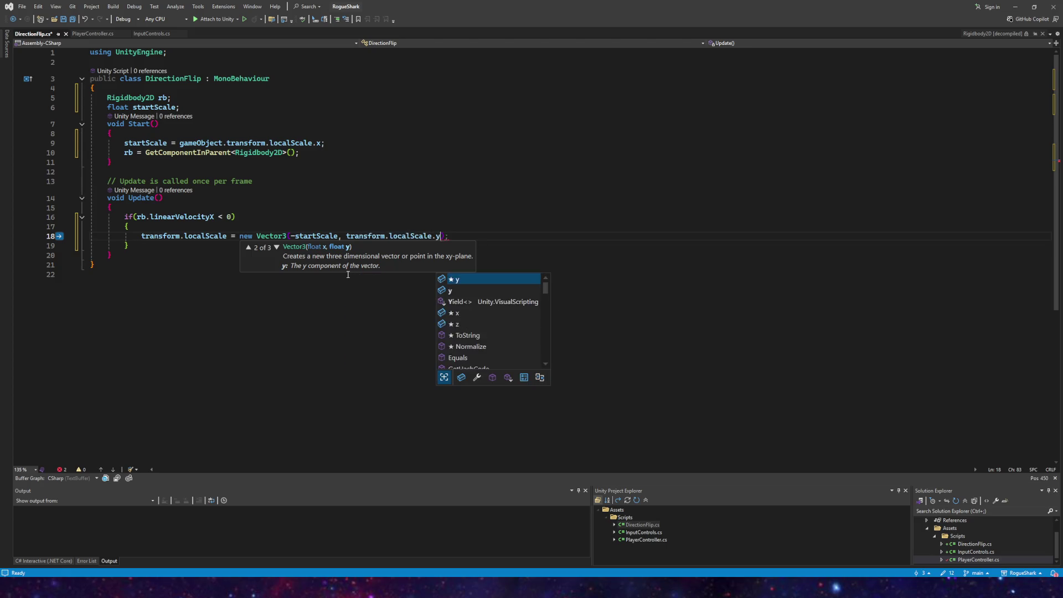
text(form.lo)
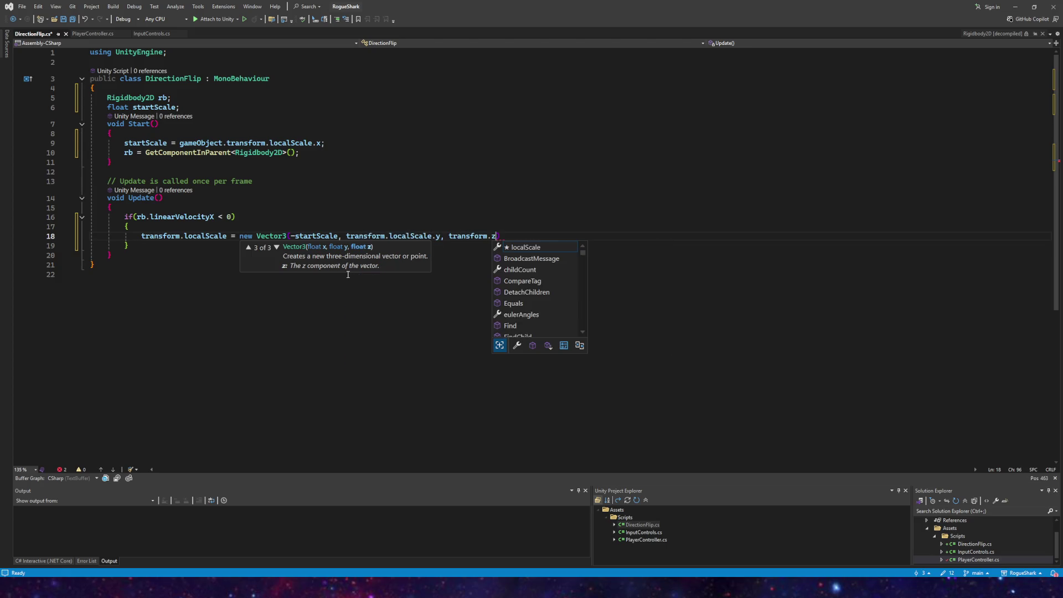
text(calScale.z )
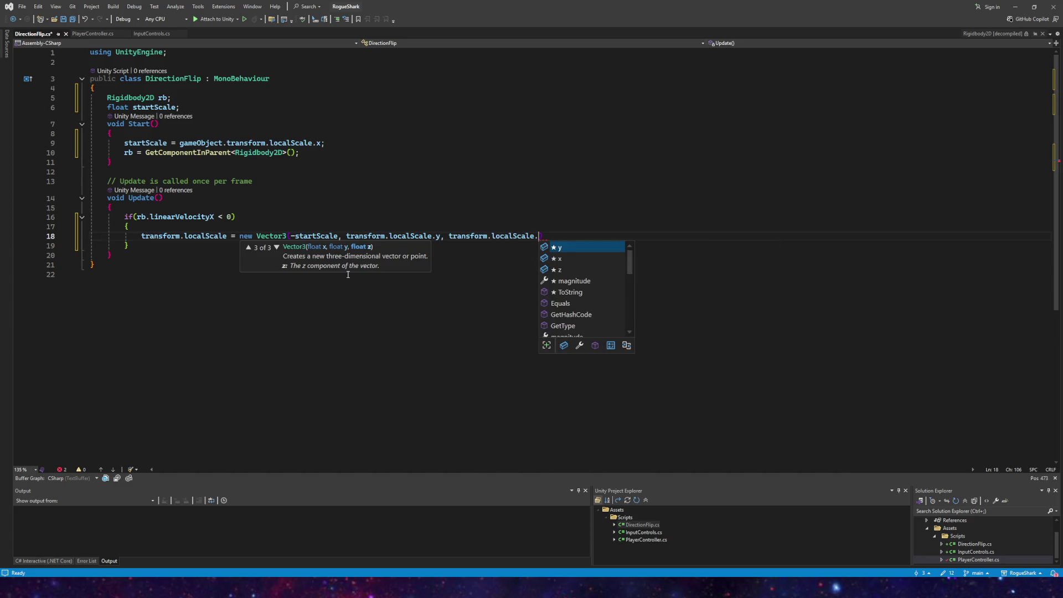
text(;)
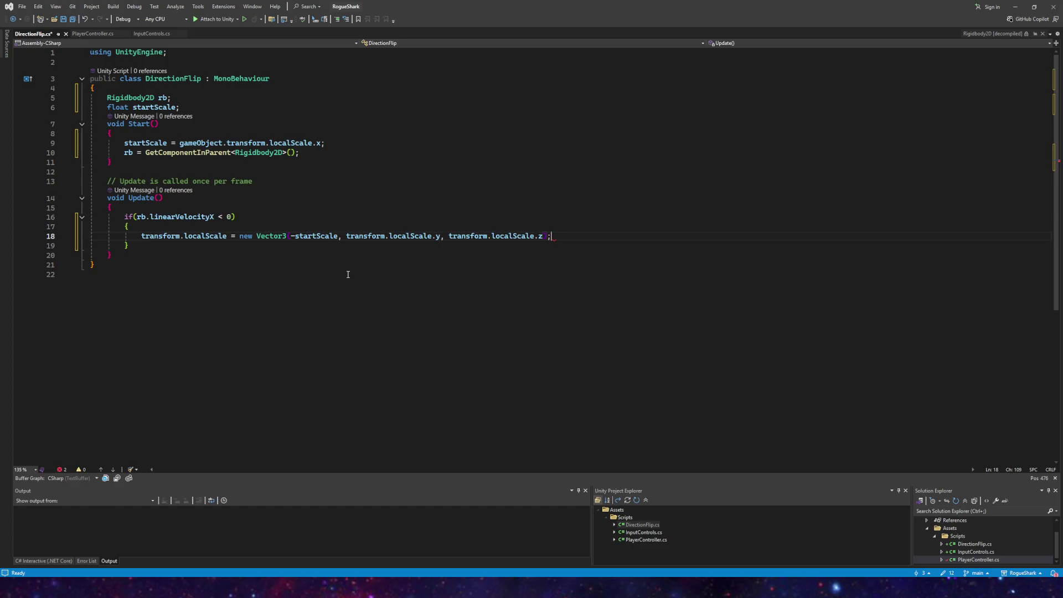
Step: Save DirectionFlip.cs
click(347, 274)
click(71, 18)
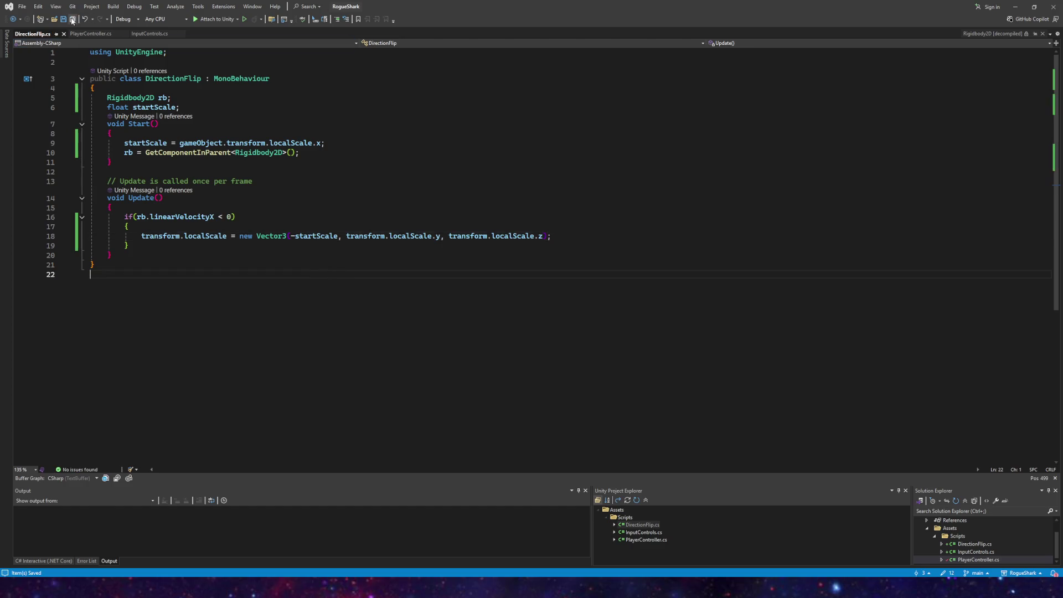
click(151, 248)
Step: Add an else if(rb.linearVelocity.x > 0) block after the if block
key(Return)
text(else {)
key(BackSpace)
key(BackSpace)
key(BackSpace)
key(BackSpace)
key(BackSpace)
key(Return)
text(else )
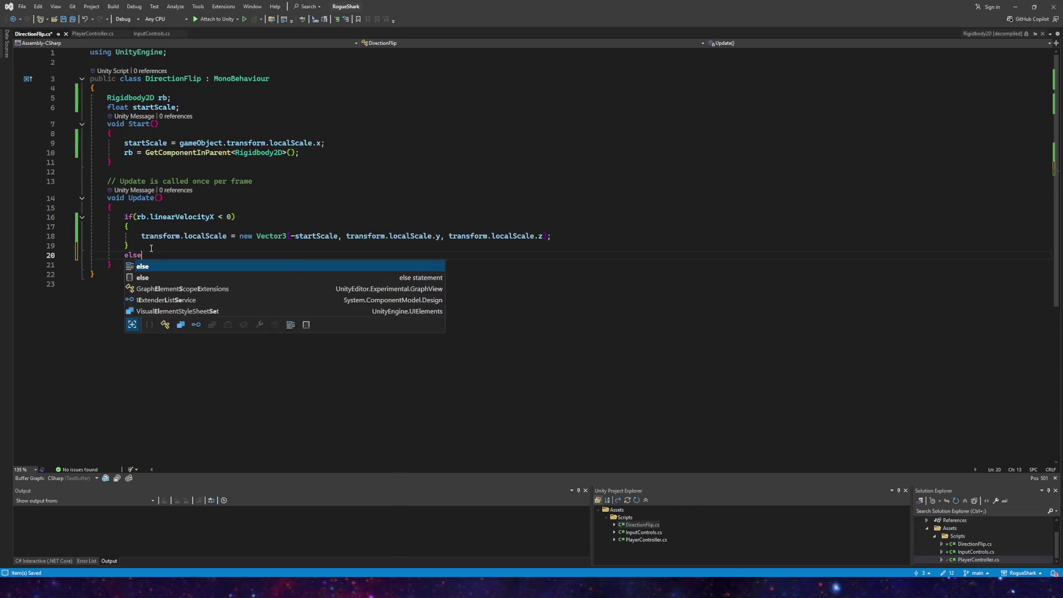
text(if()
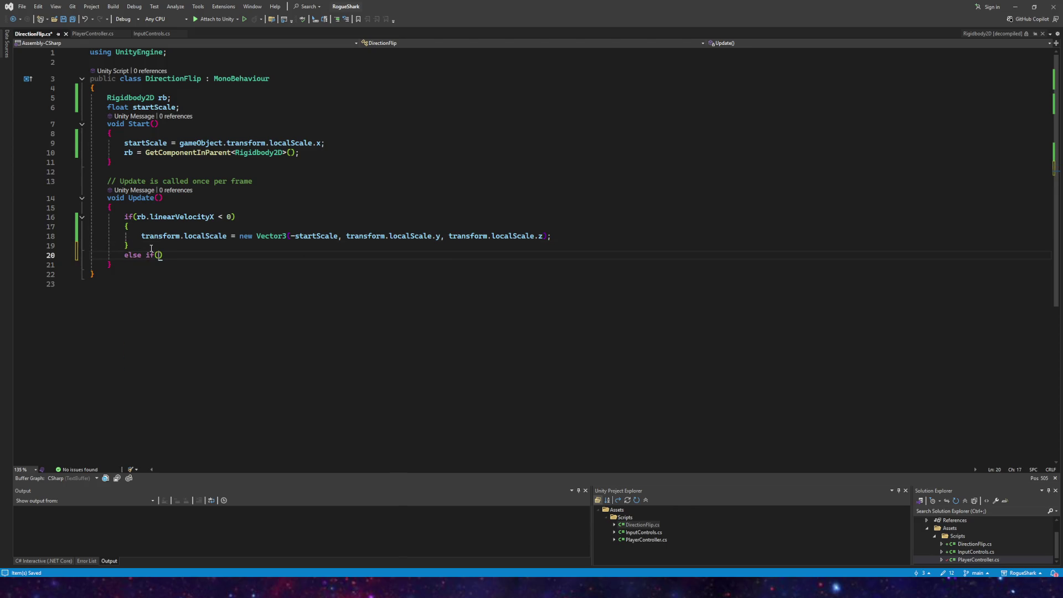
text(rb.linear)
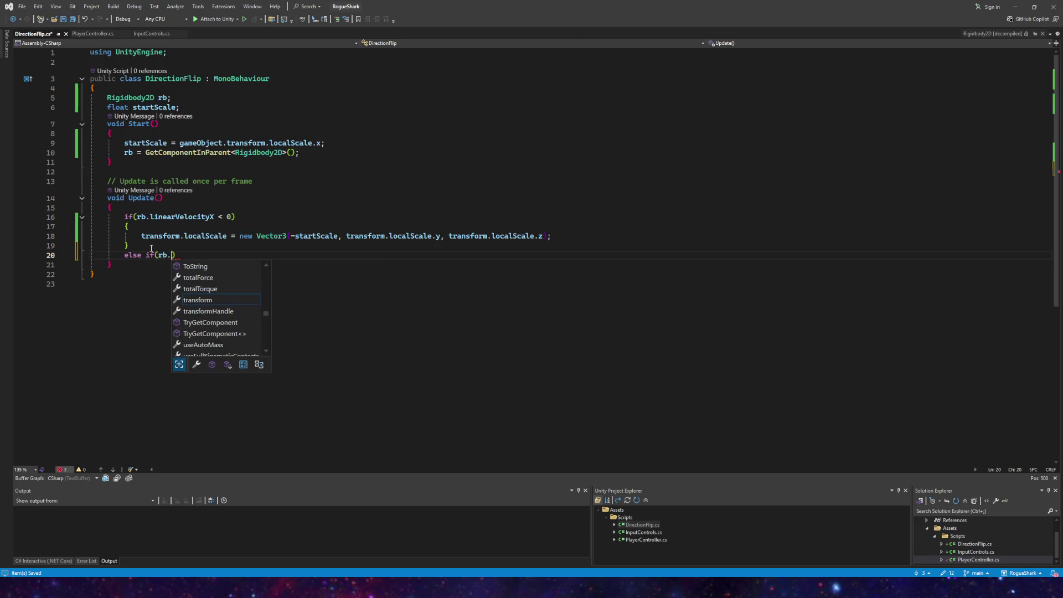
text(Velocity)
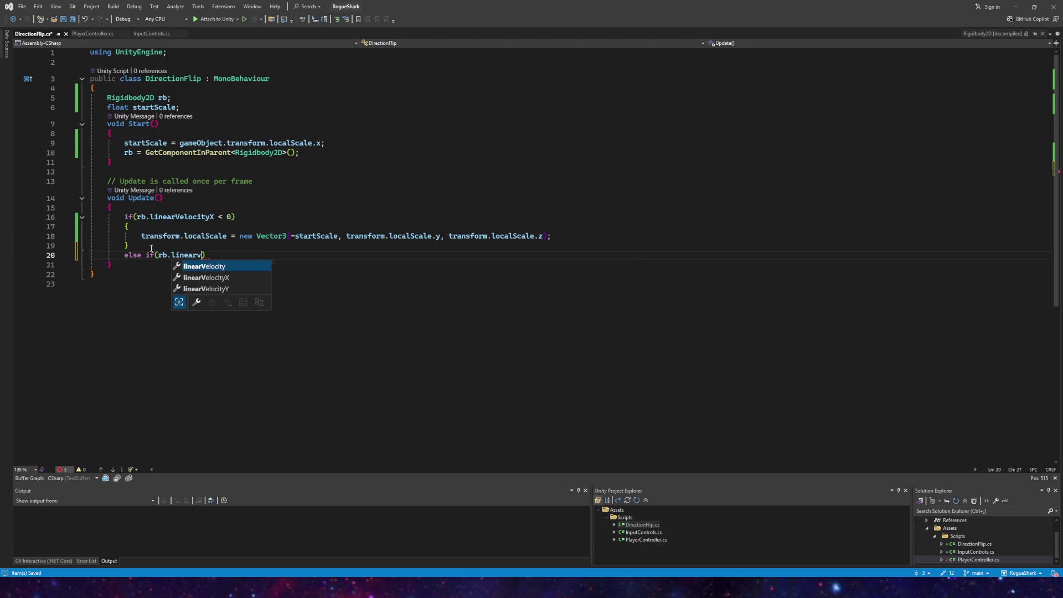
text(.x )
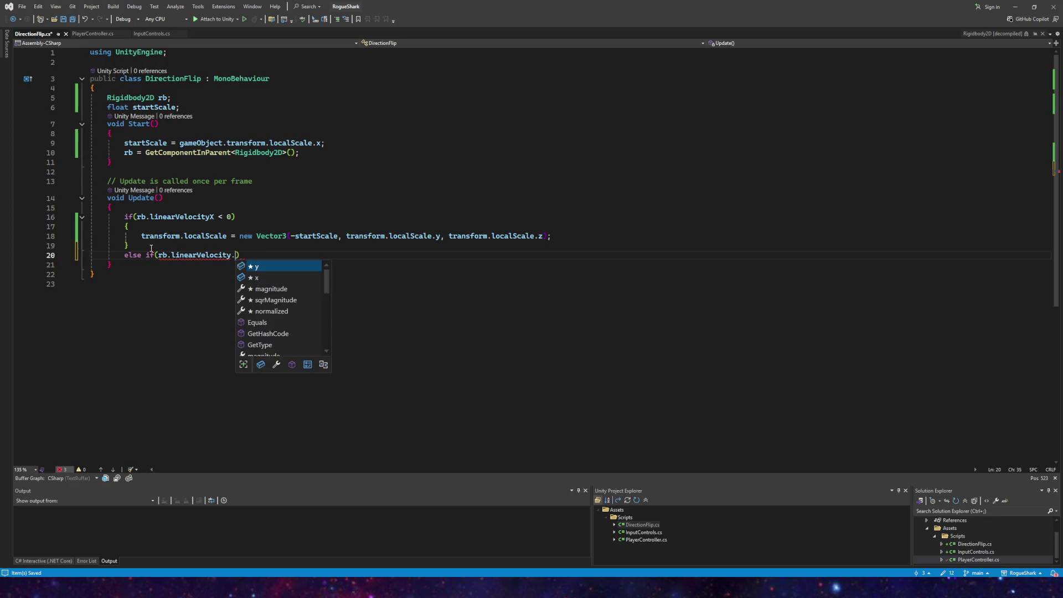
text(>0)
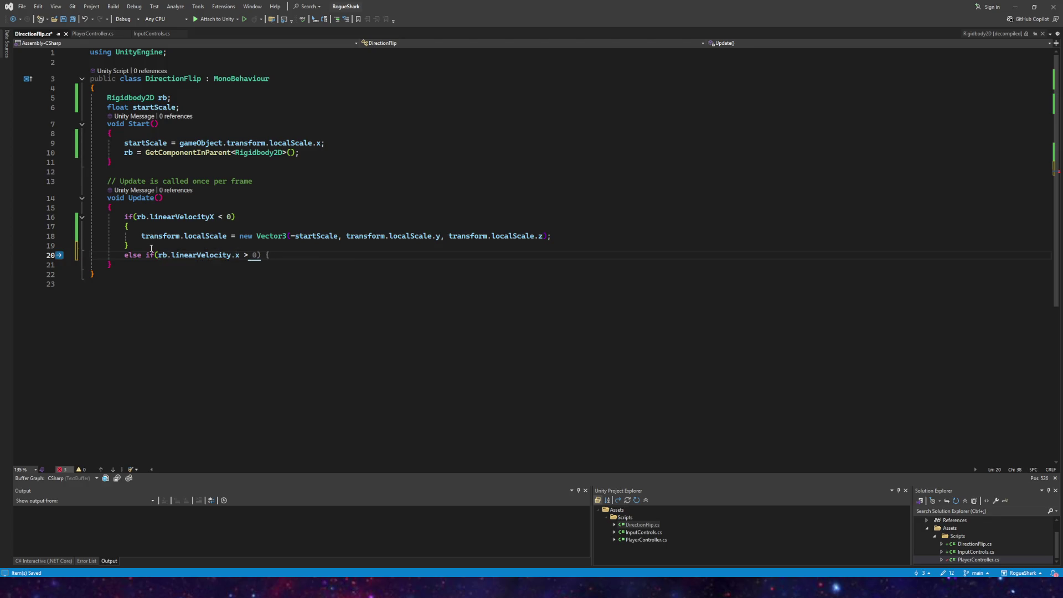
text() {)
key(Return)
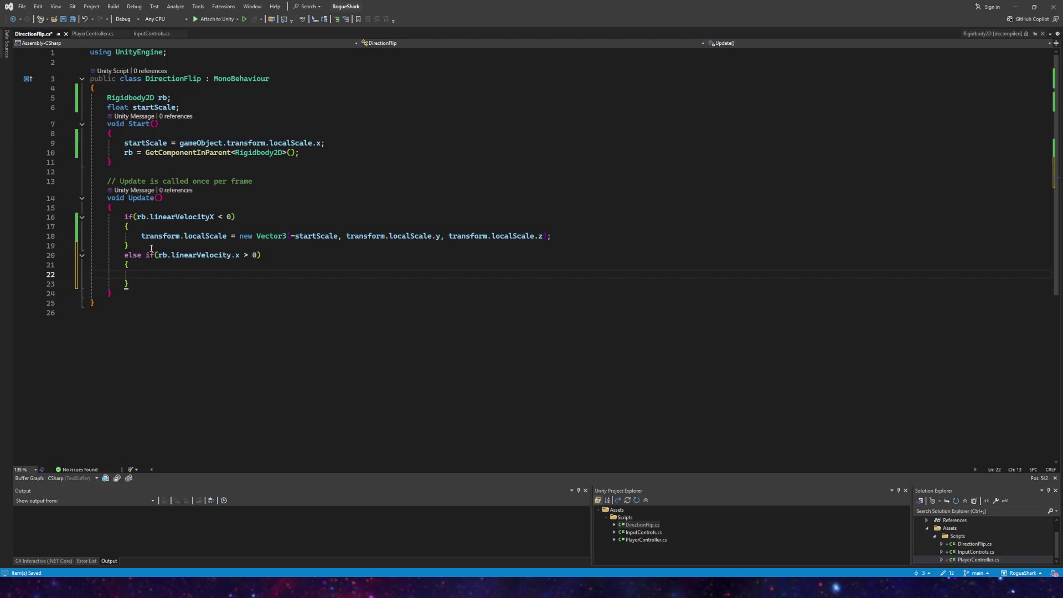
Step: Copy the scale statement into the else-if body without the minus, and save all files
drag(548, 237, 143, 235)
key(ctrl+c)
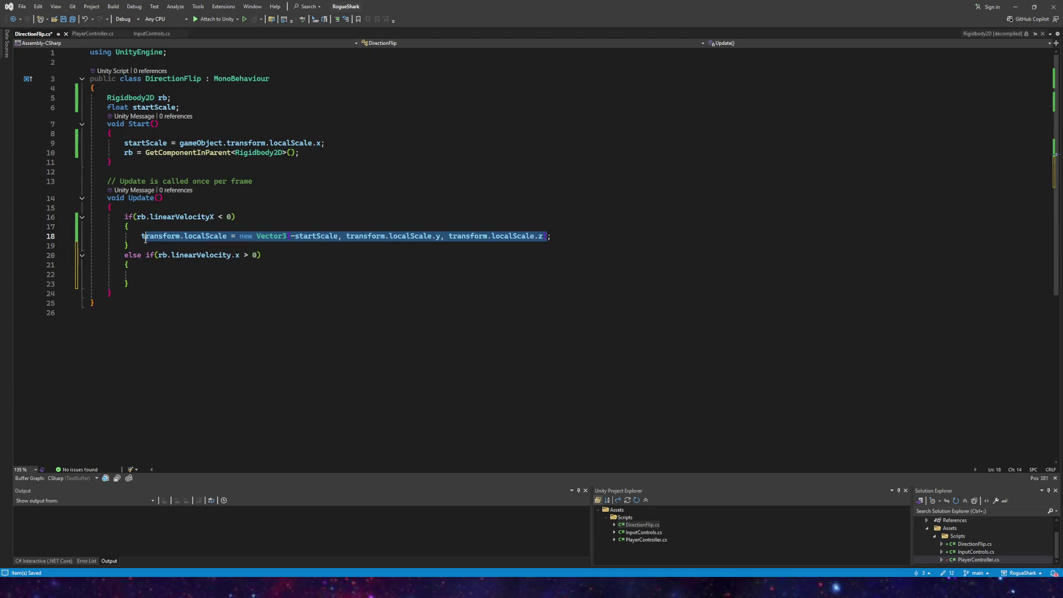
click(143, 275)
key(ctrl+v)
click(293, 275)
key(Delete)
click(73, 20)
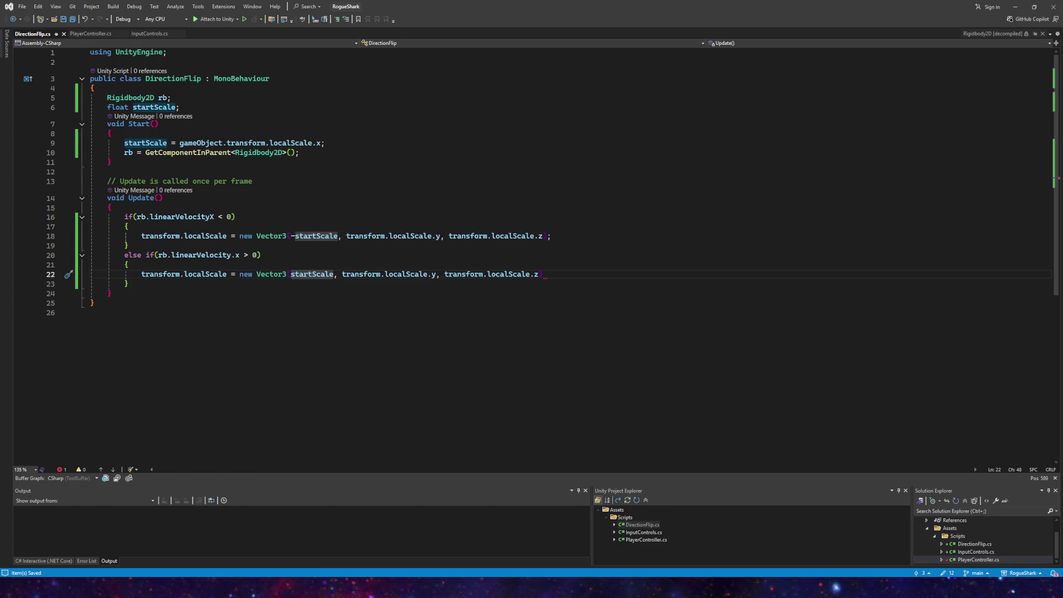
click(271, 588)
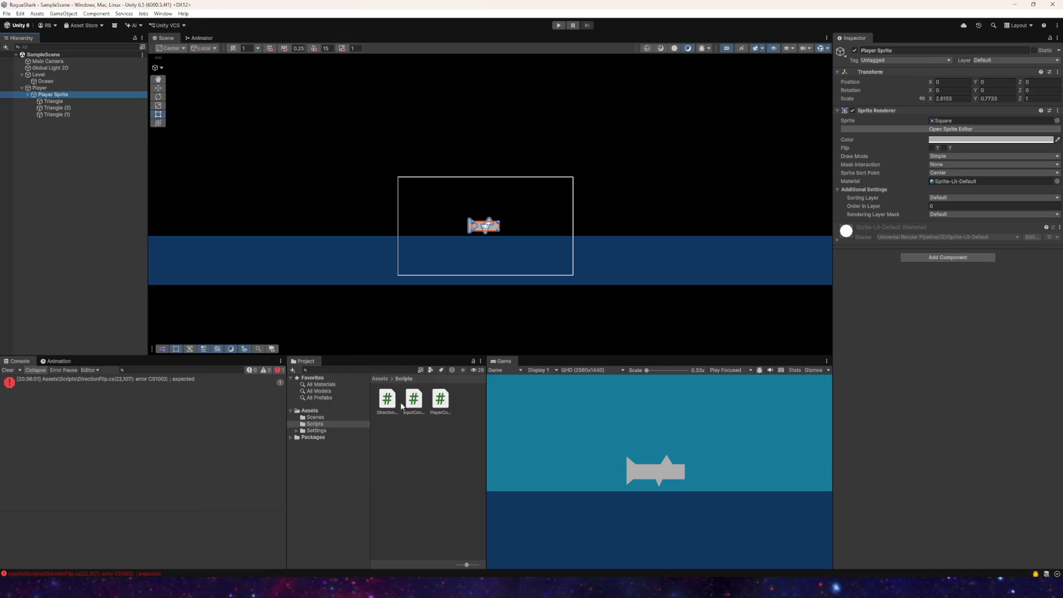
Step: Add the DirectionFlip script to the Player Sprite object
click(386, 413)
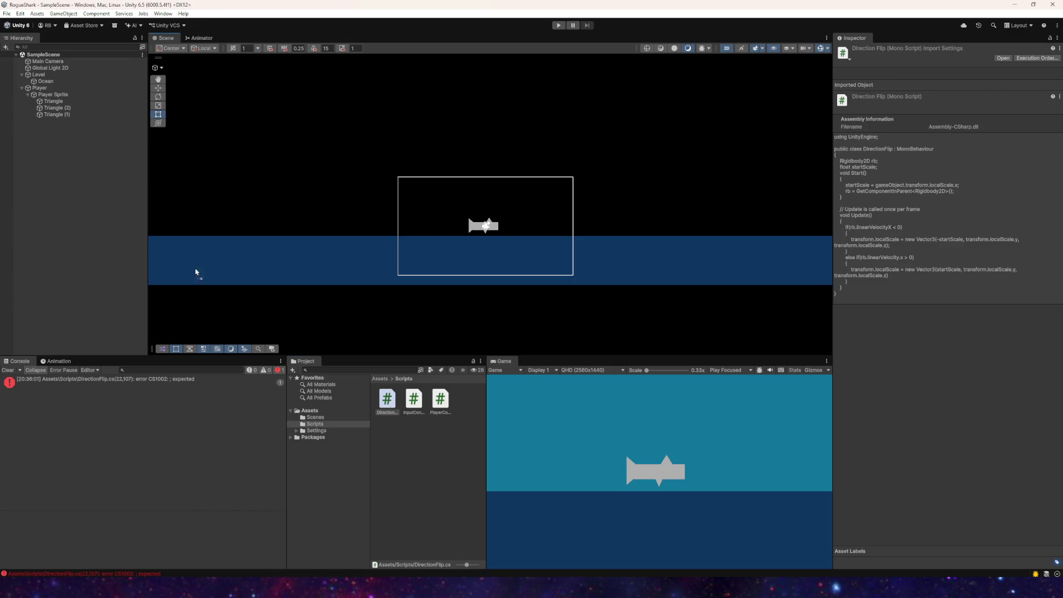
click(57, 101)
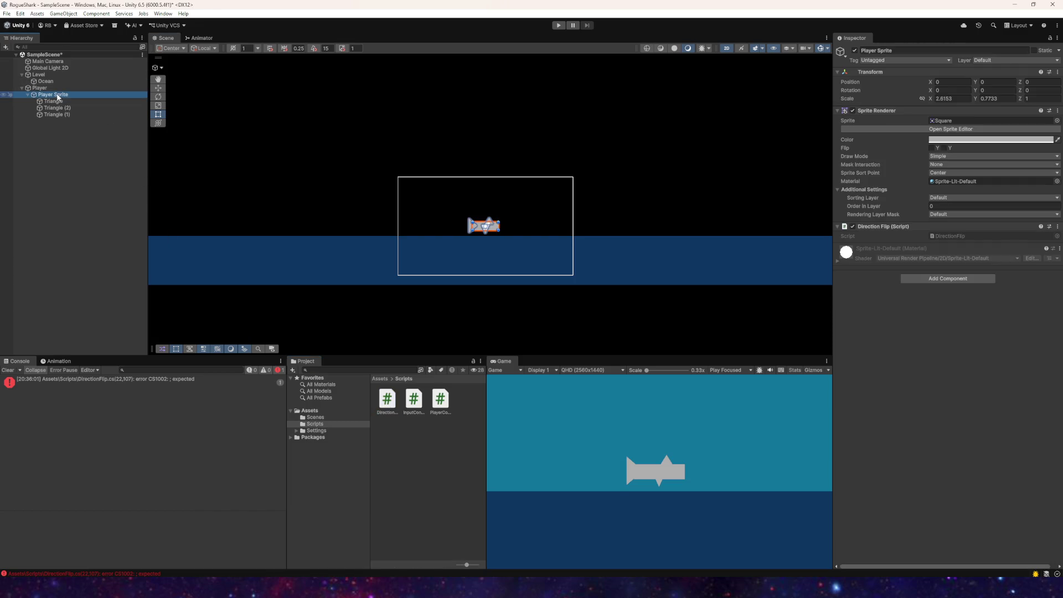
click(55, 114)
Step: Save the scene and open the console error's source line in Visual Studio
click(7, 13)
click(25, 52)
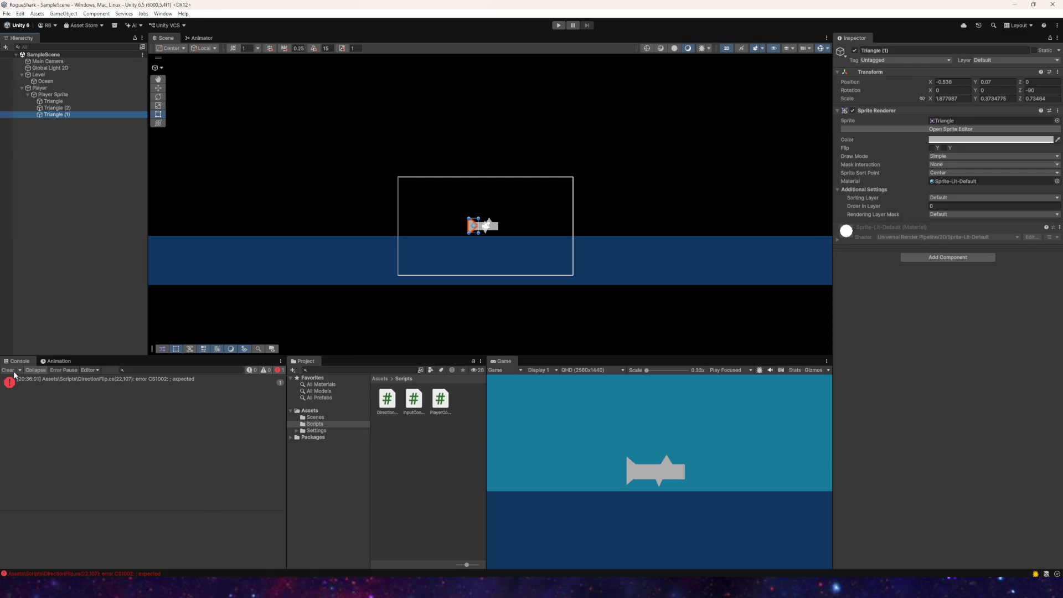
double_click(54, 384)
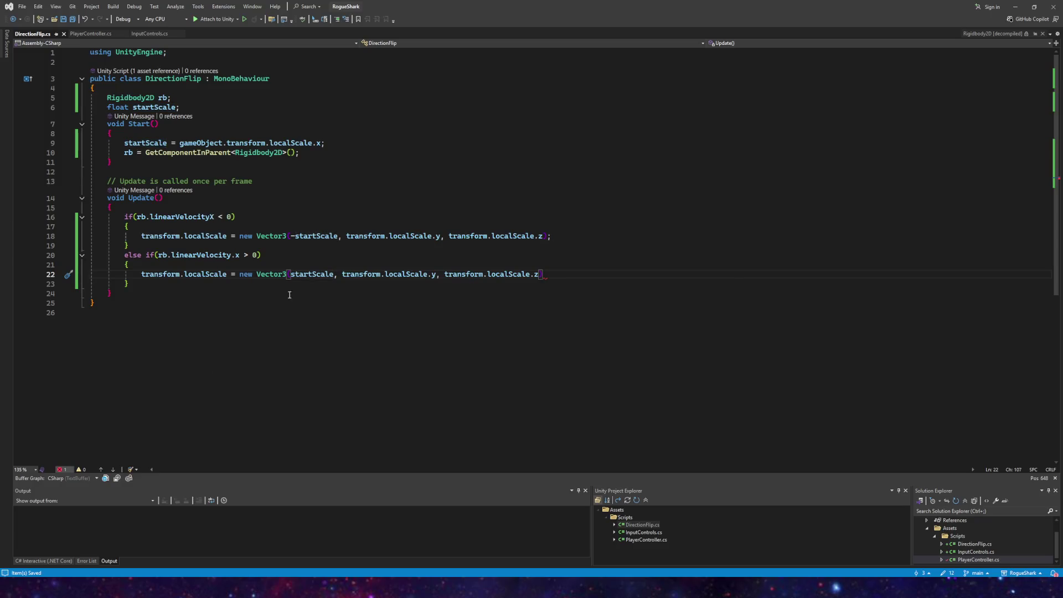
Step: Close line 22 with the missing ');' and return to the Unity editor
text();)
mouse_move(288, 588)
click(271, 557)
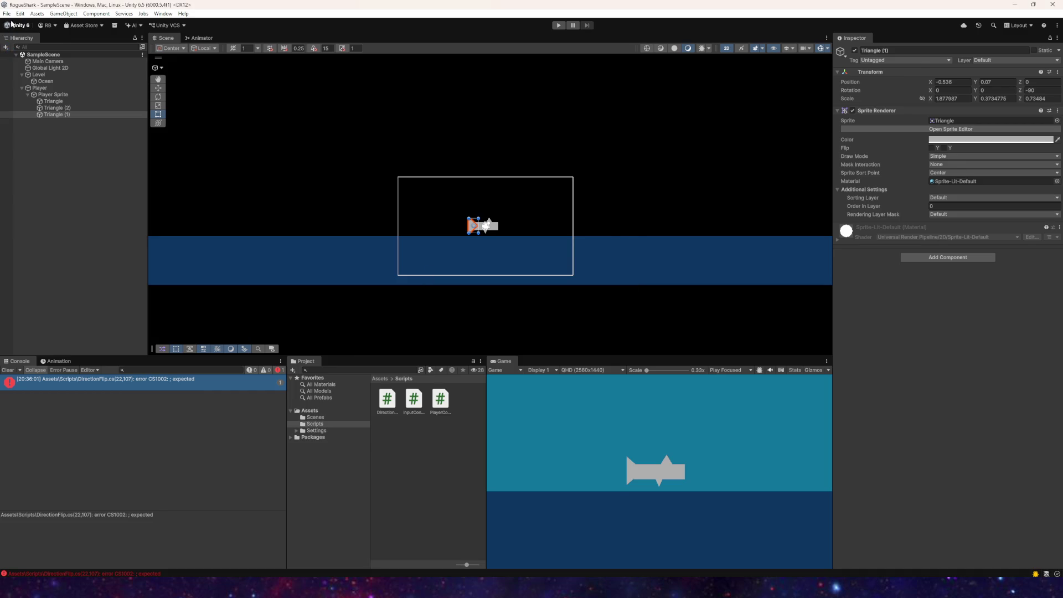
Step: Save the scene with File > Save
click(6, 13)
click(17, 55)
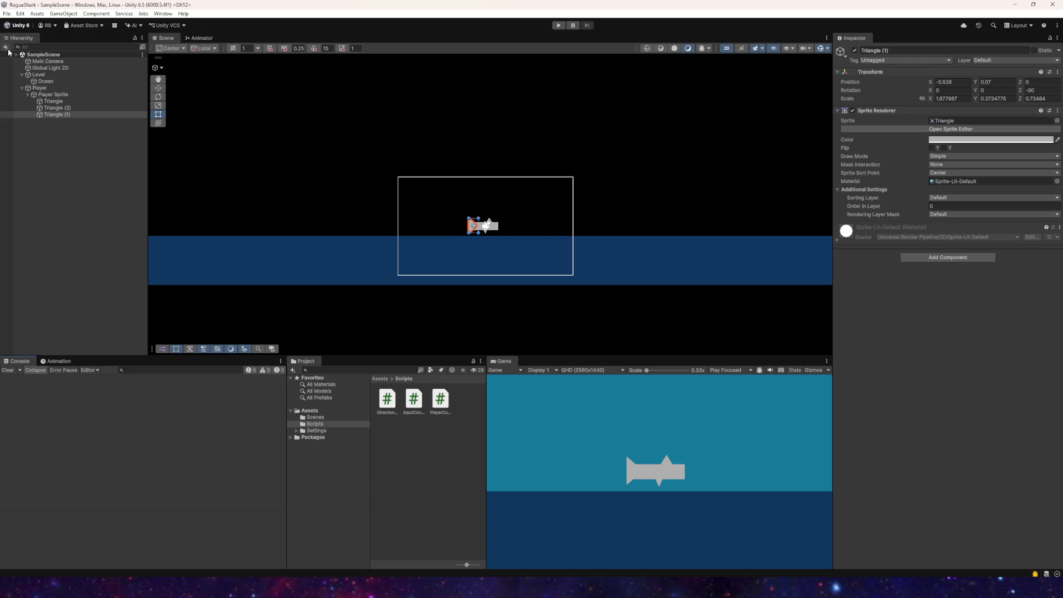
click(7, 13)
click(18, 55)
click(6, 13)
click(18, 55)
click(6, 13)
click(5, 14)
click(6, 14)
Step: Play-test steering the shark with WASD in all directions, checking it flips, then stop play
click(559, 25)
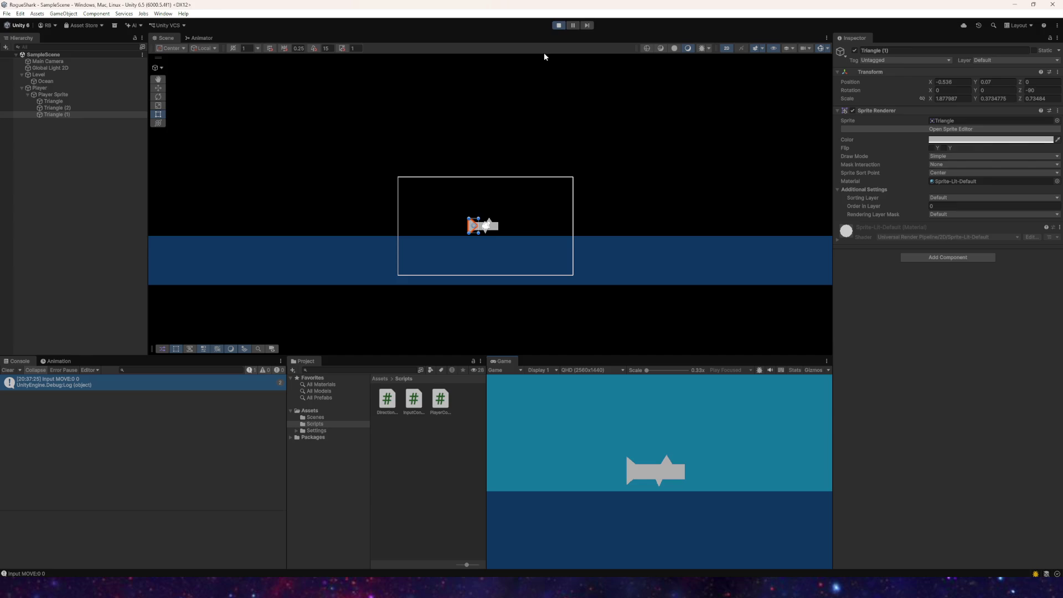
key(a)
key(d)
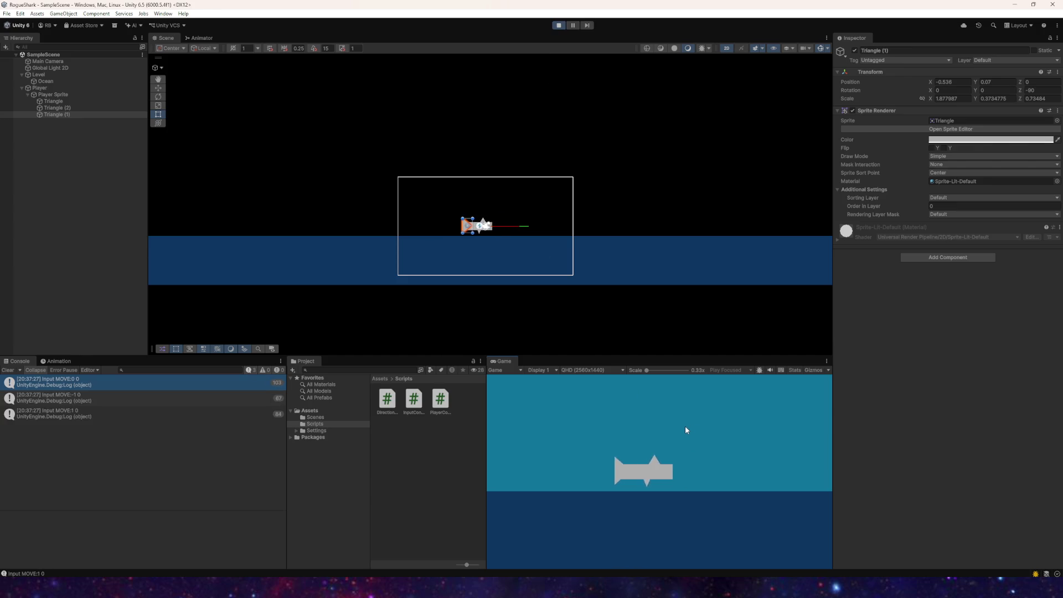
key(w)
key(a)
key(s)
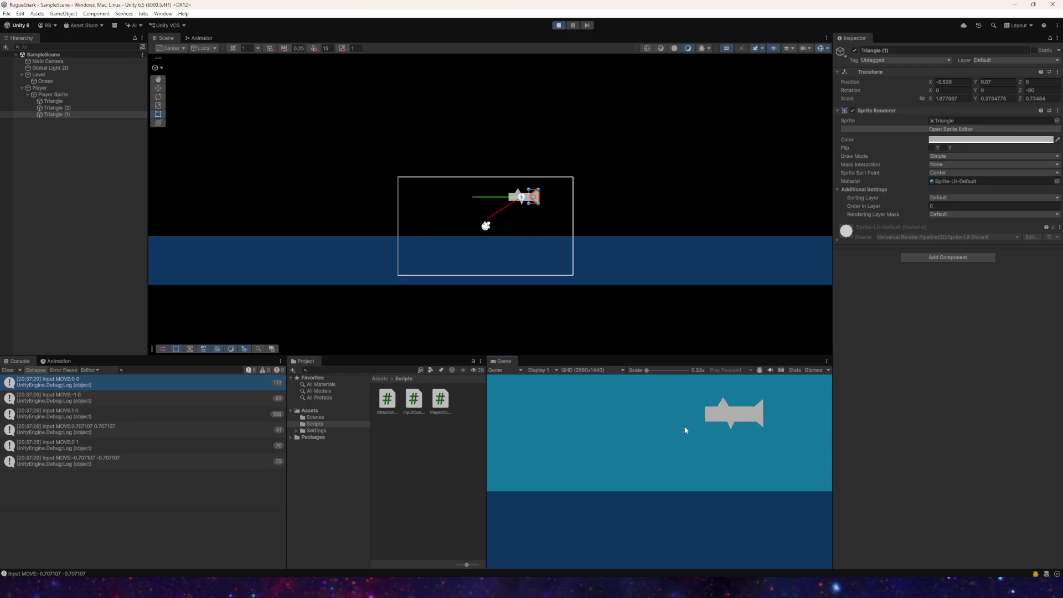
key(w)
key(d)
key(s)
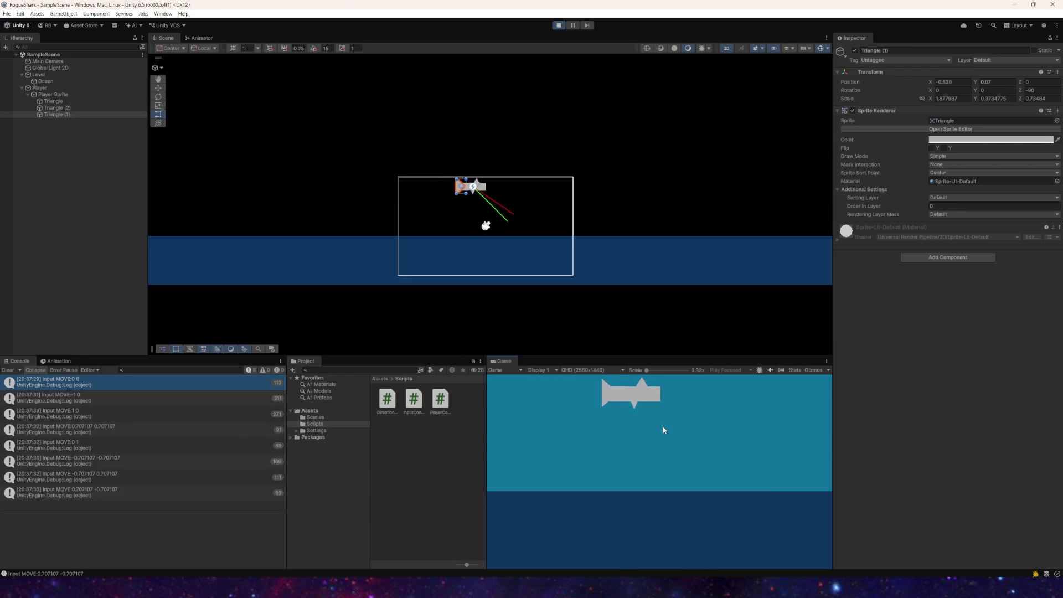
key(d)
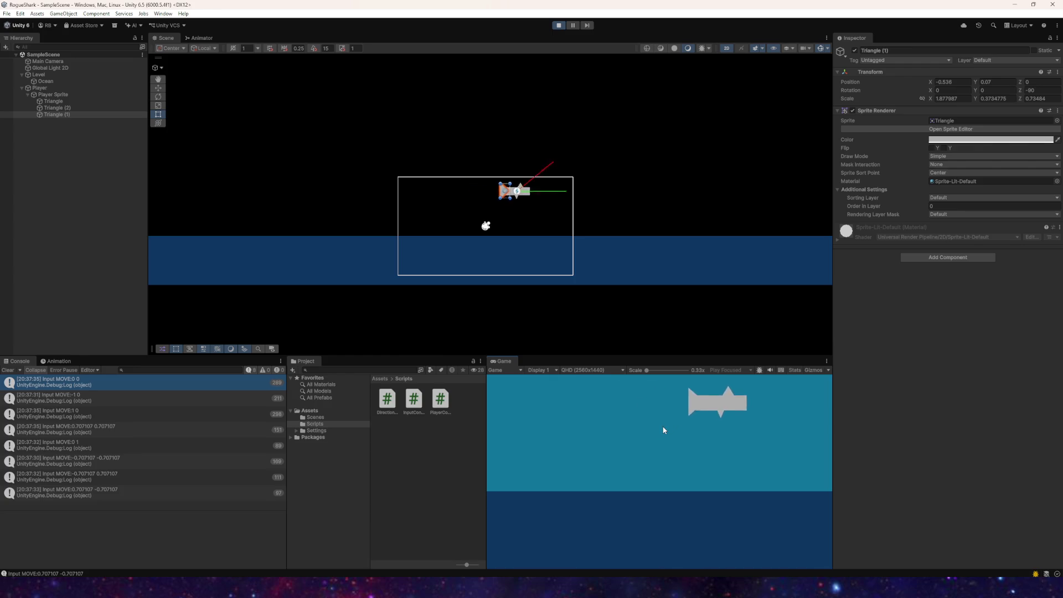
key(s)
key(a)
key(w)
key(s)
key(d)
key(s)
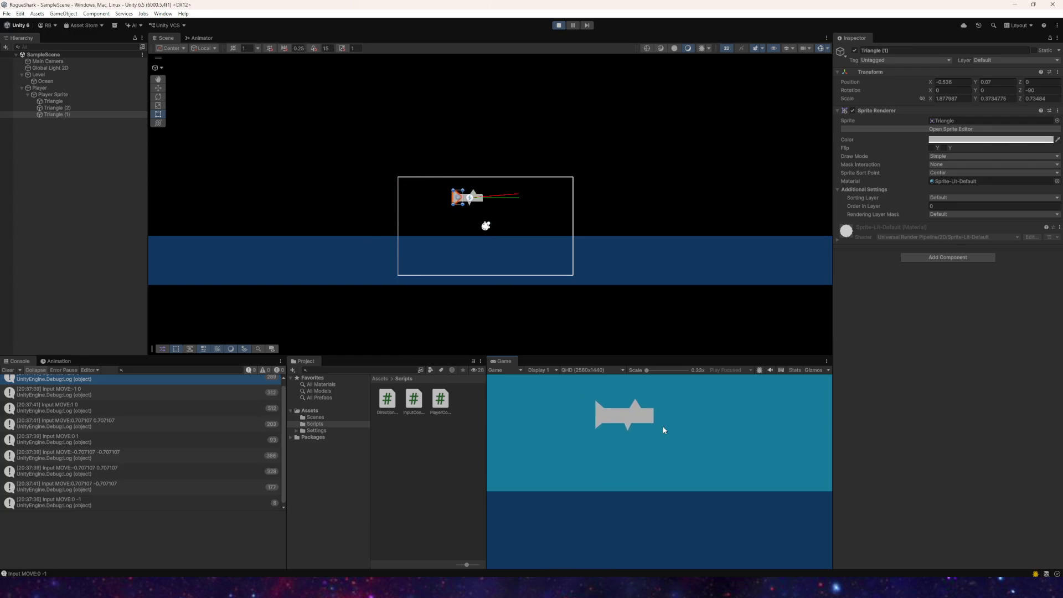
click(559, 26)
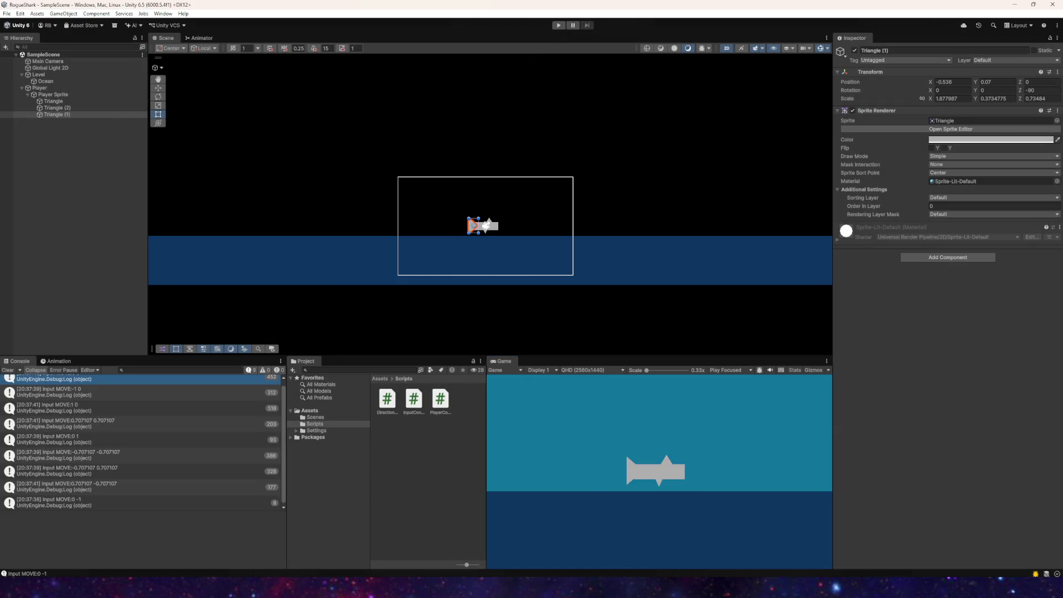
key(alt+Tab)
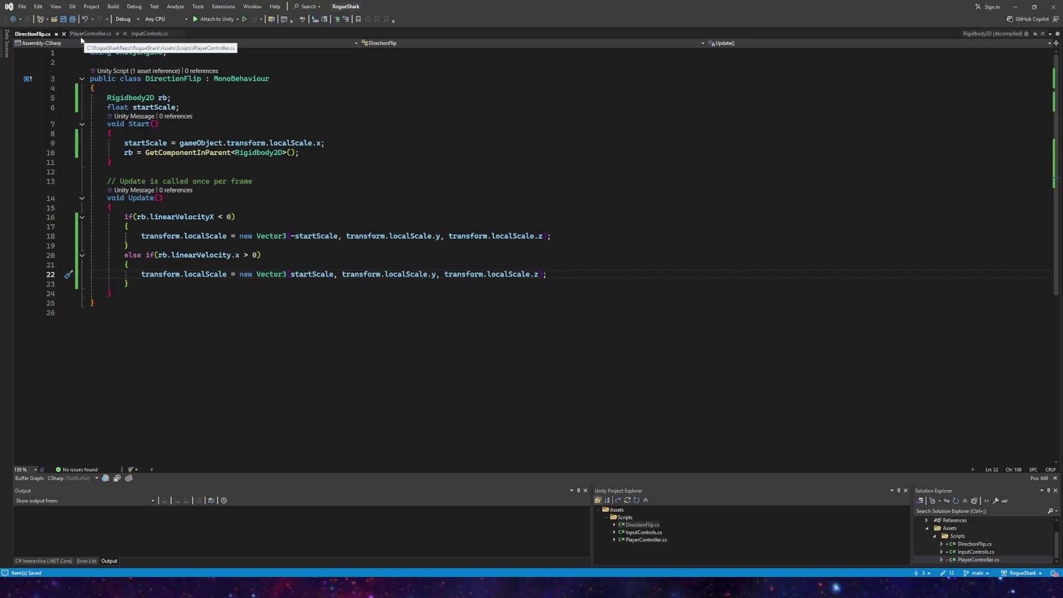
mouse_move(288, 588)
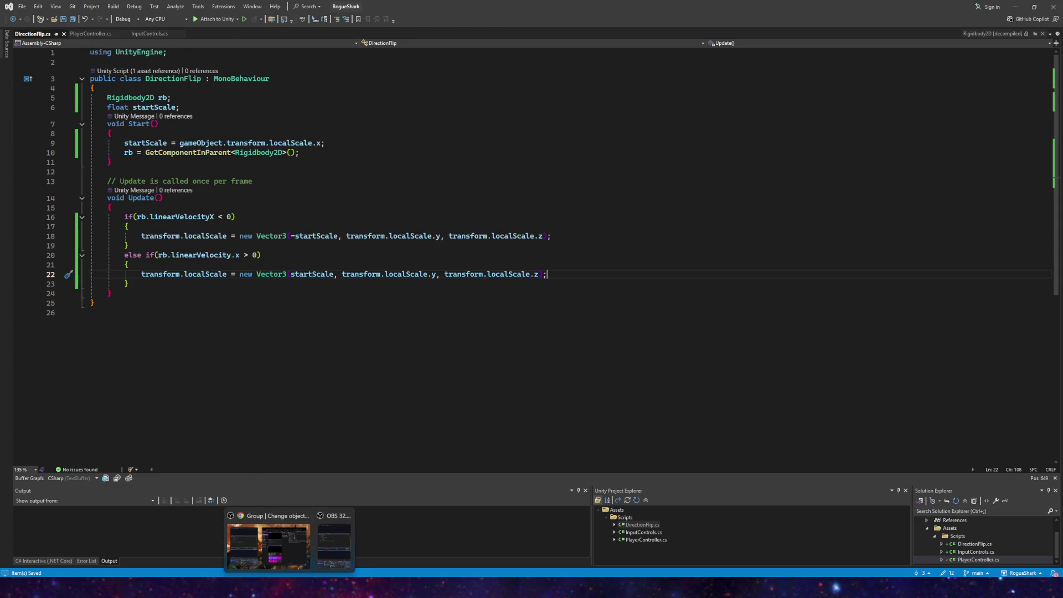
click(255, 545)
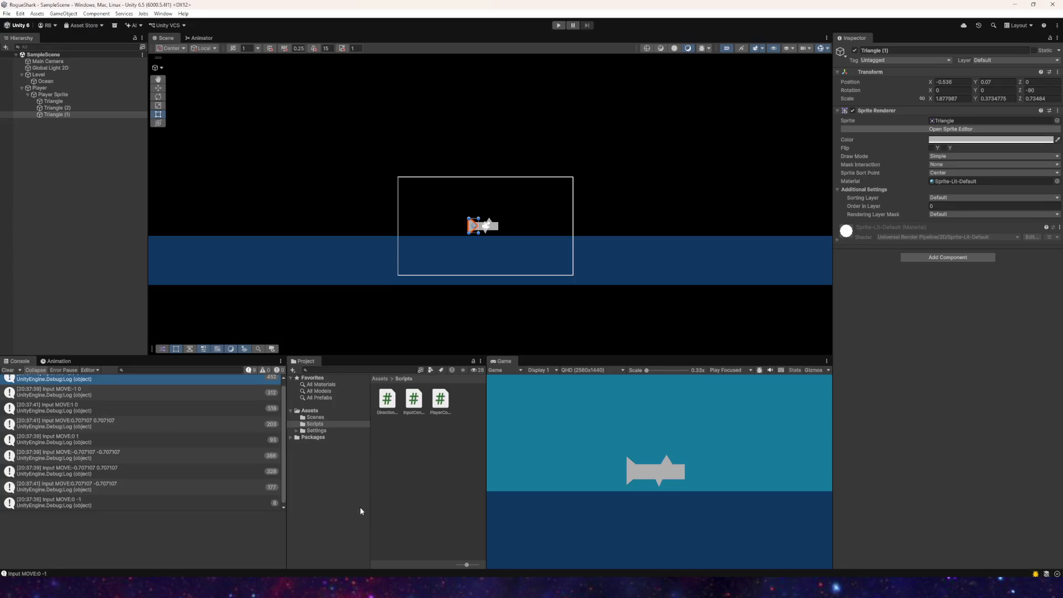
Step: Set the Player's Player Controller Acceleration to 10 and enter play mode
click(53, 95)
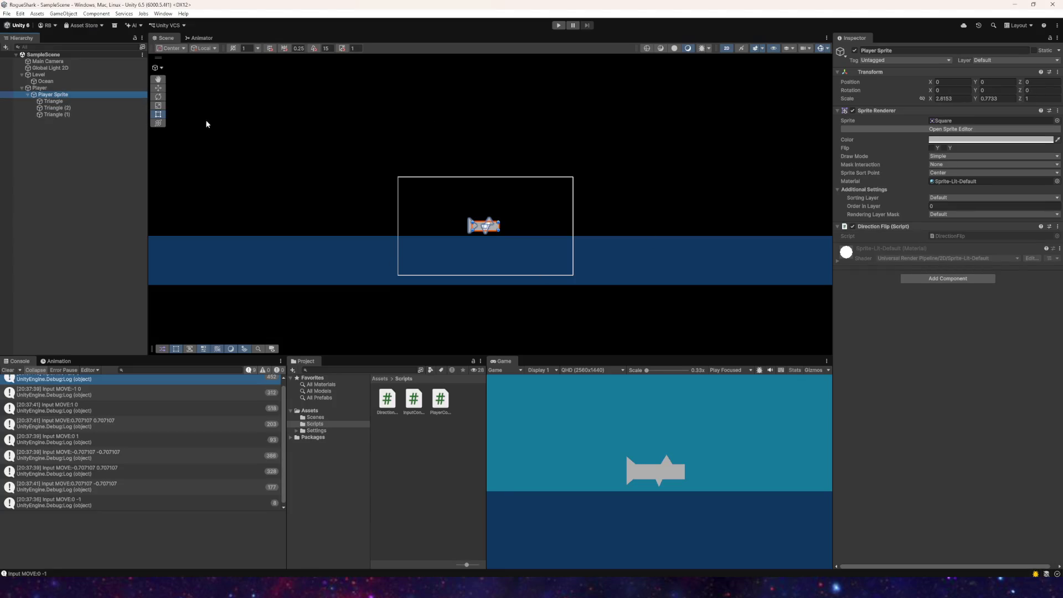
click(42, 88)
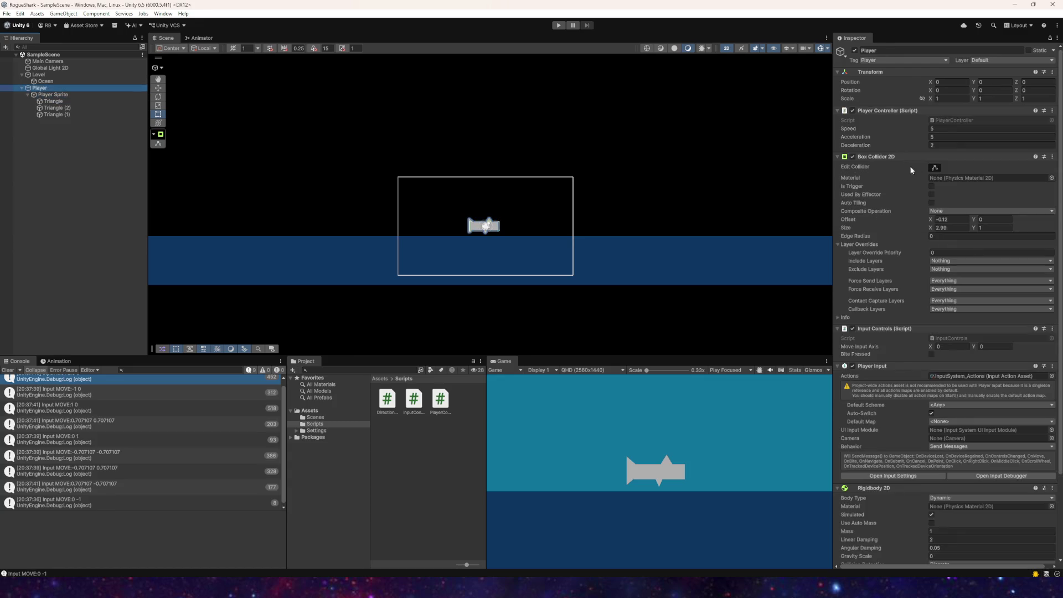
click(940, 136)
text(10)
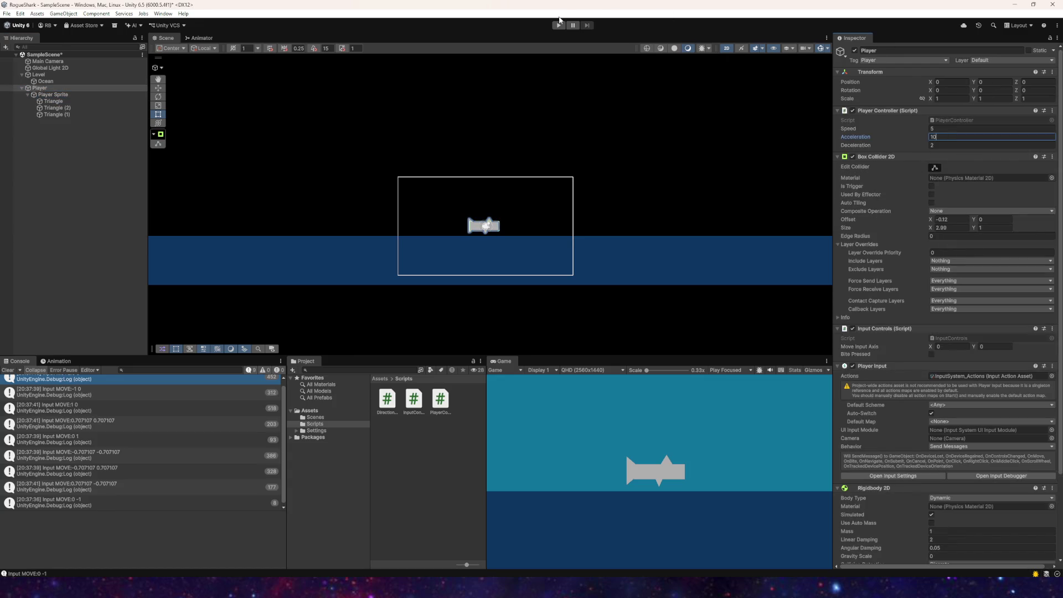
click(559, 22)
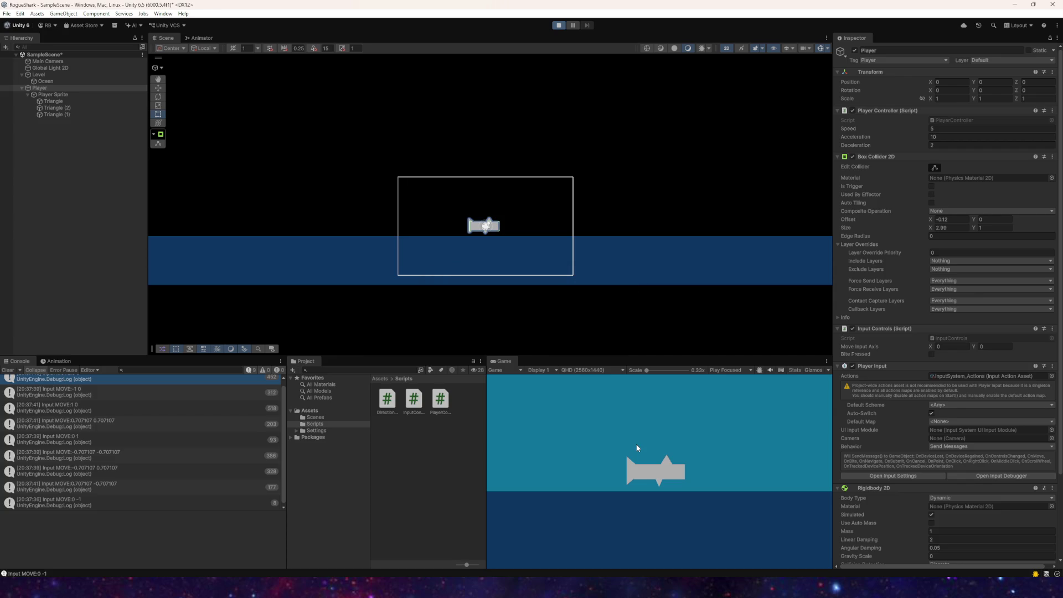
Step: Drive the shark around the ocean with WASD at Acceleration 10
key(d)
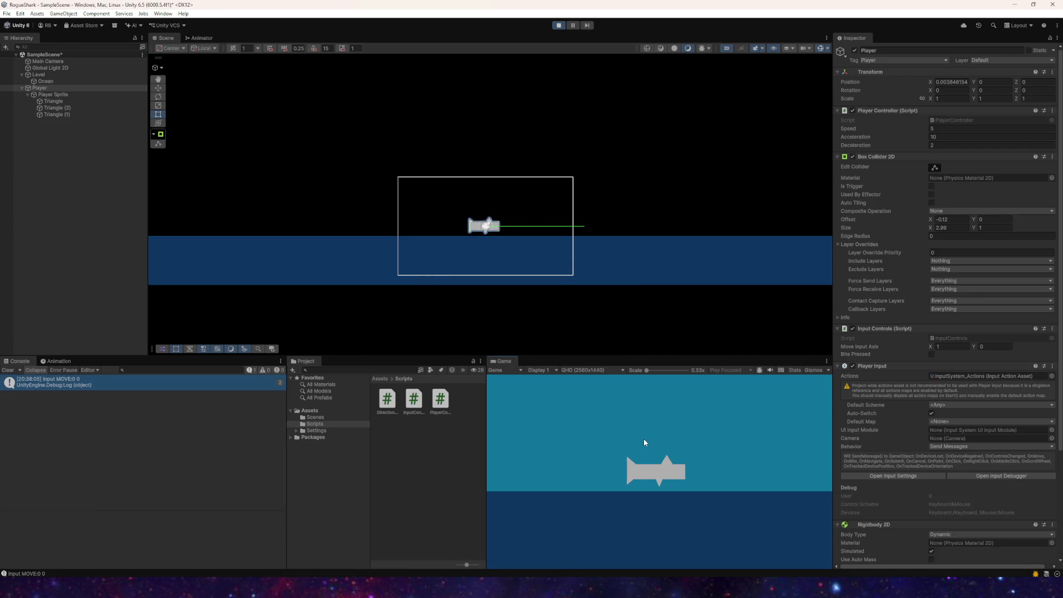
key(w)
key(a)
key(s)
key(w)
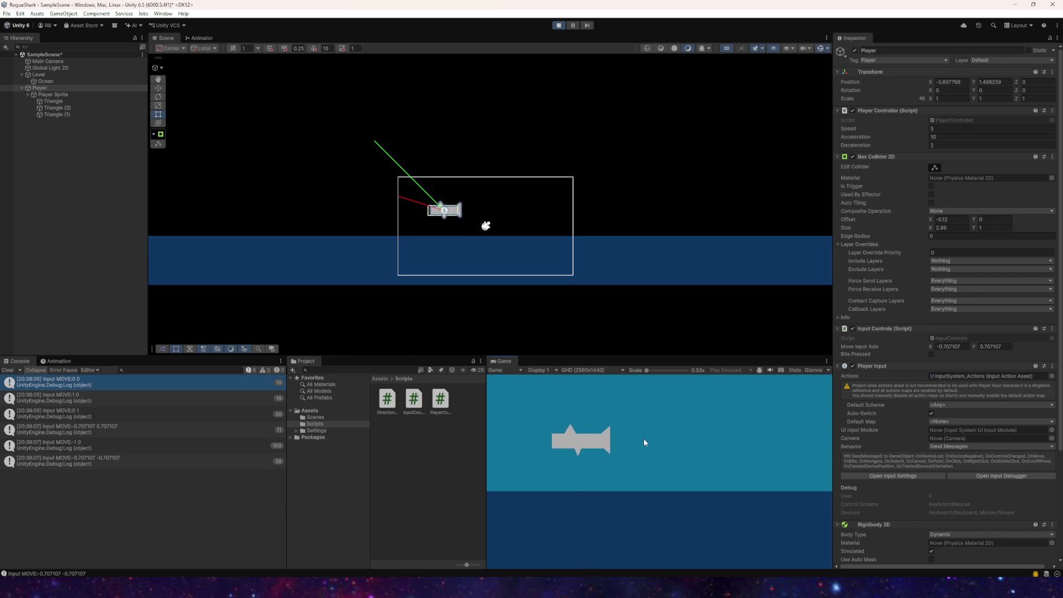
key(d)
key(w)
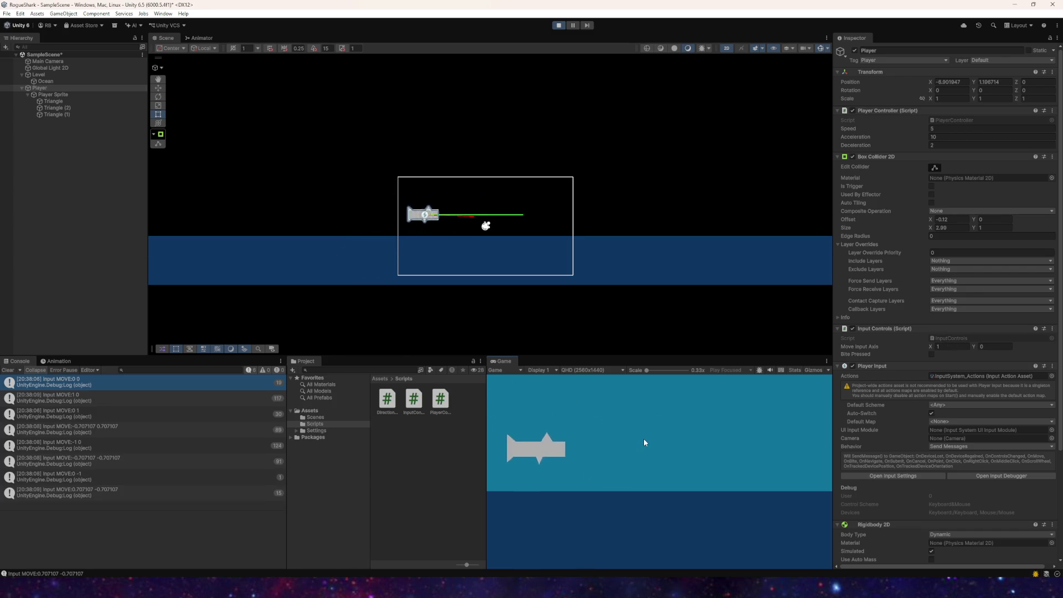
key(s)
key(w)
key(a)
key(d)
key(a)
key(w)
key(s)
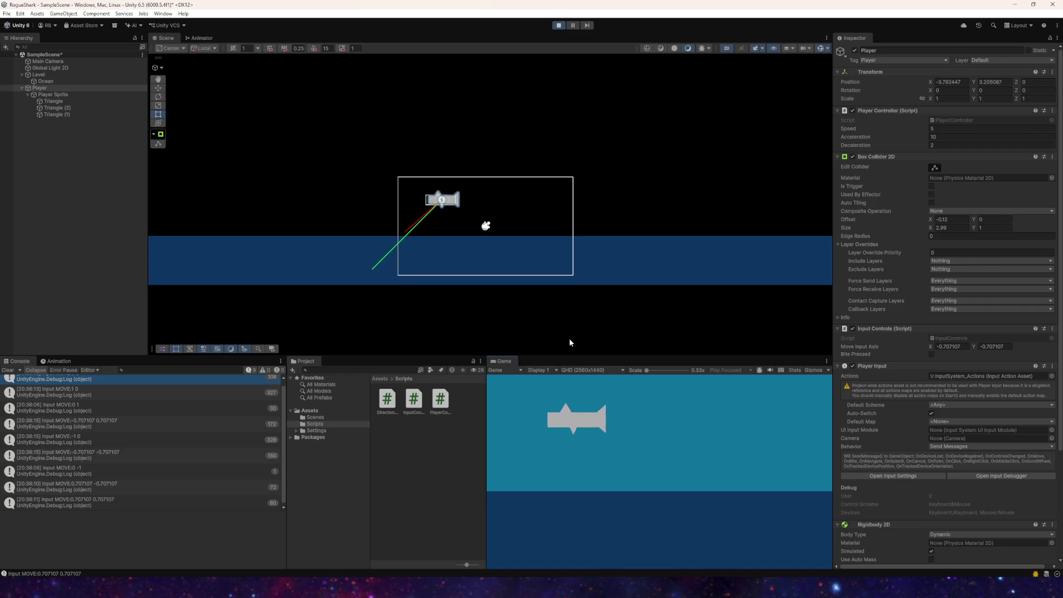
key(w)
key(d)
key(s)
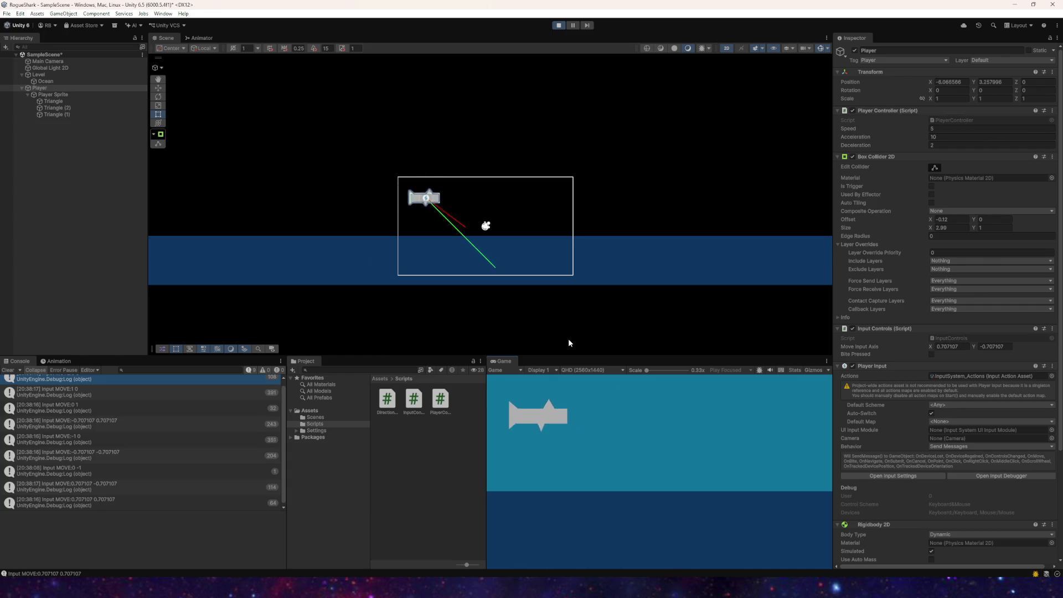
key(w)
key(s)
key(w)
key(a)
key(s)
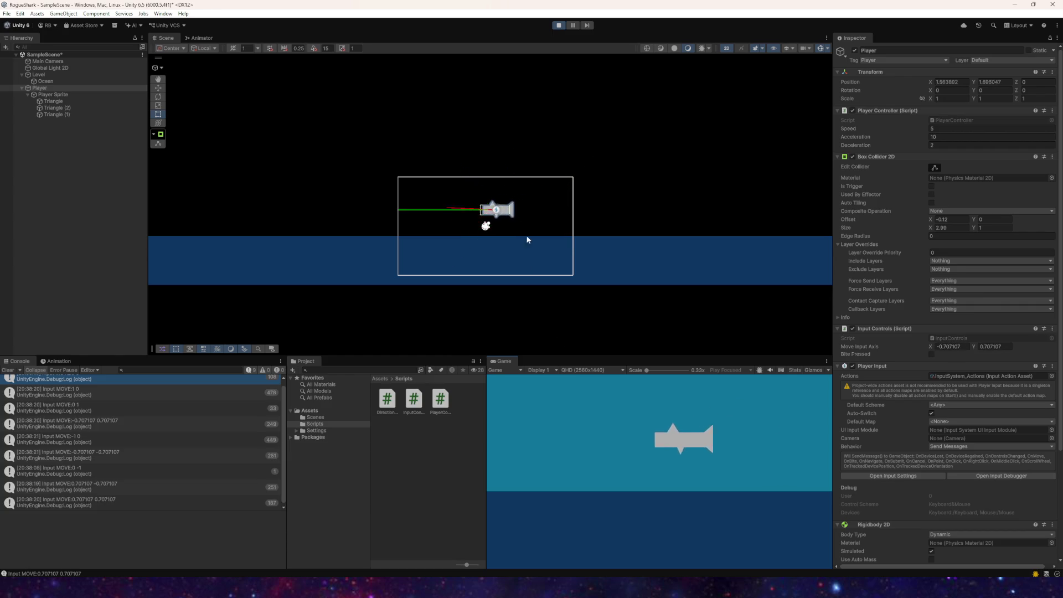
Step: Stop play mode and save the SampleScene
click(559, 26)
click(8, 13)
click(21, 57)
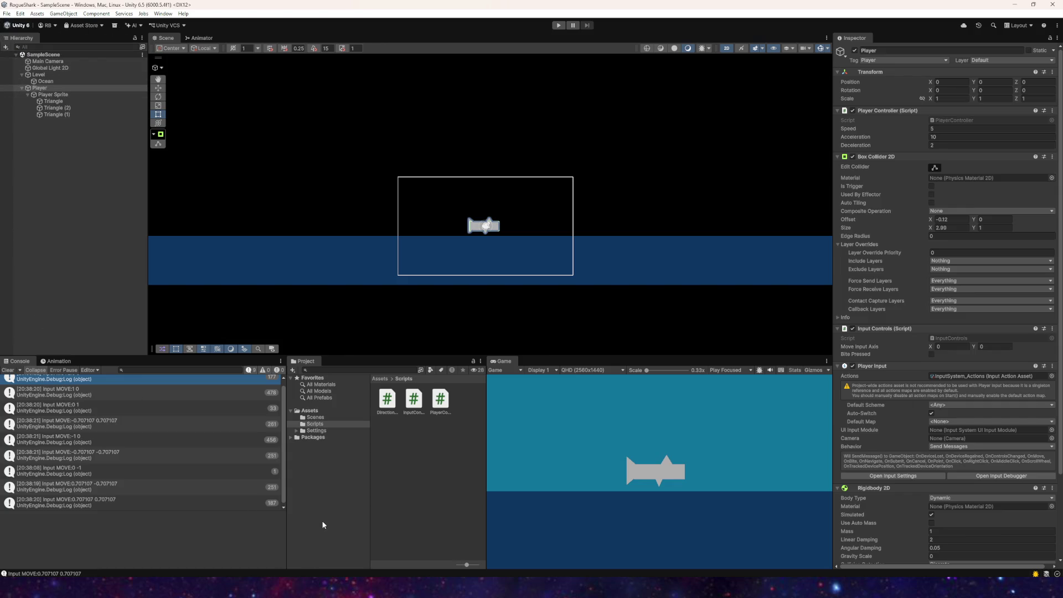
Step: Create a MonoBehaviour script named DirectionTilt in the Assets/Scripts folder
mouse_move(287, 588)
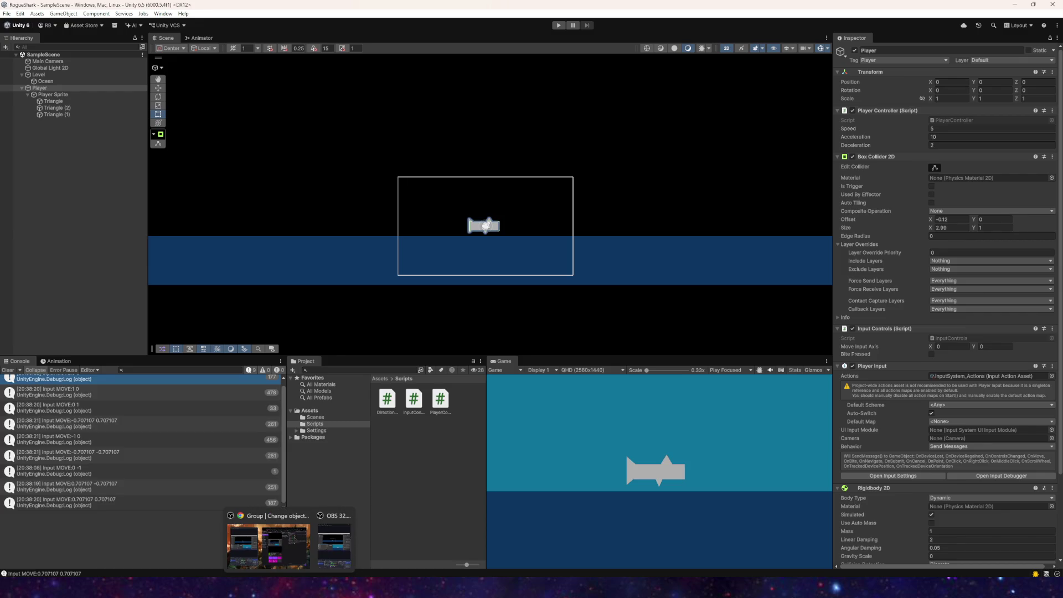
click(307, 552)
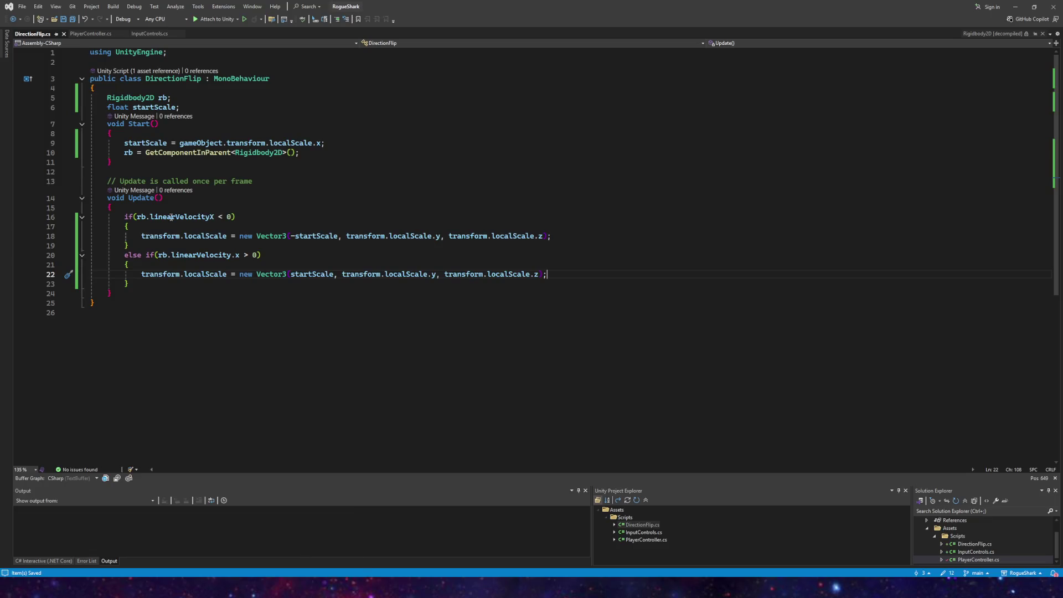
mouse_move(271, 588)
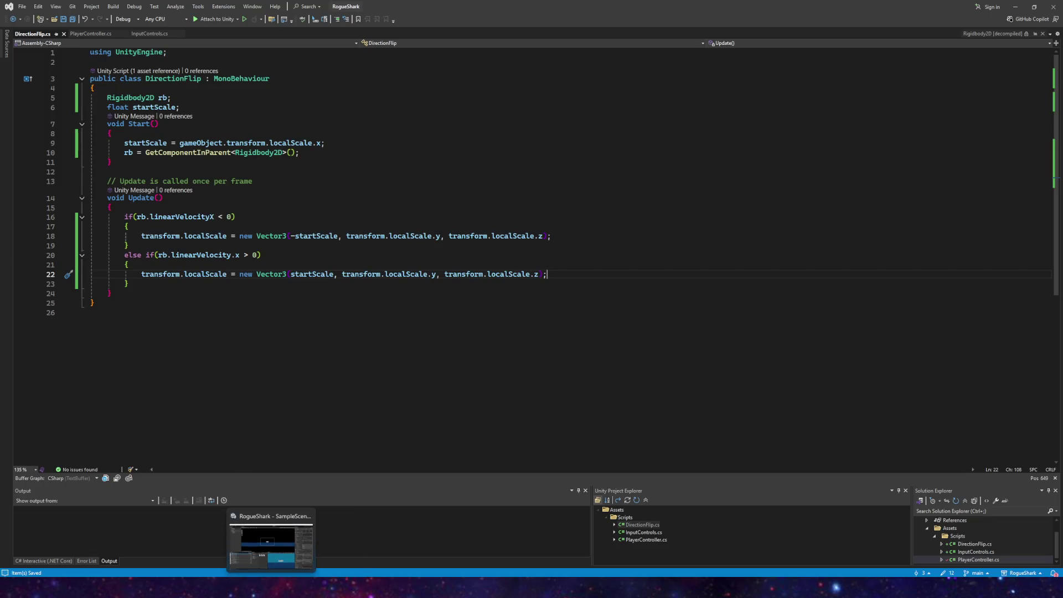
click(271, 540)
click(383, 400)
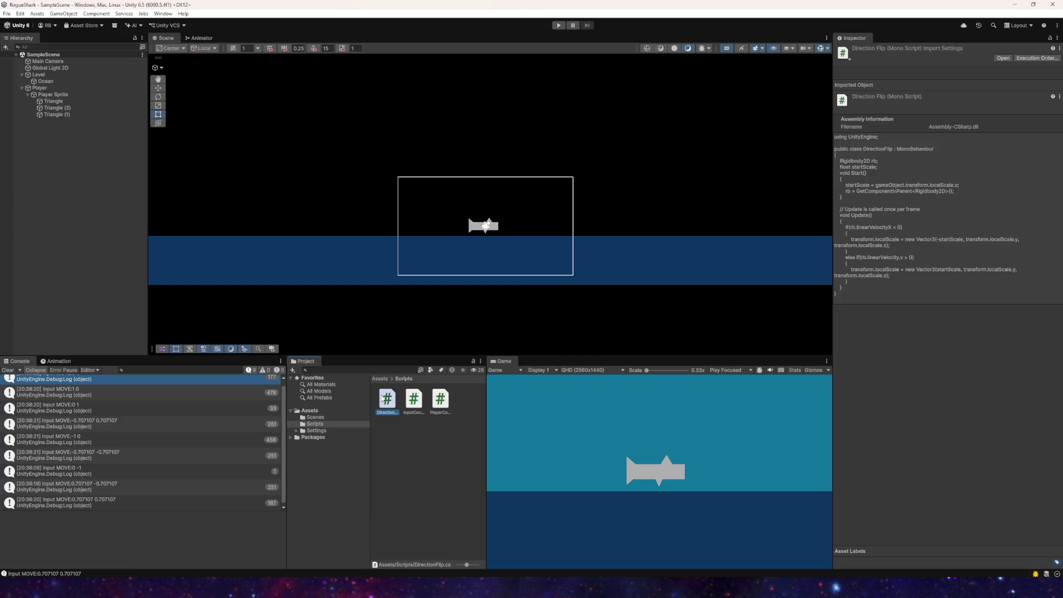
right_click(381, 433)
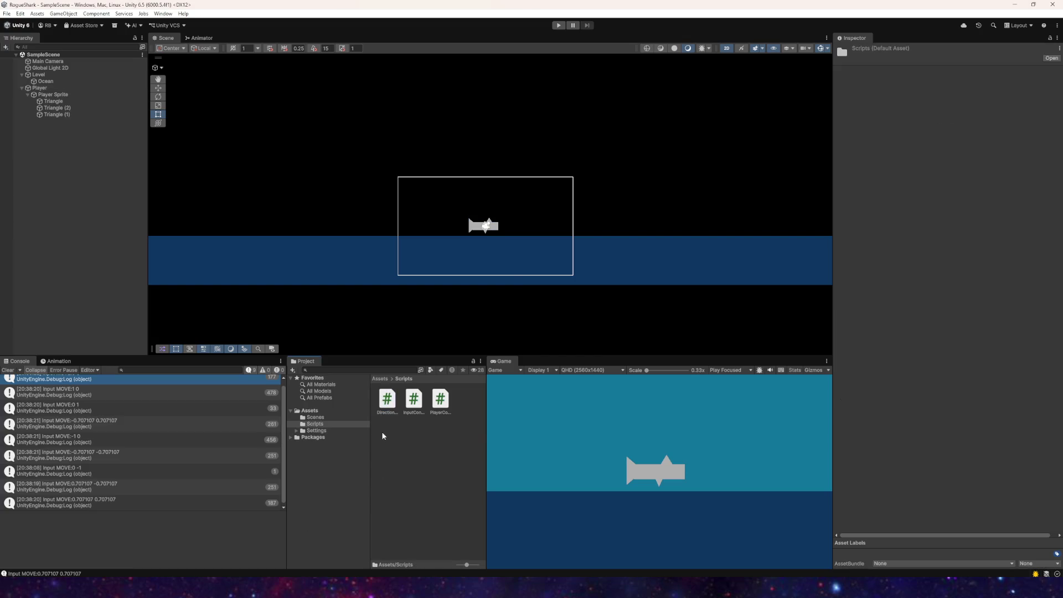
mouse_move(487, 208)
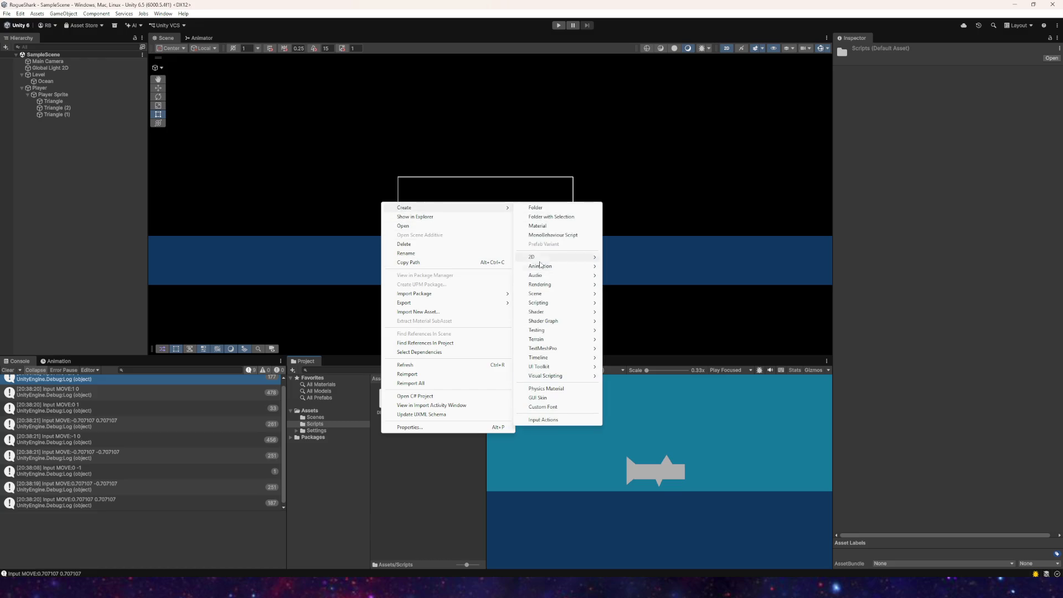
mouse_move(547, 305)
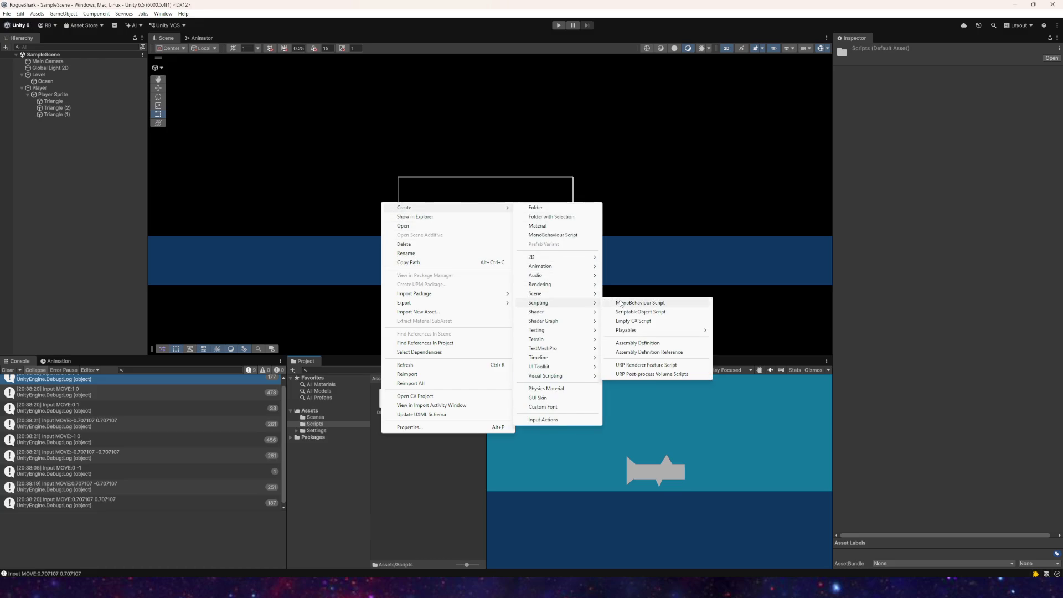
click(620, 303)
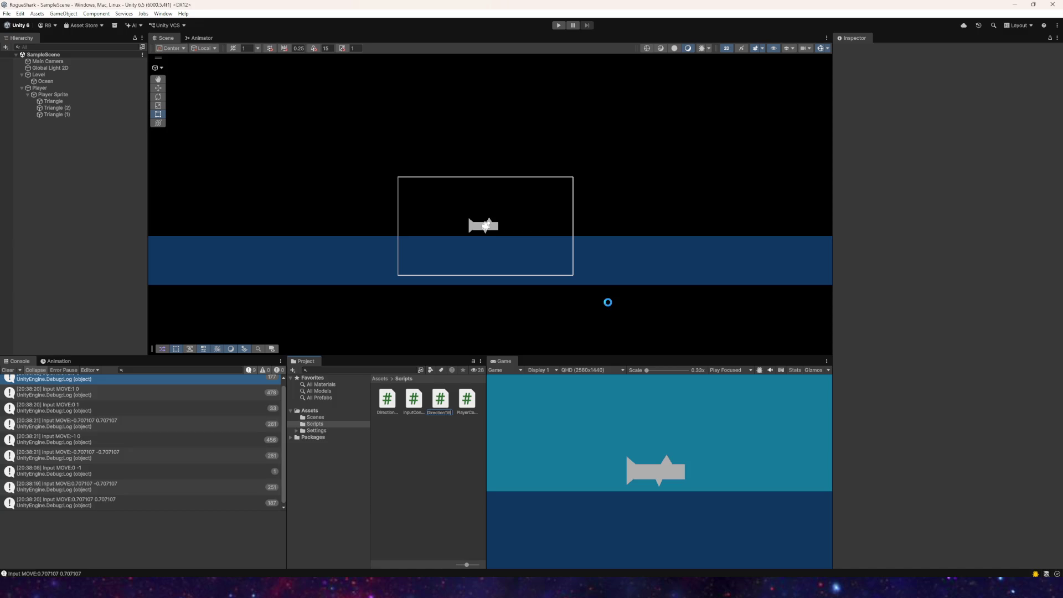
key(Return)
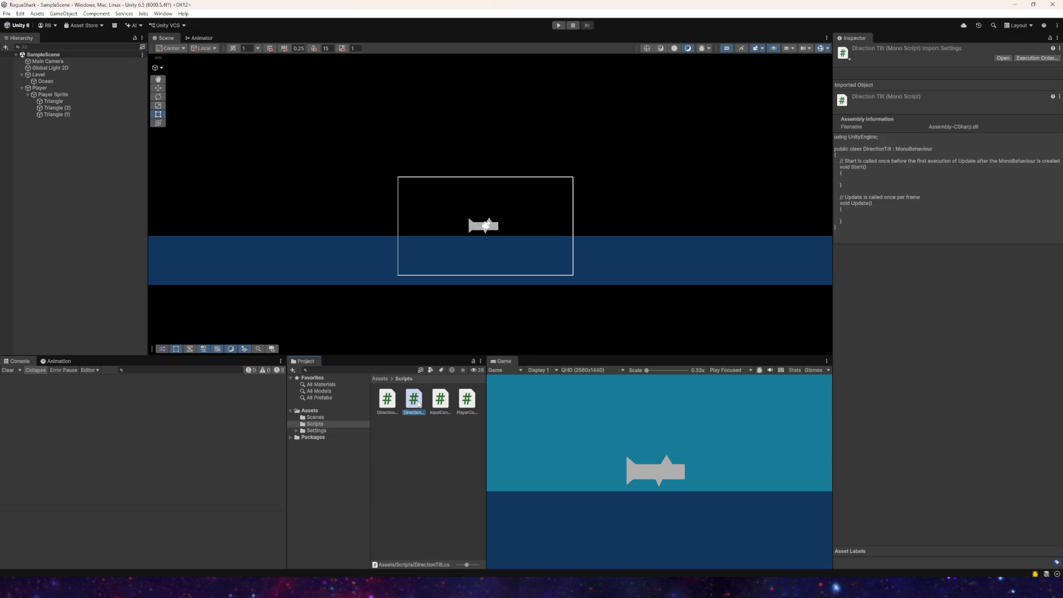
Step: Open DirectionTilt in Visual Studio and look over DirectionFlip.cs
double_click(418, 404)
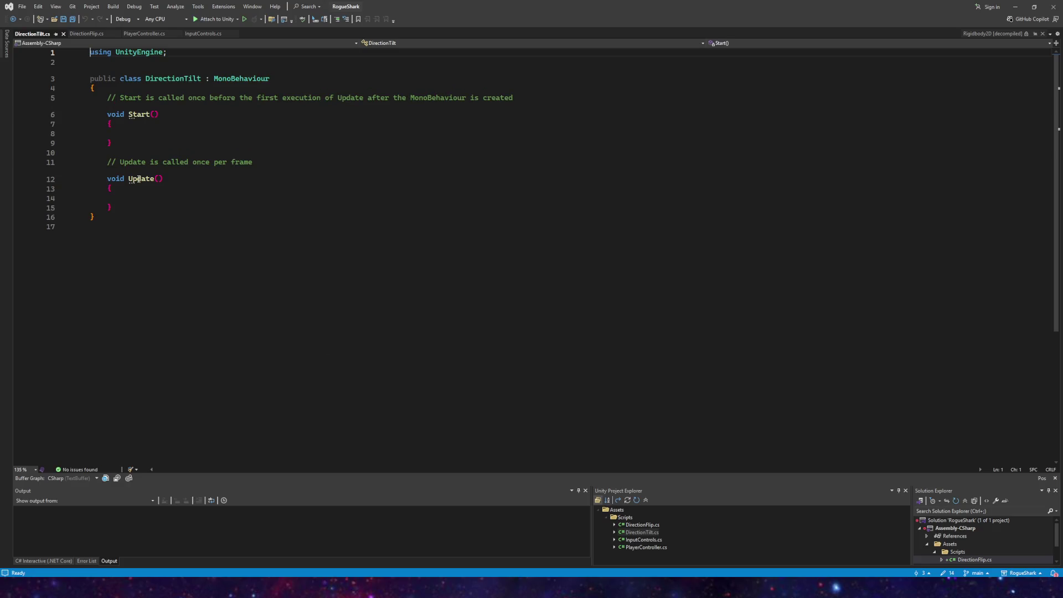
click(92, 34)
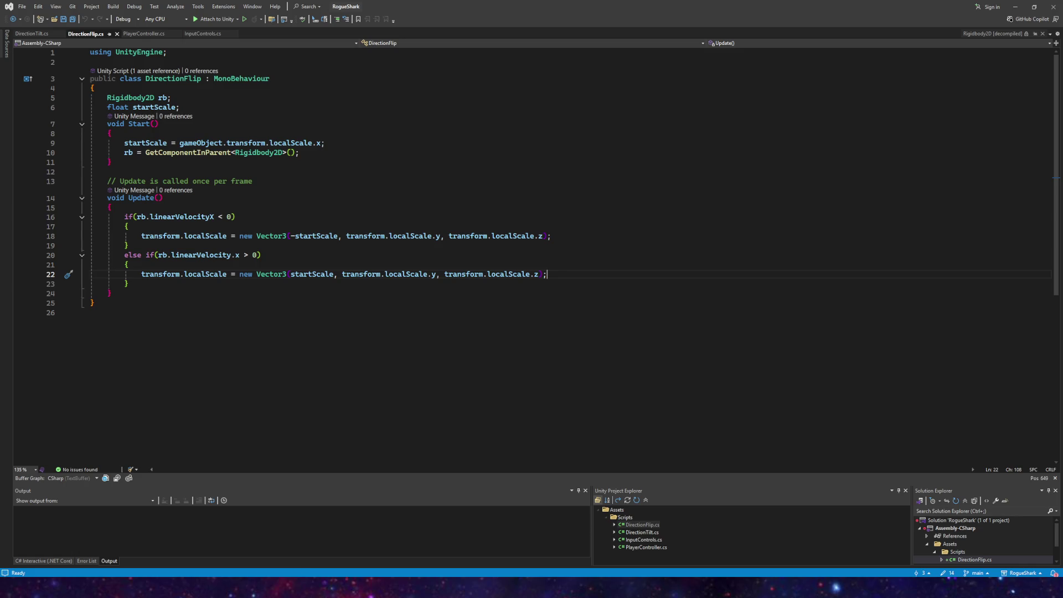
key(alt+Tab)
Step: Select DirectionTilt.cs in Unity and request its deletion
click(387, 402)
click(410, 401)
key(Delete)
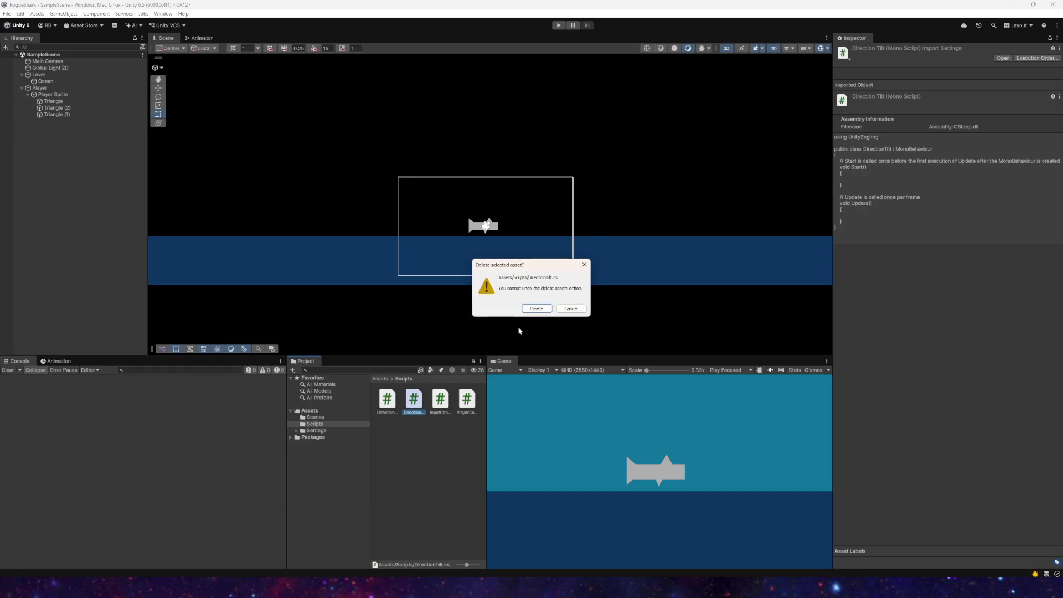
Step: Confirm deleting DirectionTilt.cs, then select Player to show its components
click(535, 312)
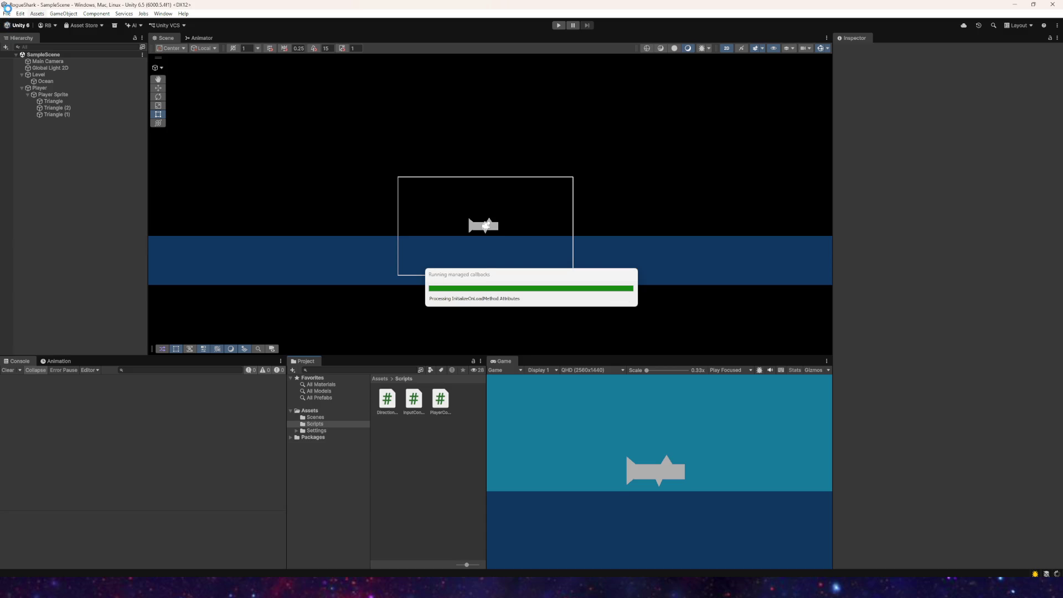
click(6, 14)
key(Escape)
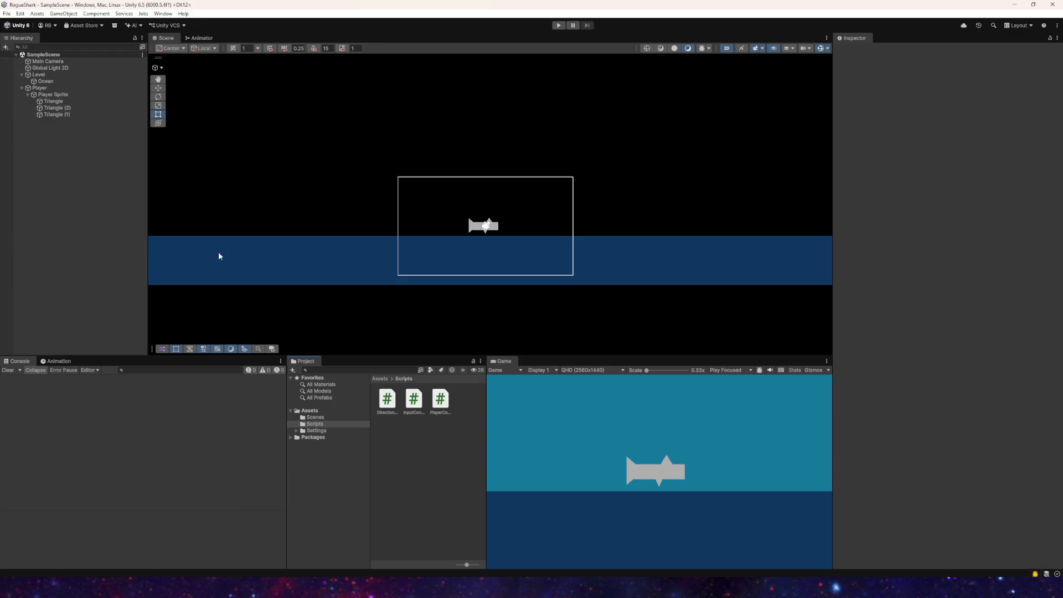
click(111, 88)
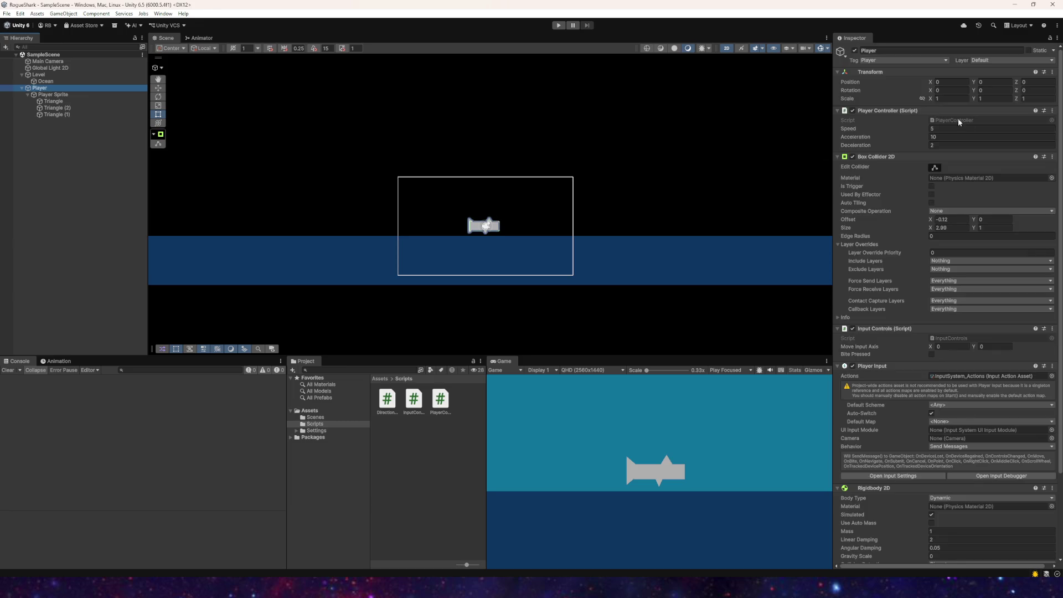
Step: Set Player Controller Speed 10 and Acceleration 15, enter play mode, and parent the camera to Player
click(939, 129)
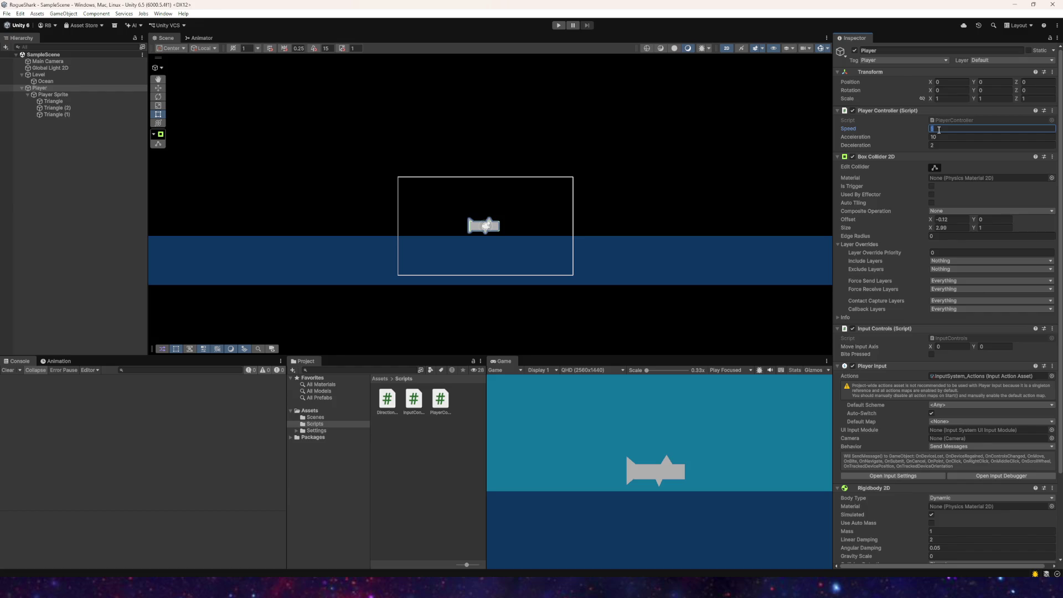
text(10)
click(940, 137)
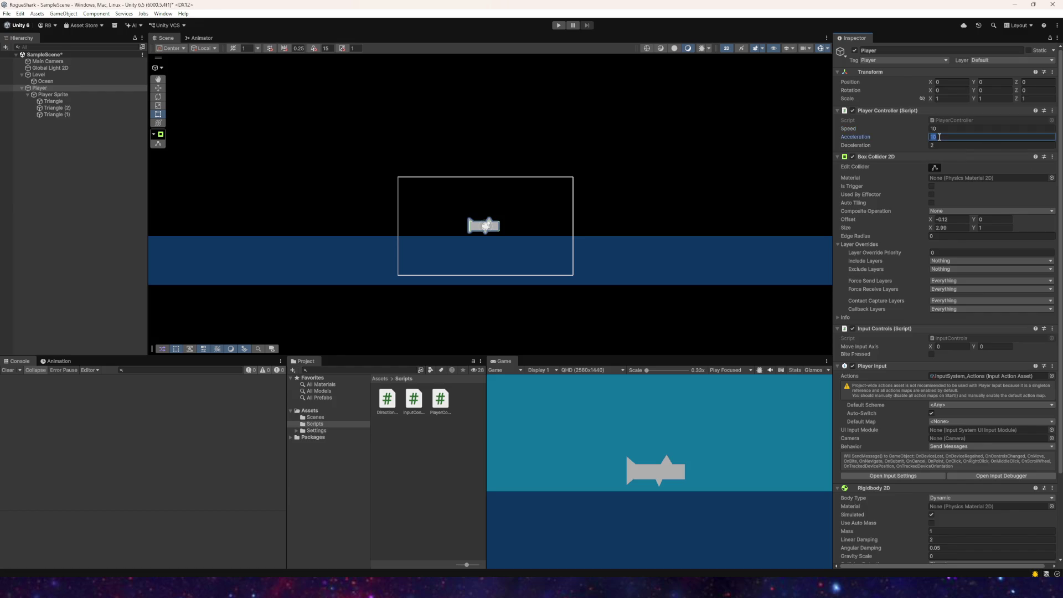
text(15)
click(559, 26)
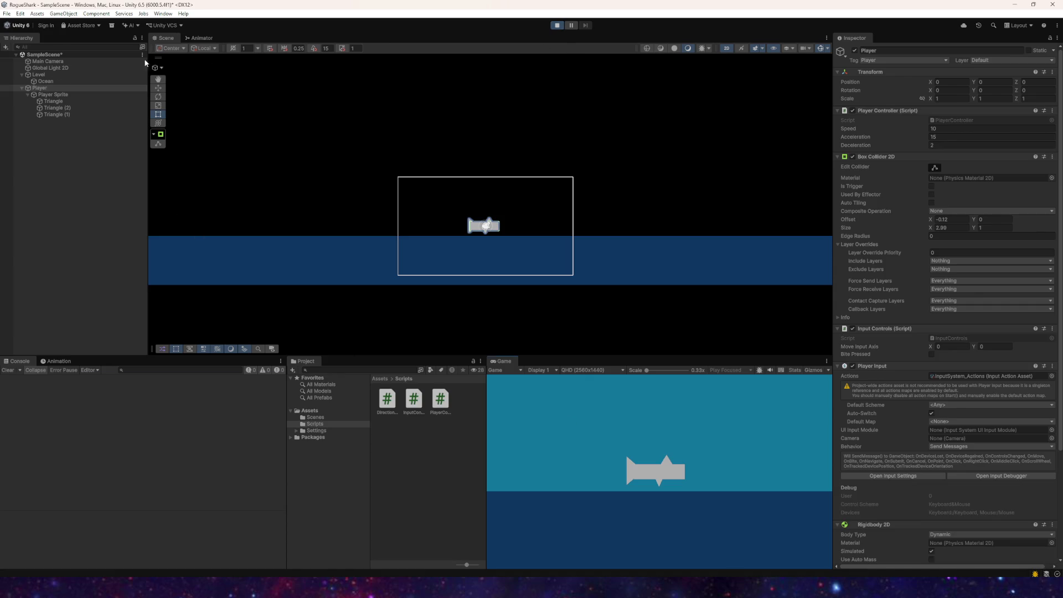
drag(44, 61, 42, 89)
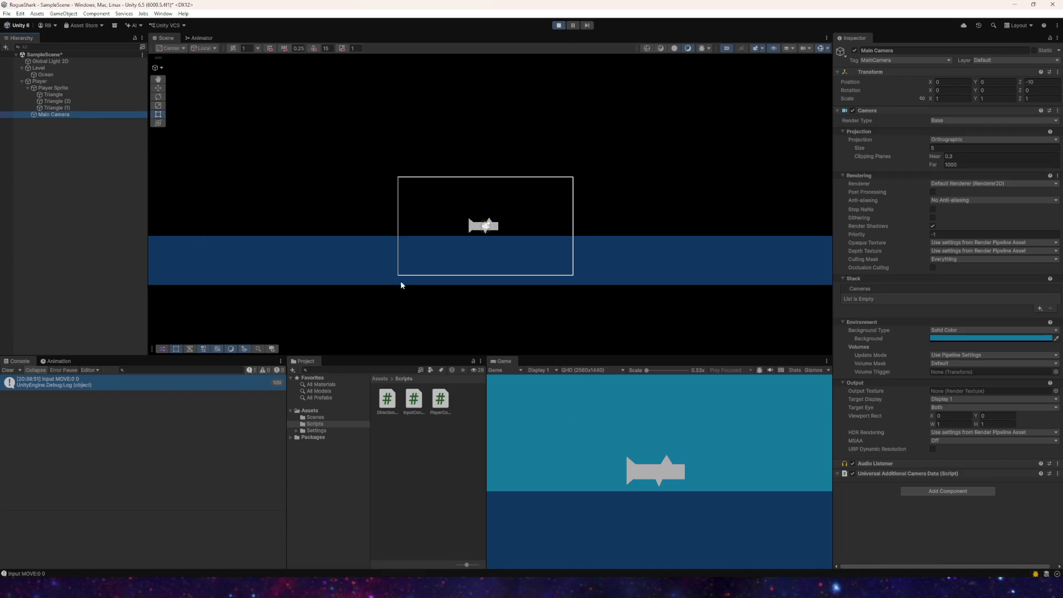
Step: Steer the shark in all directions with WASD while the camera follows, then bite with Space
key(a)
key(w)
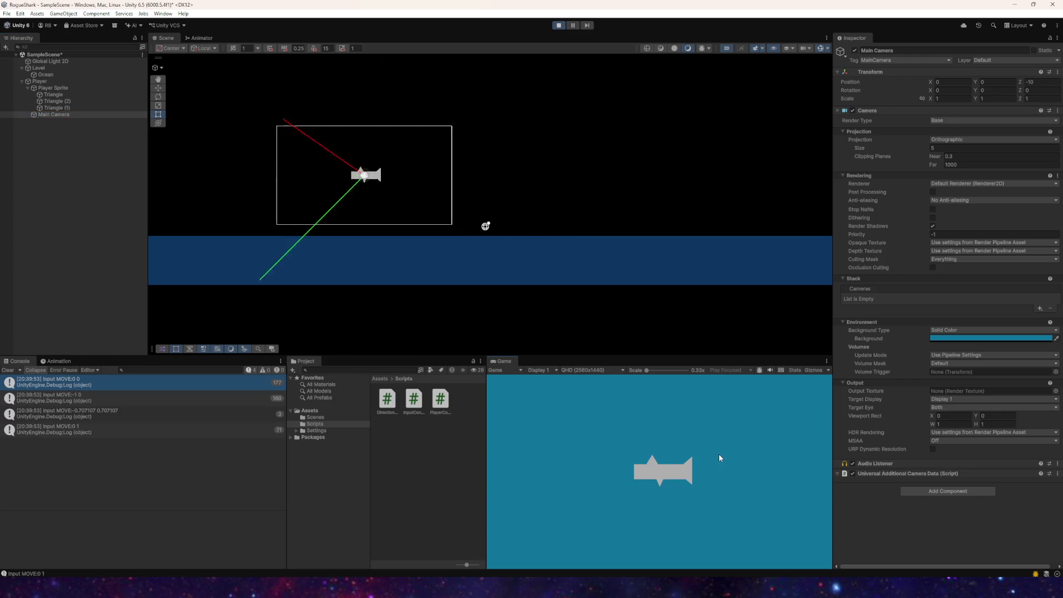
key(s)
key(d)
key(s)
key(d)
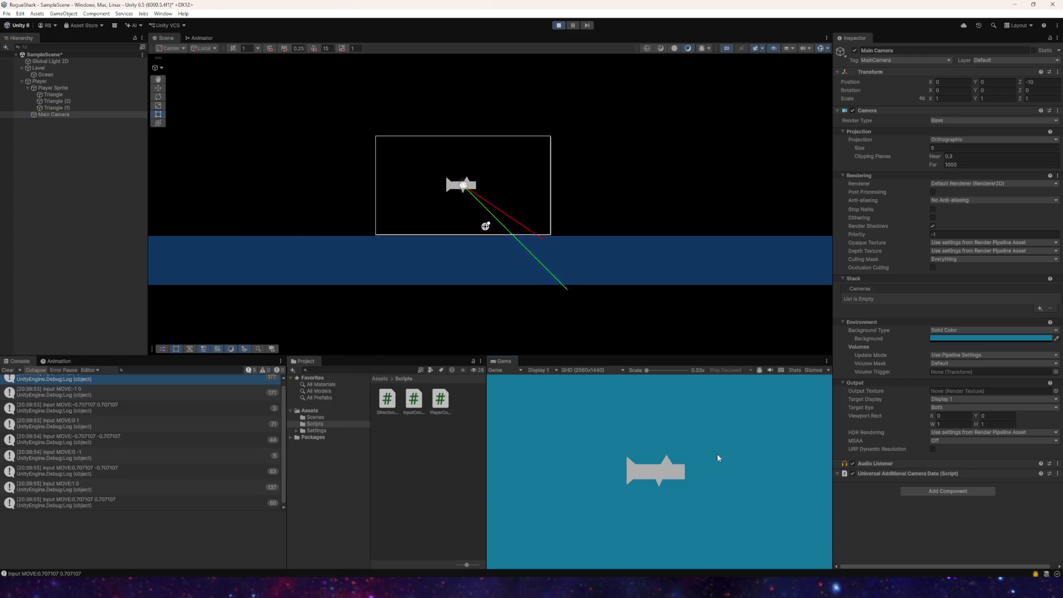
key(w)
key(d)
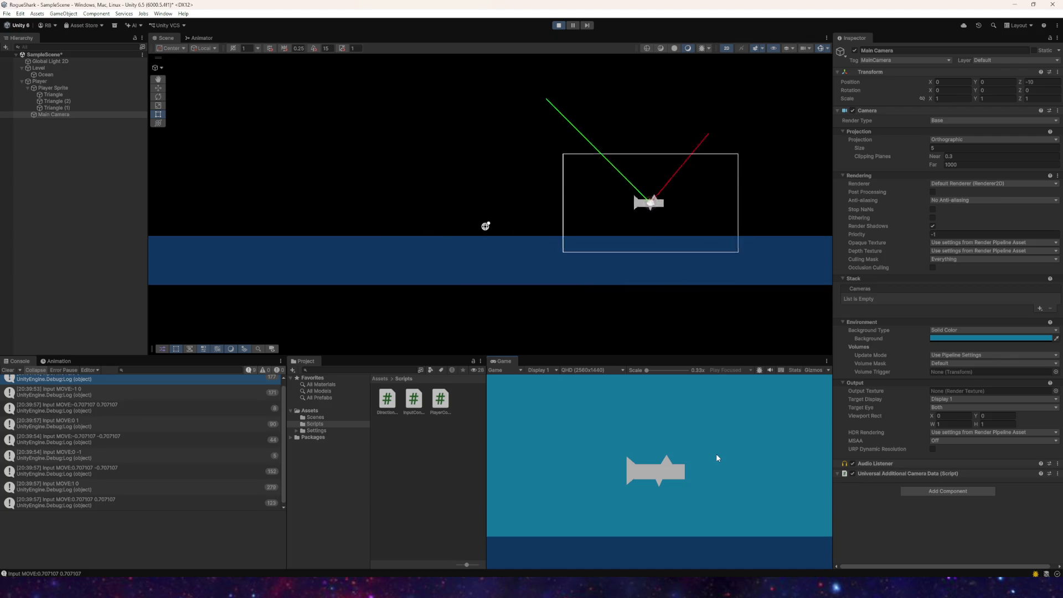
key(w)
key(a)
key(s)
key(a)
key(w)
key(w)
key(s)
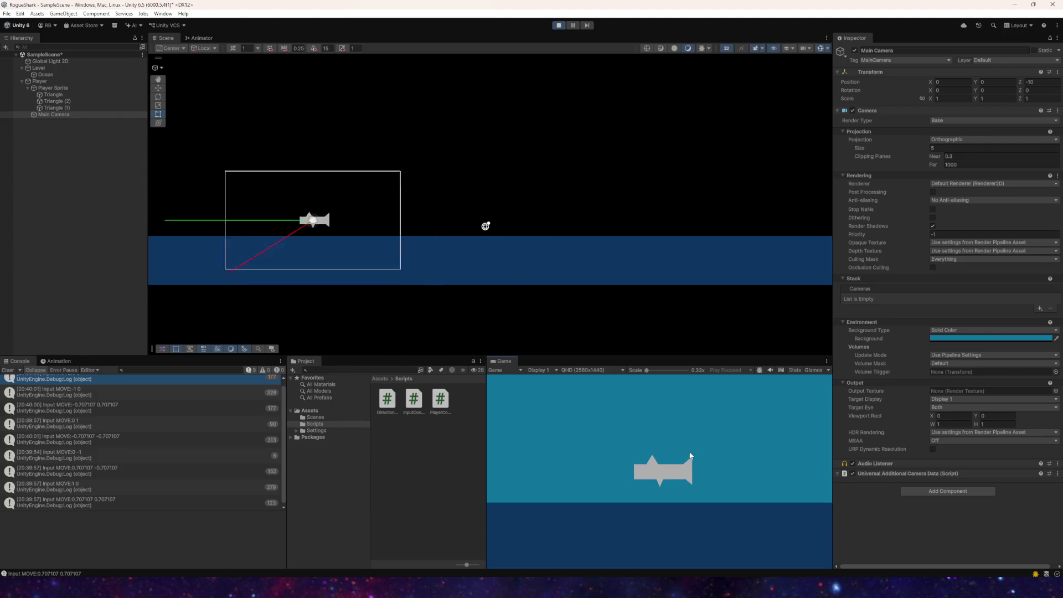
key(d)
key(s)
key(a)
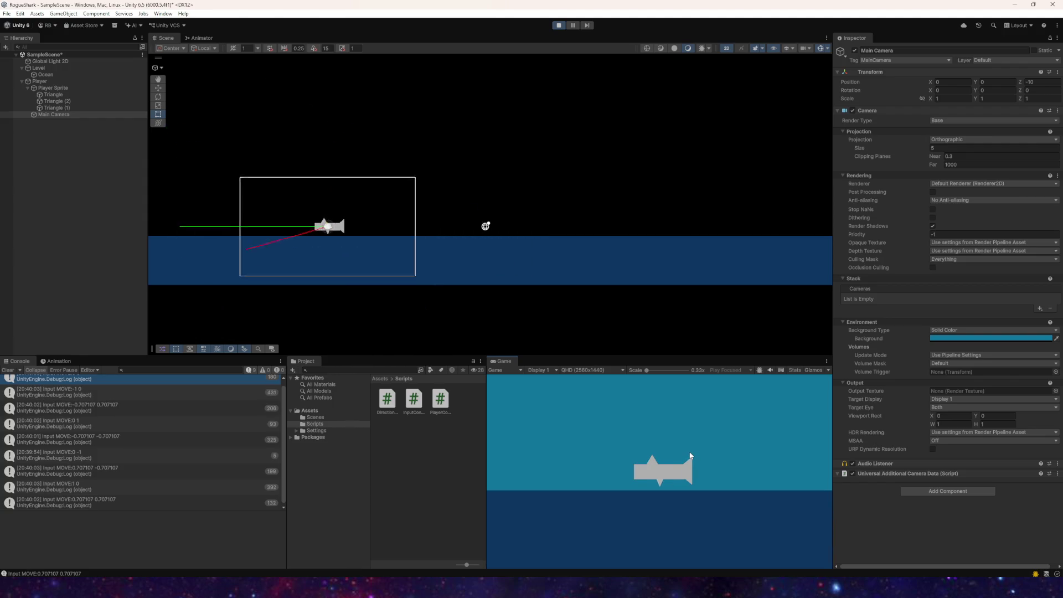
key(w)
key(w)
key(d)
key(s)
key(w)
key(s)
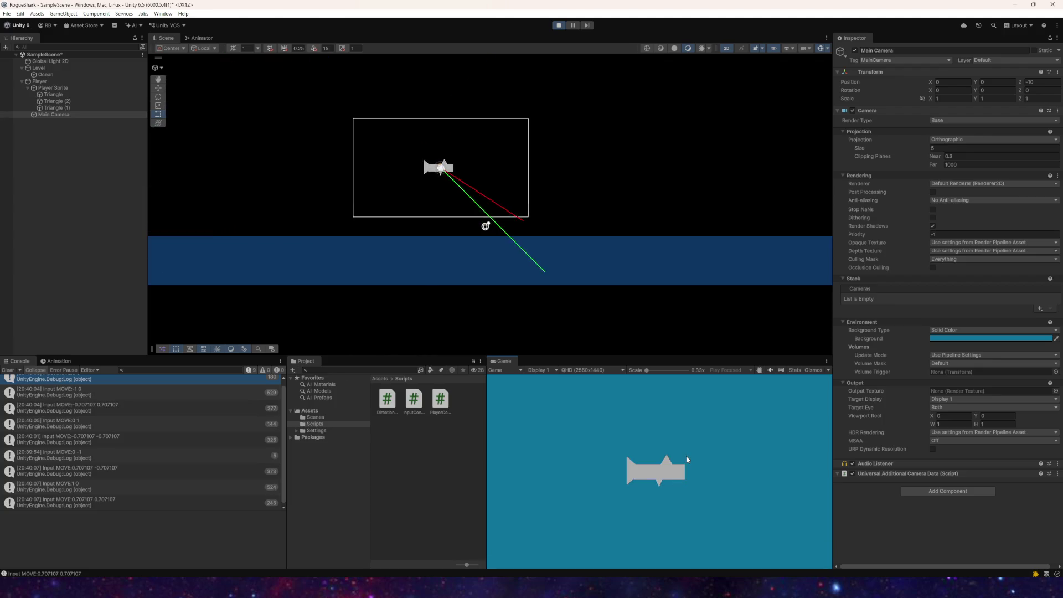
key(d)
key(space)
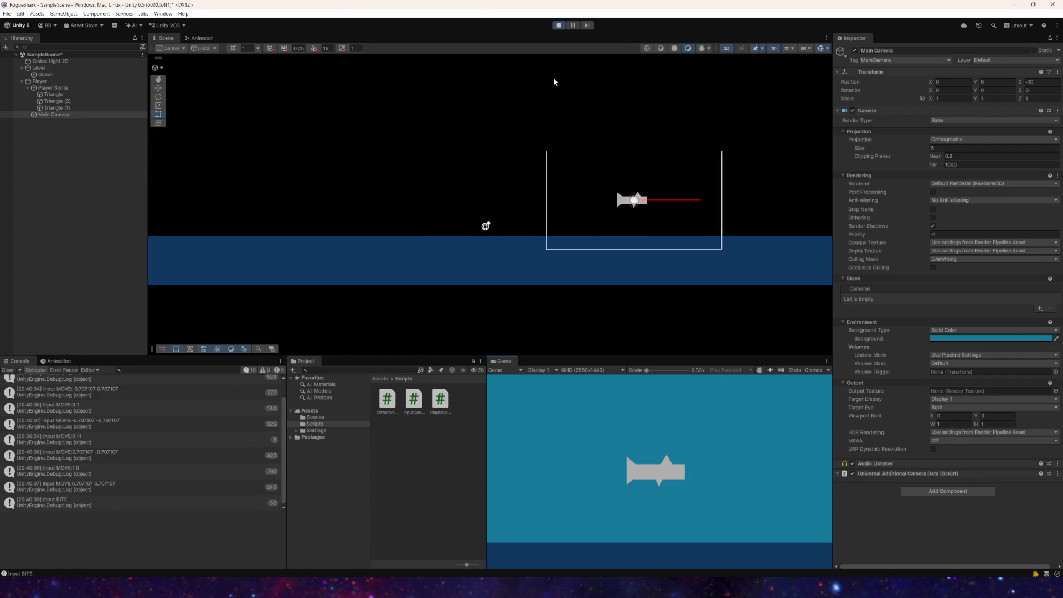
Step: Exit play mode and save the scene
key(ctrl+p)
click(7, 14)
click(23, 55)
click(7, 13)
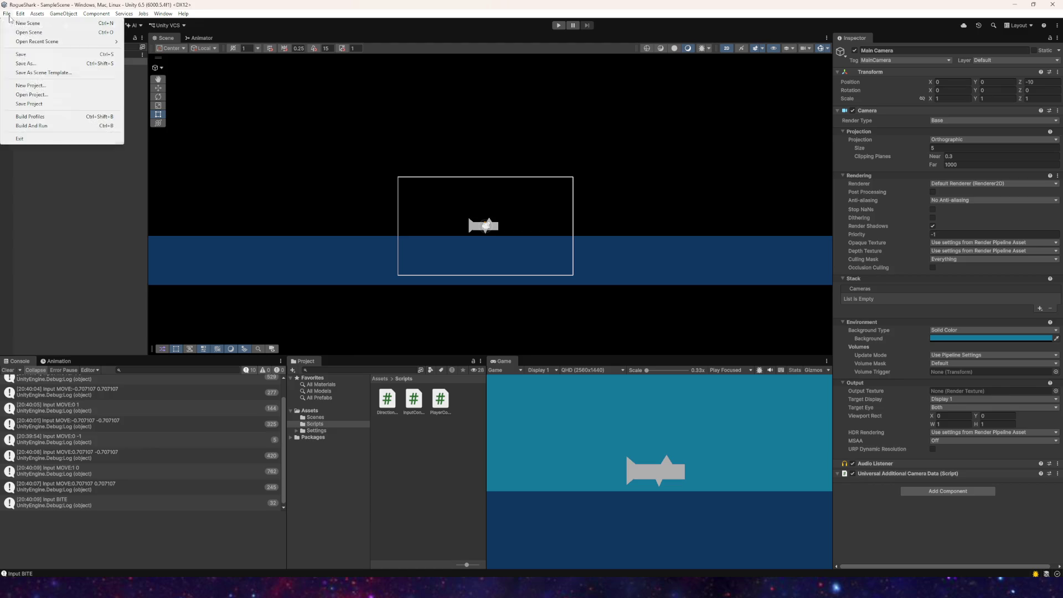
Step: Save the scene, tick Is Trigger on the Ocean's Box Collider 2D, and start play mode
click(27, 54)
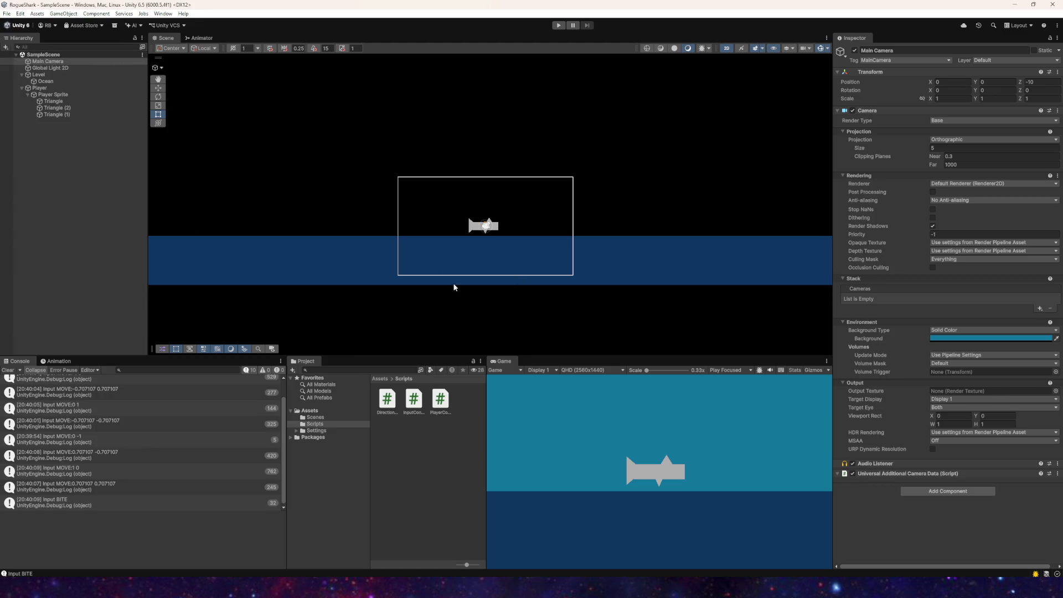
click(293, 272)
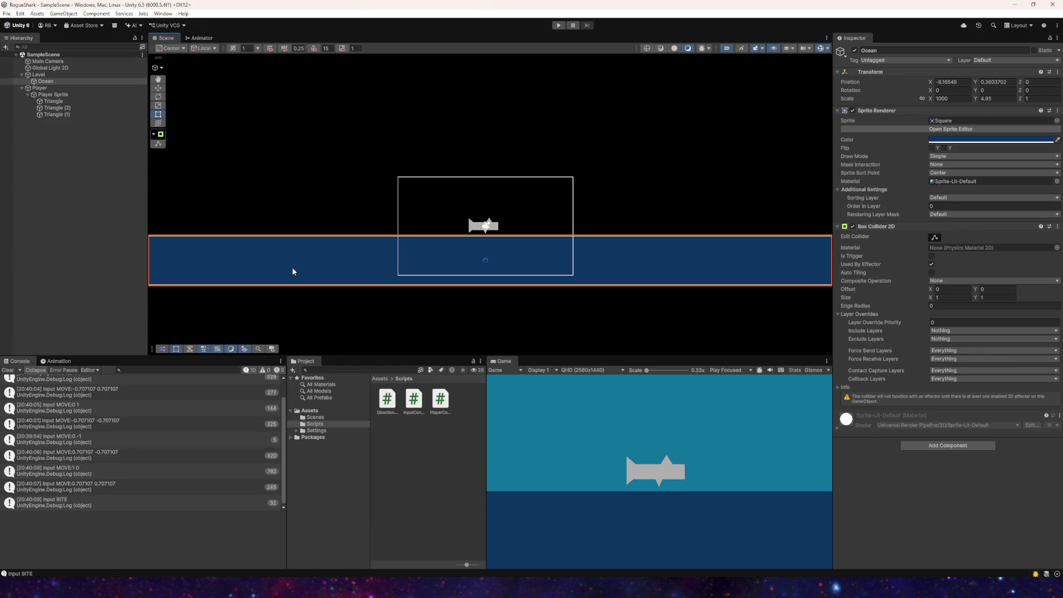
click(931, 256)
click(559, 25)
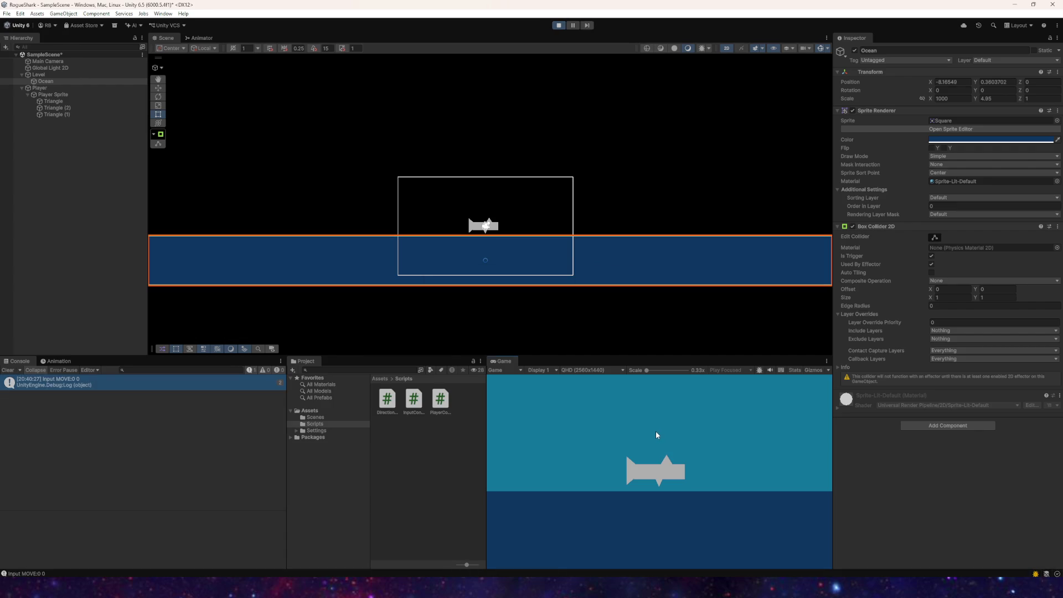
Step: Swim the shark down into the ocean and around to test the trigger, then stop play
key(s)
key(a)
key(w)
key(s)
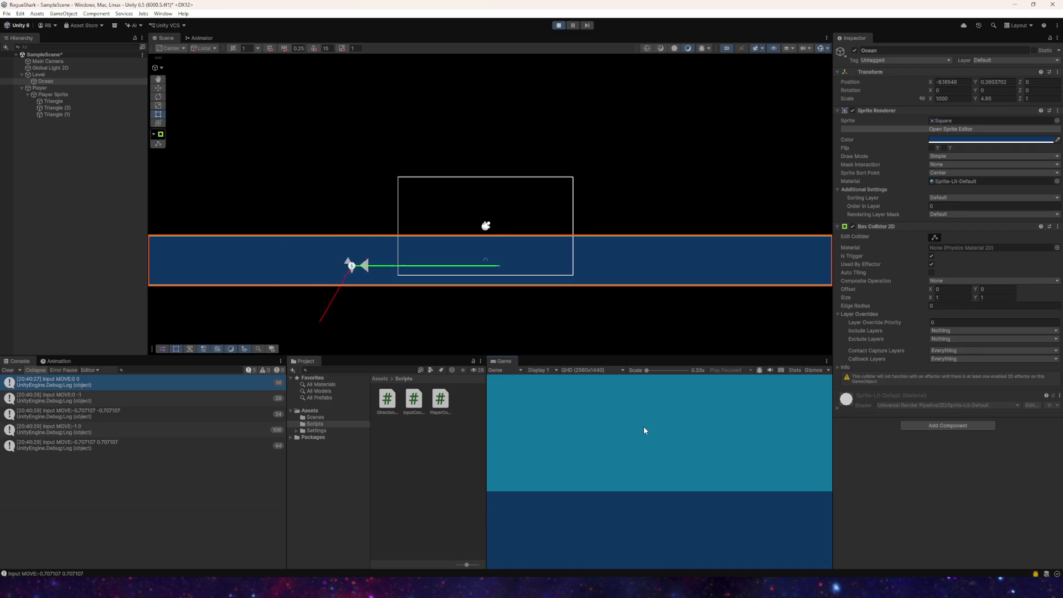
key(d)
key(w)
key(s)
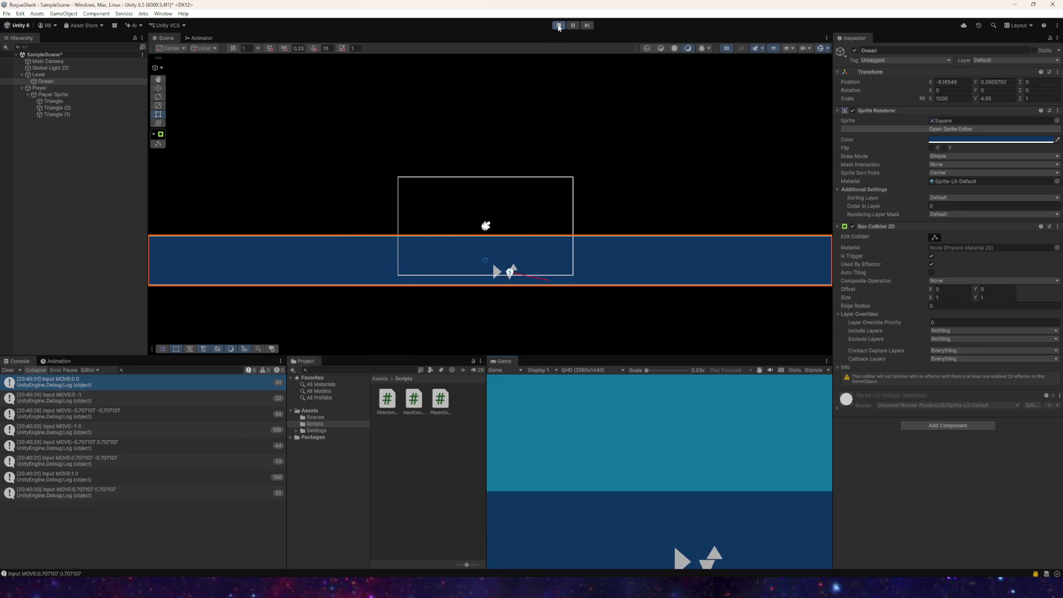
key(ctrl+p)
Step: Lower the Ocean collider's Layer Override Priority, then test the shark in the water and stop
click(53, 94)
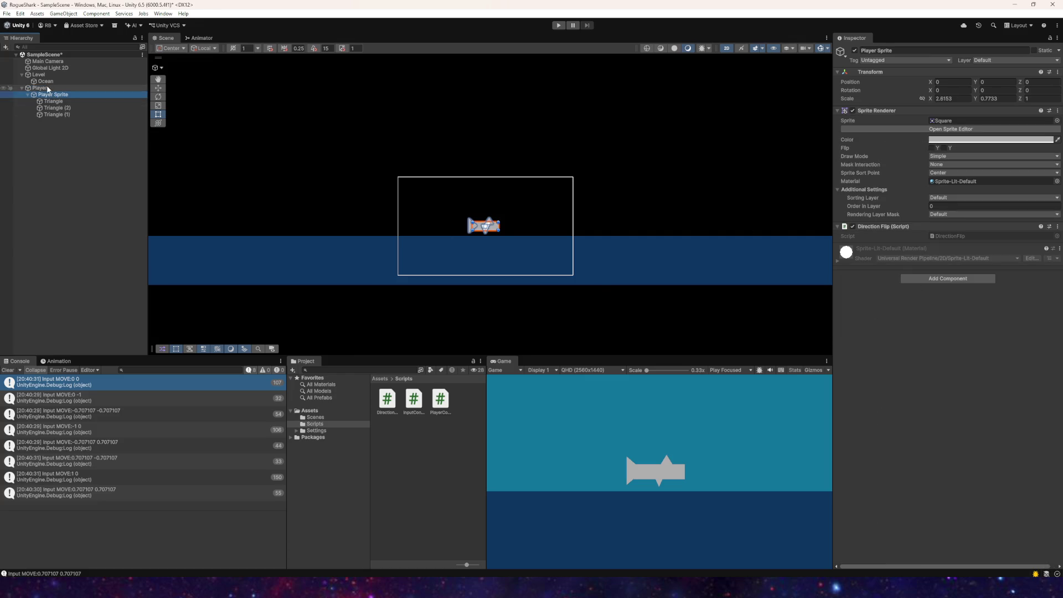
click(45, 81)
drag(928, 324, 924, 325)
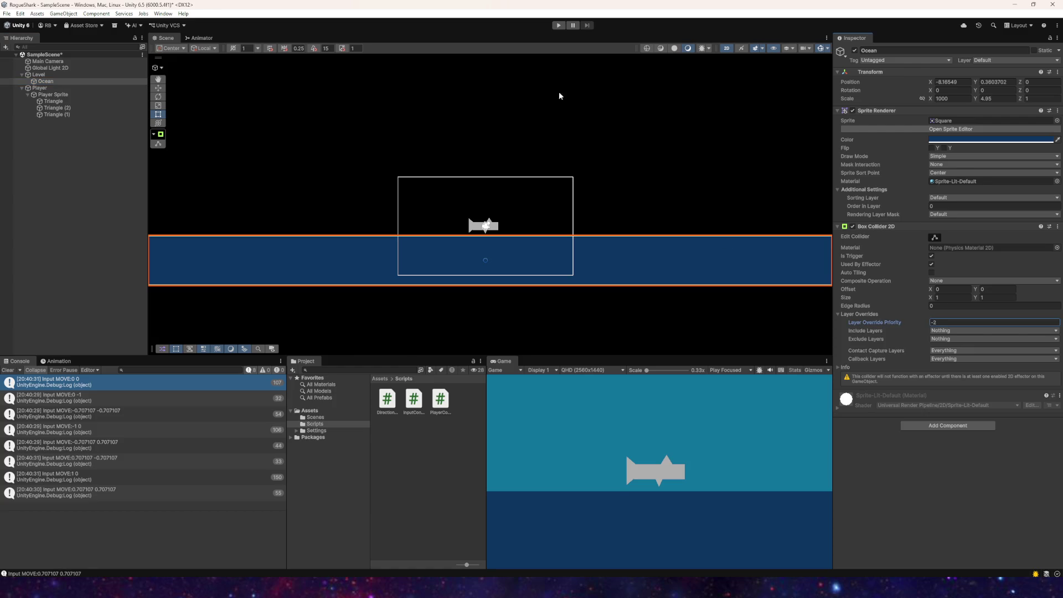
click(558, 25)
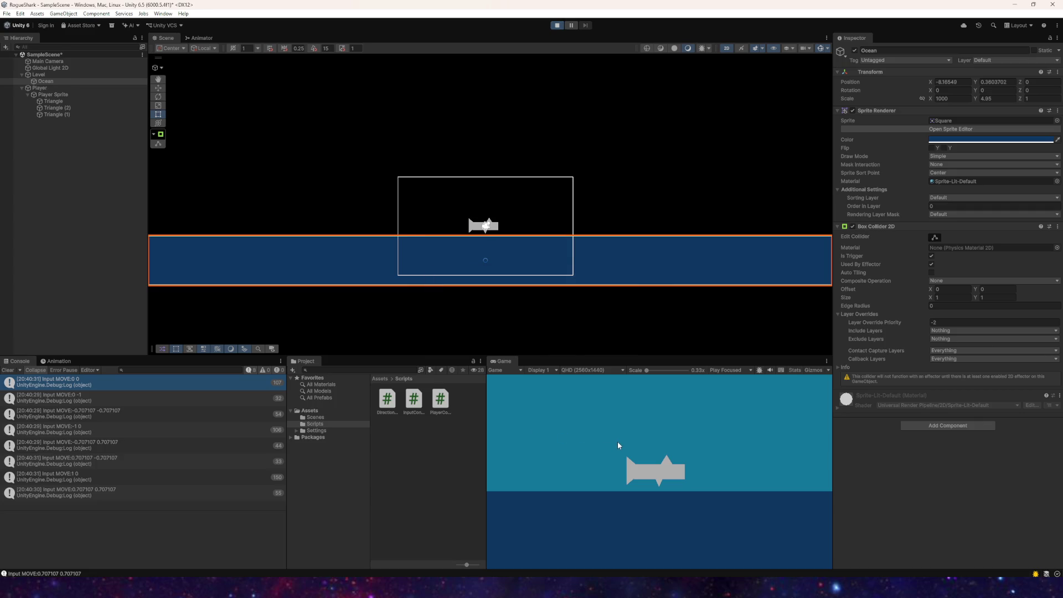
key(Left)
key(Down)
key(Right)
key(Up)
key(Right)
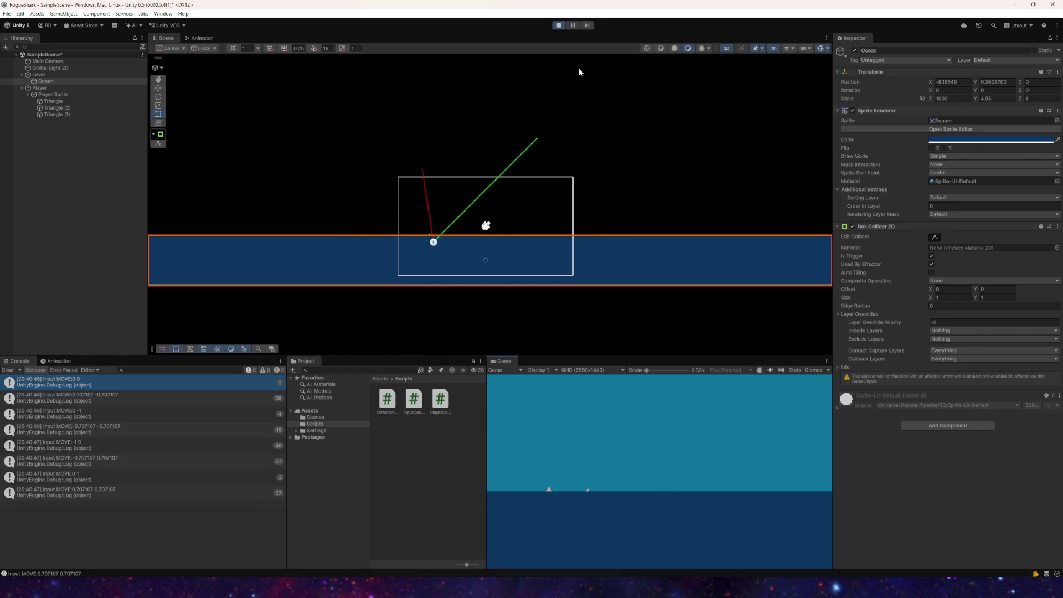
click(559, 25)
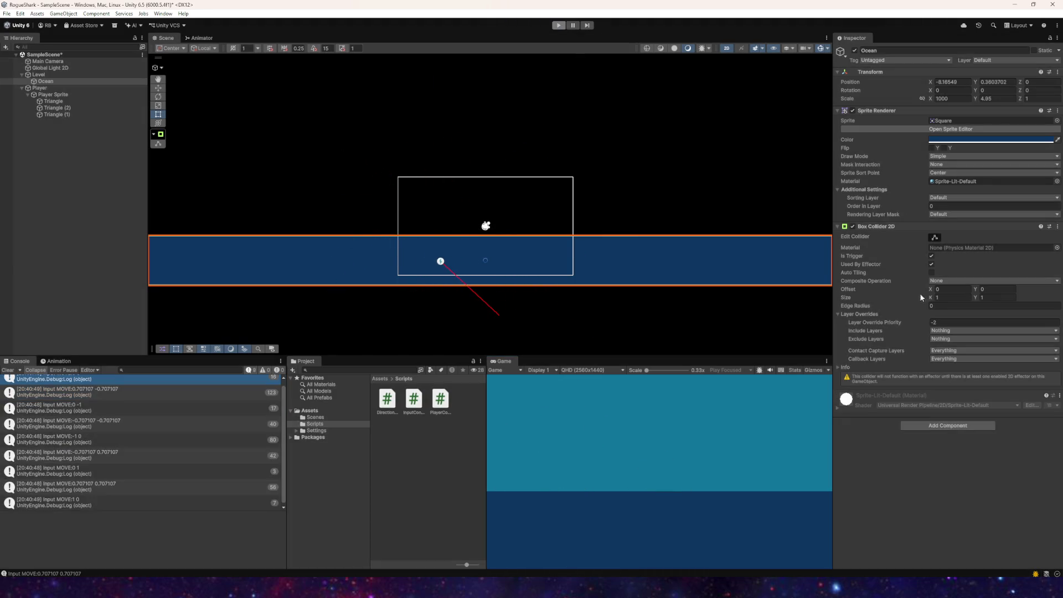
Step: Set the Layer Override Priority to 2, retest the shark with the arrow keys, and stop play
click(941, 323)
click(559, 25)
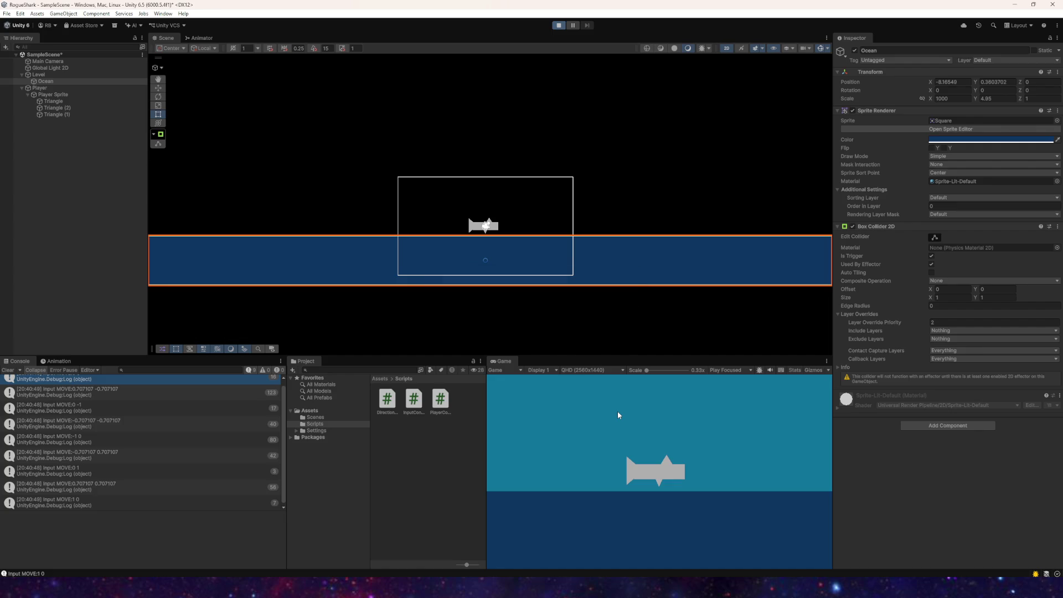
key(Left+Down)
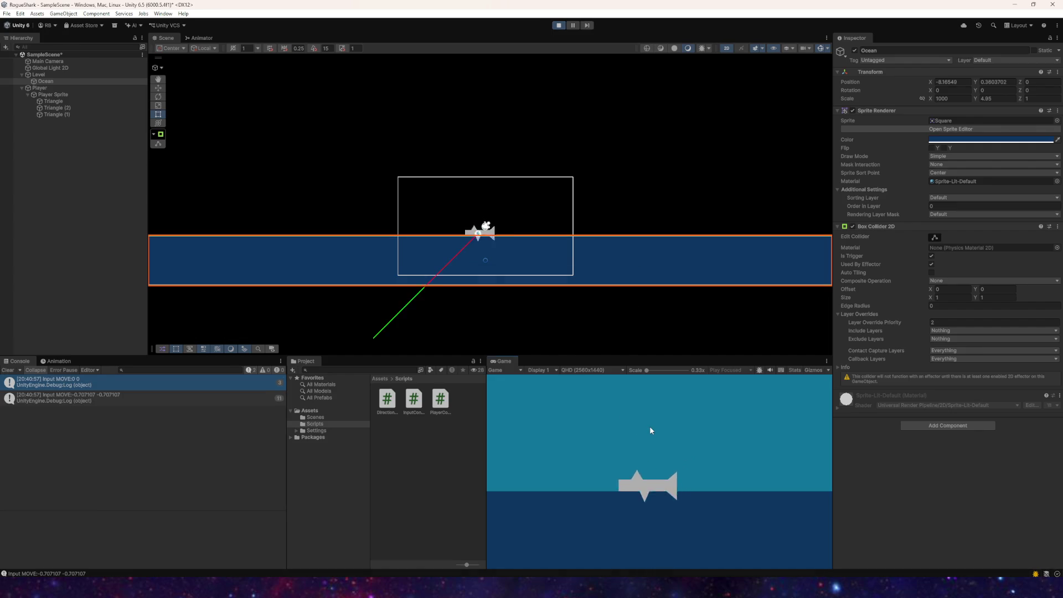
key(Left+Up)
key(Up+Right)
key(Right+Down)
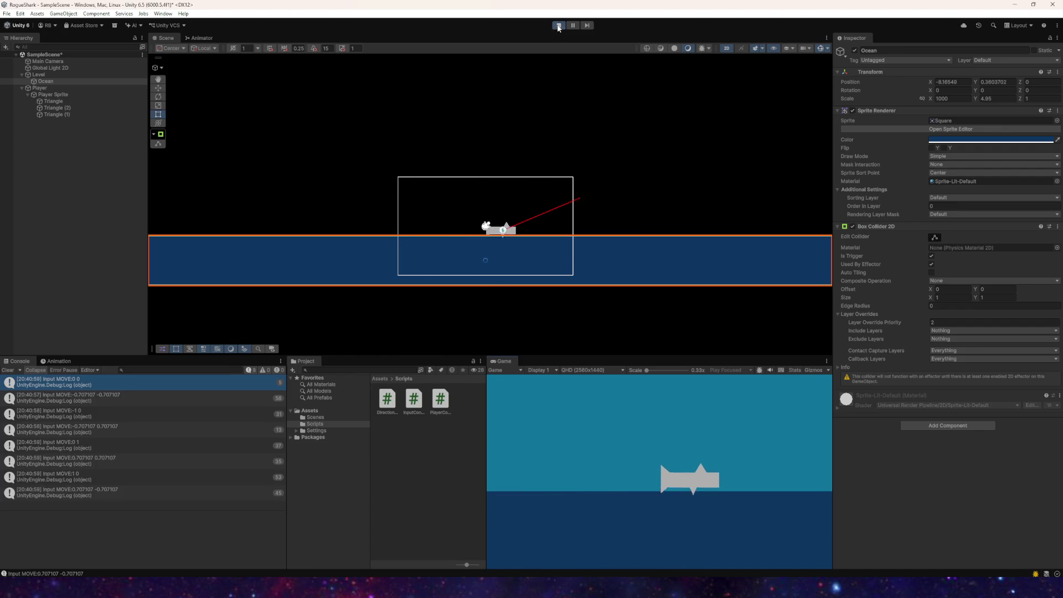
click(558, 25)
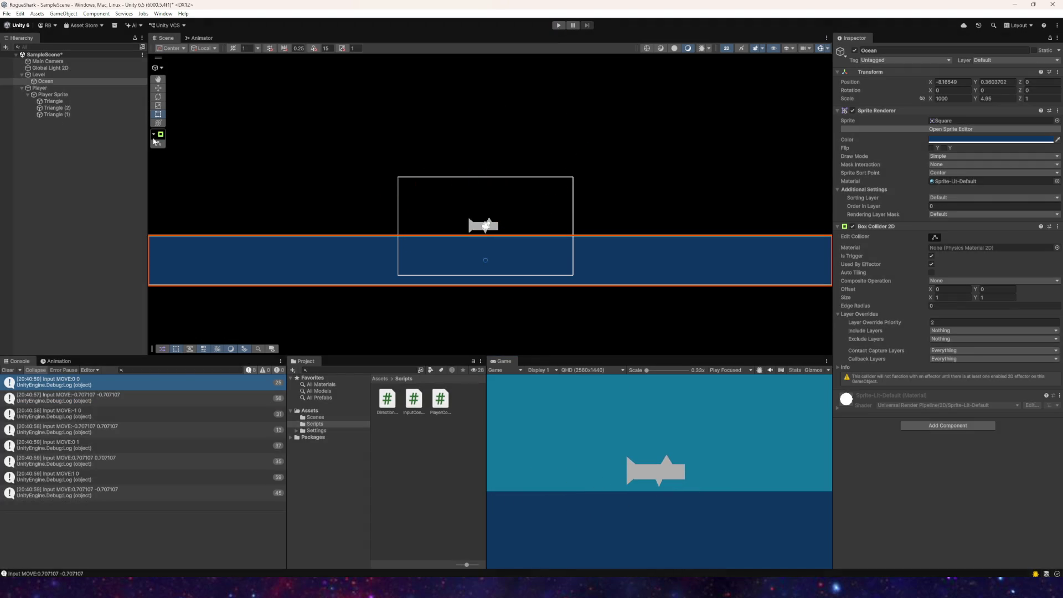
Step: Save the scene and set the Ocean's Order in Layer to -2
click(7, 13)
click(28, 54)
click(993, 82)
click(938, 206)
click(939, 314)
click(940, 314)
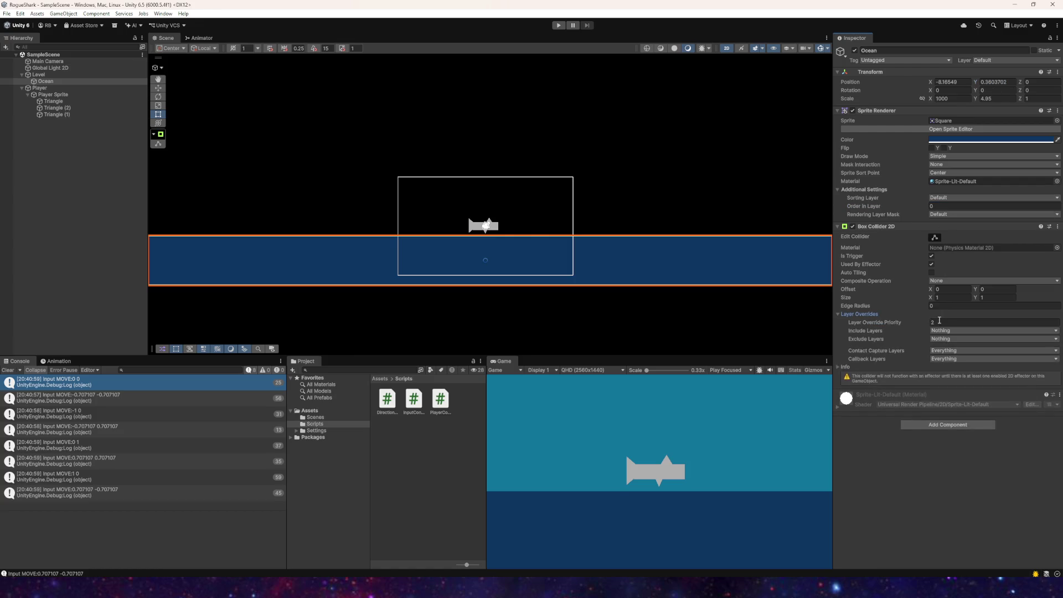
click(942, 206)
text(-2)
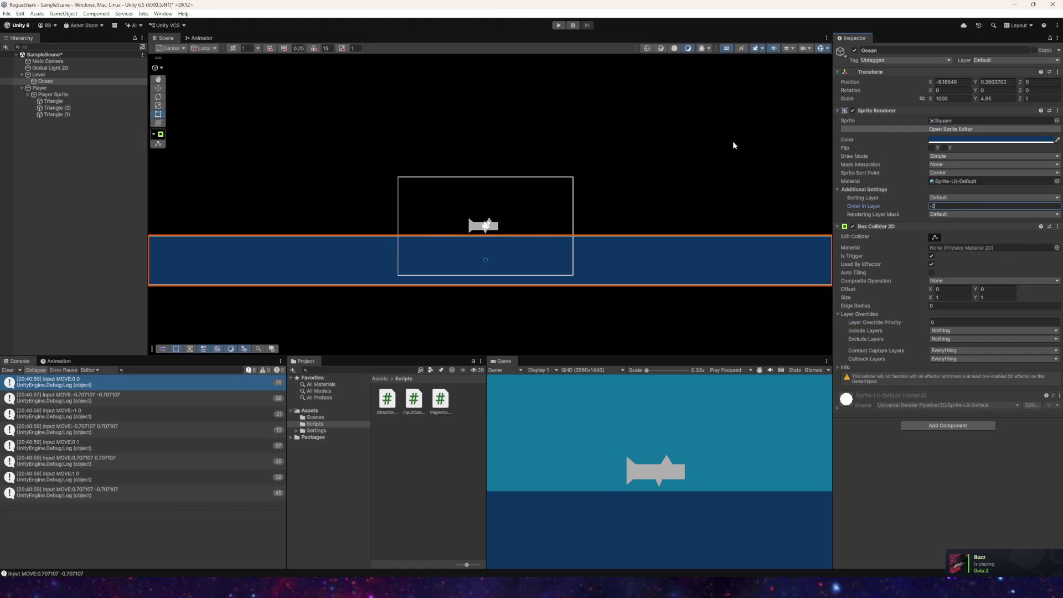
Step: Test the shark diving into and climbing out of the water, then end play mode
click(555, 26)
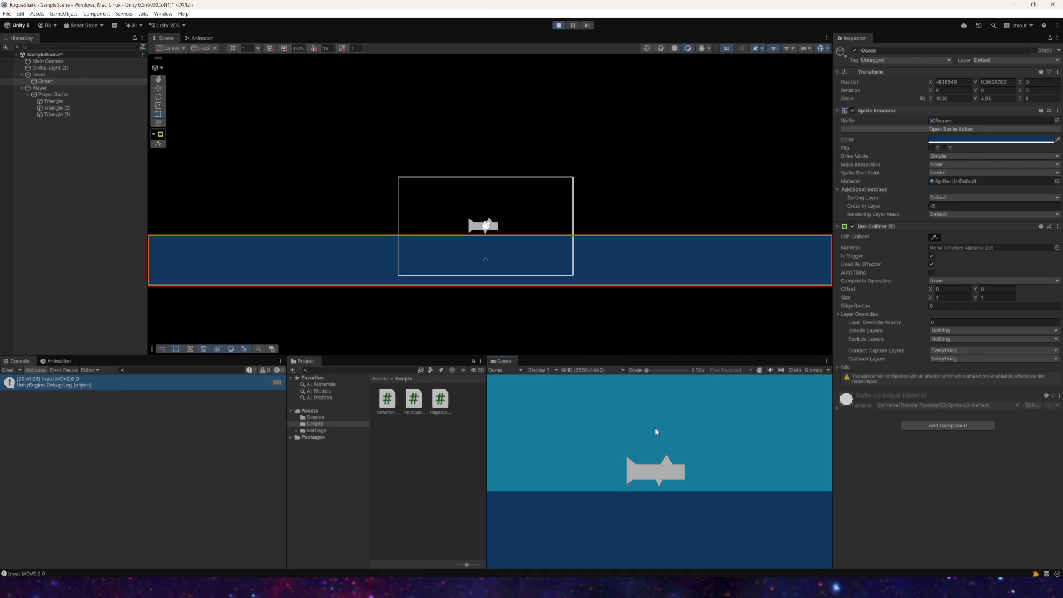
key(a)
key(s)
key(w)
key(d)
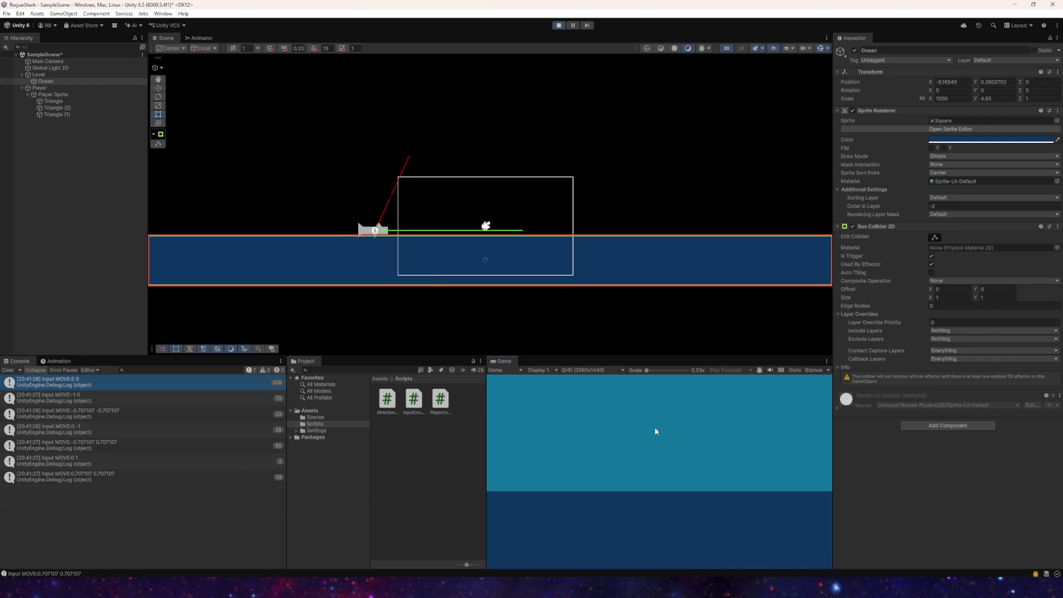
key(s)
key(w)
key(ctrl+p)
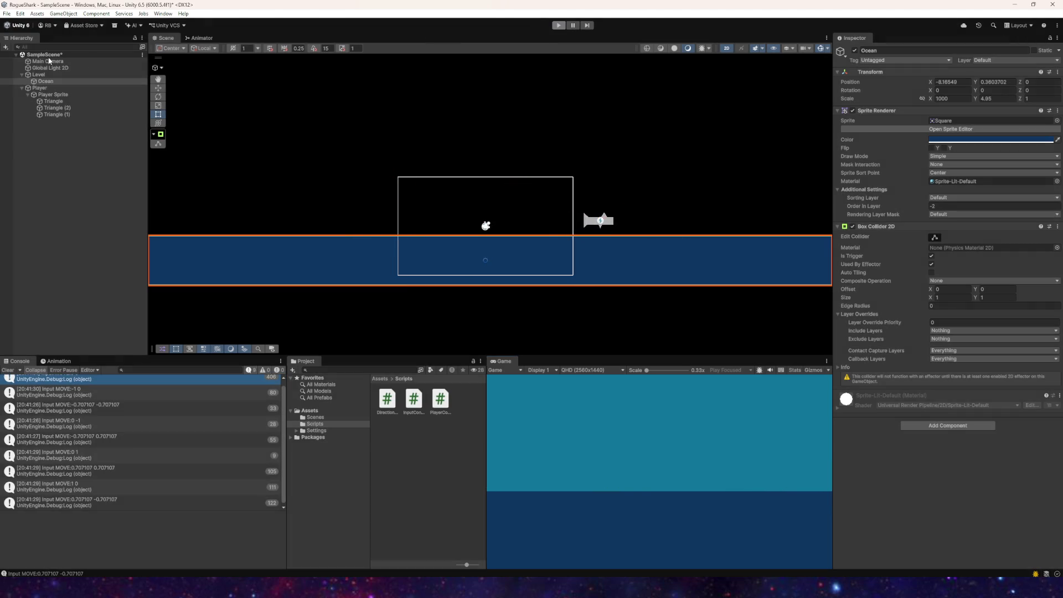
click(6, 13)
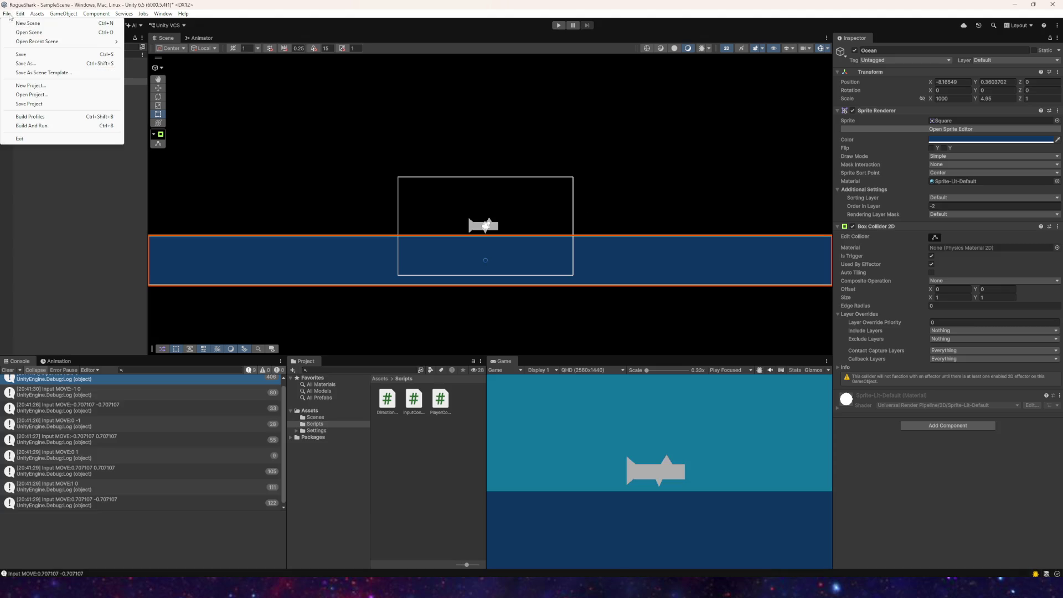
Step: Stretch the Ocean upward to Y scale about 19.46, save the scene, and switch to Visual Studio
click(29, 58)
scroll(451, 288, down, 3)
mouse_move(534, 231)
mouse_down()
mouse_move(480, 246)
mouse_move(494, 251)
mouse_up()
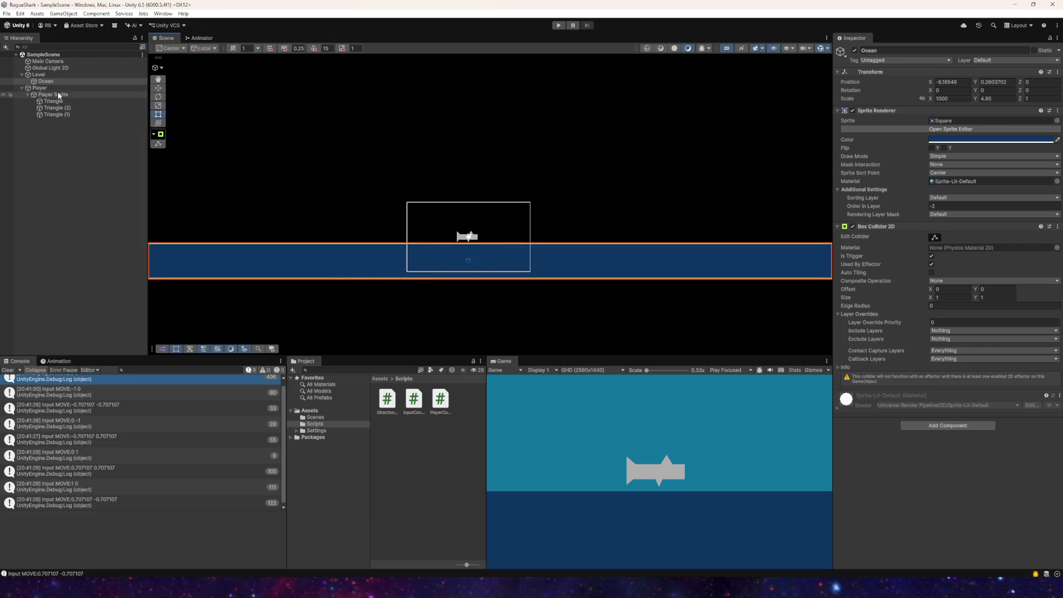
mouse_move(369, 244)
mouse_down()
mouse_move(382, 105)
mouse_move(376, 144)
mouse_up()
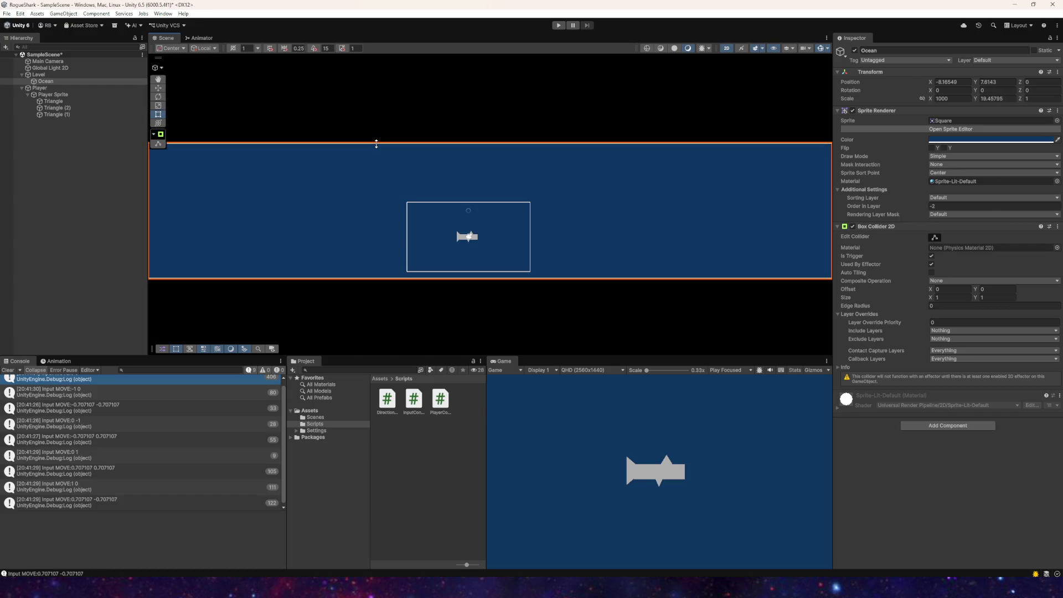
click(7, 14)
click(25, 55)
key(alt+Tab)
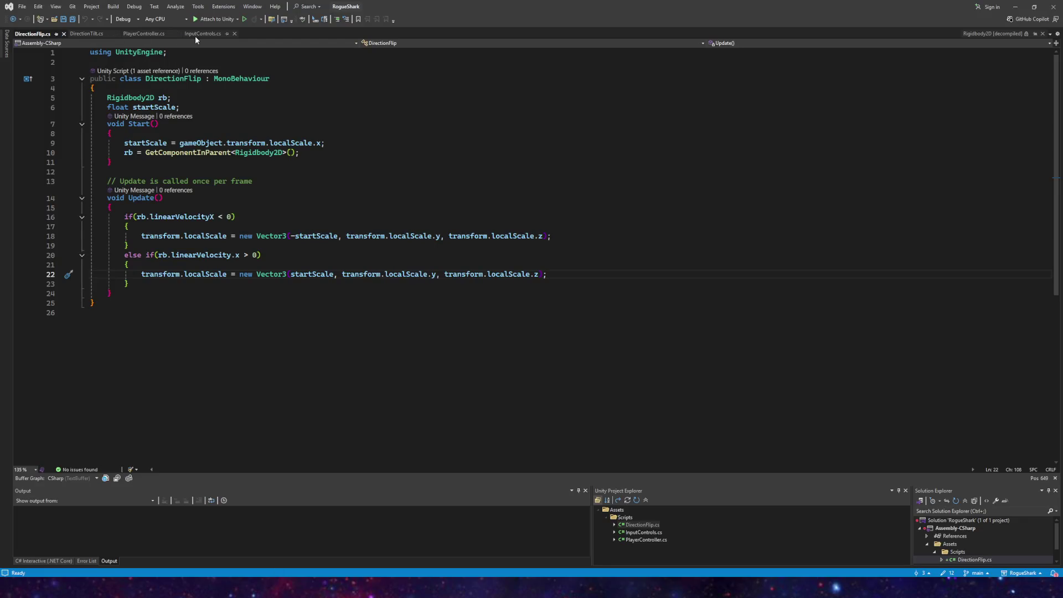
Step: Open PlayerController.cs, review the code, and remove the Swim() call from Update
click(151, 36)
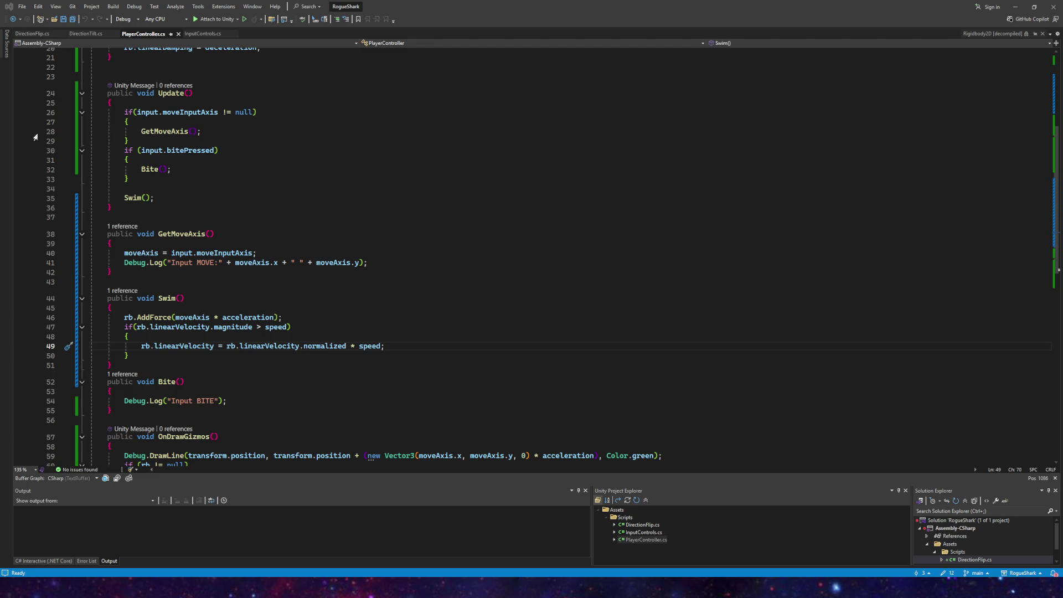
scroll(240, 191, down, 8)
scroll(347, 189, up, 8)
scroll(284, 275, down, 3)
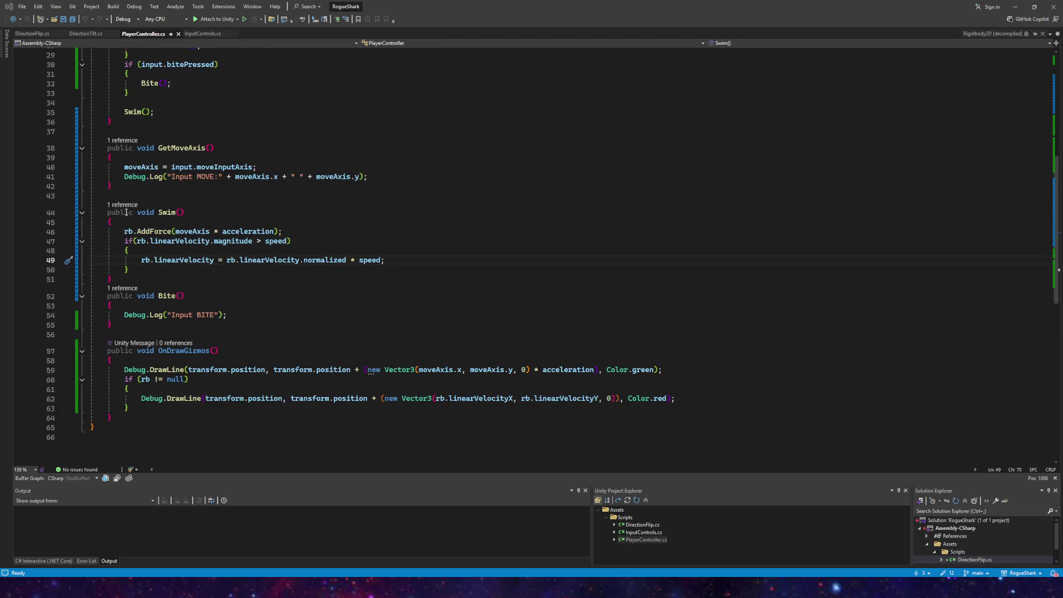
scroll(181, 242, up, 1)
scroll(185, 212, up, 5)
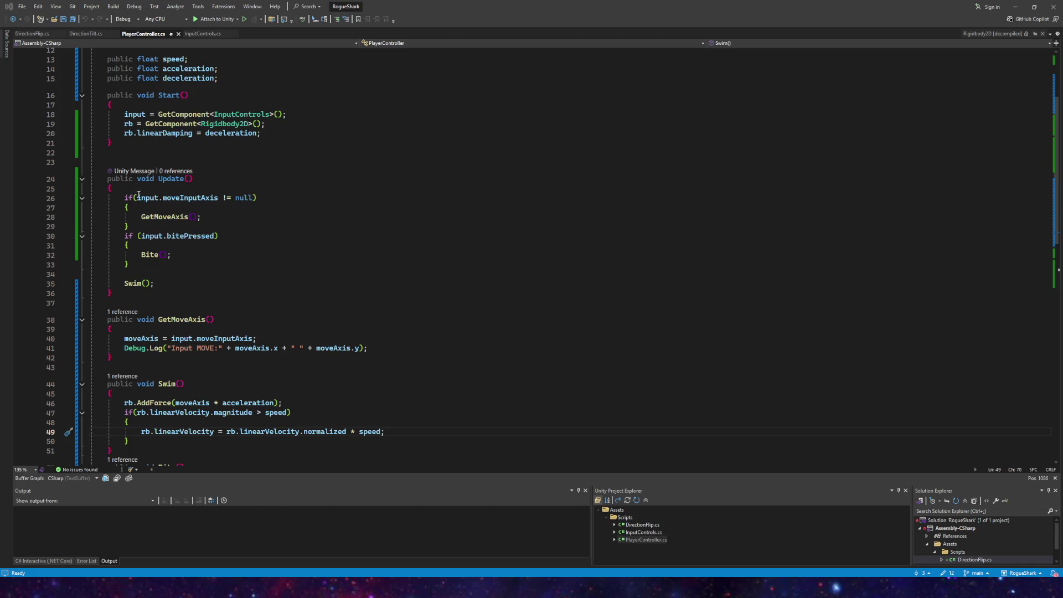
click(140, 272)
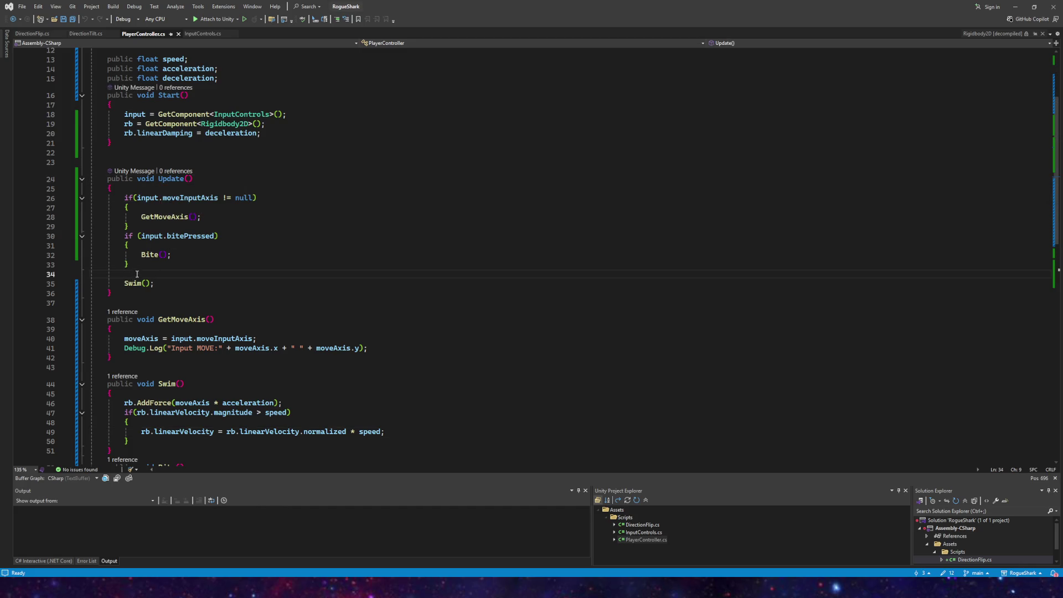
drag(152, 288, 93, 285)
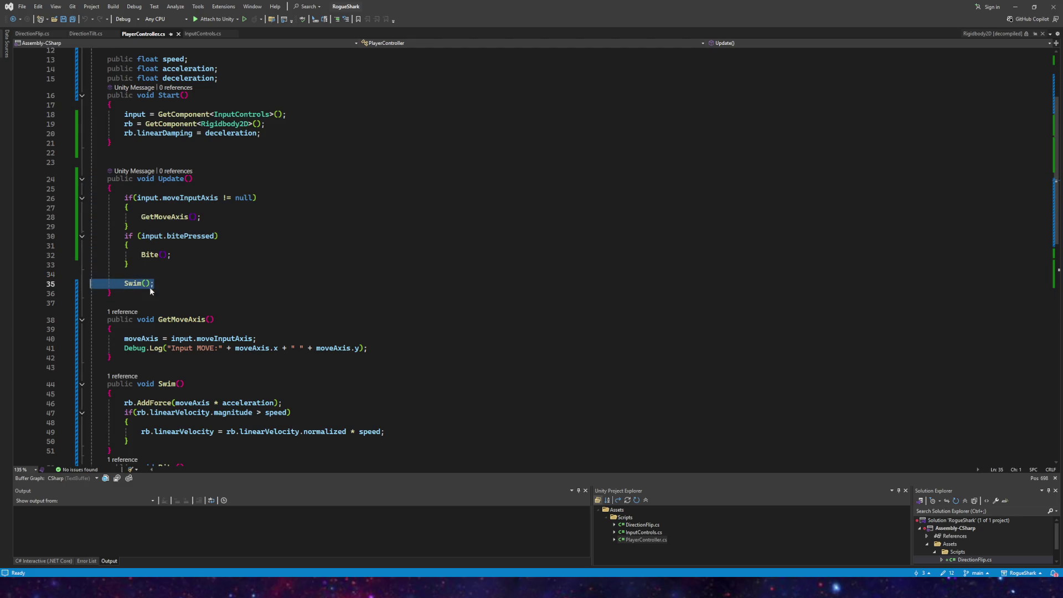
key(BackSpace)
key(BackSpace)
Step: Add a private FixedUpdate method below Update that calls Swim()
key(Delete)
key(End)
key(Return)
text(fixedu)
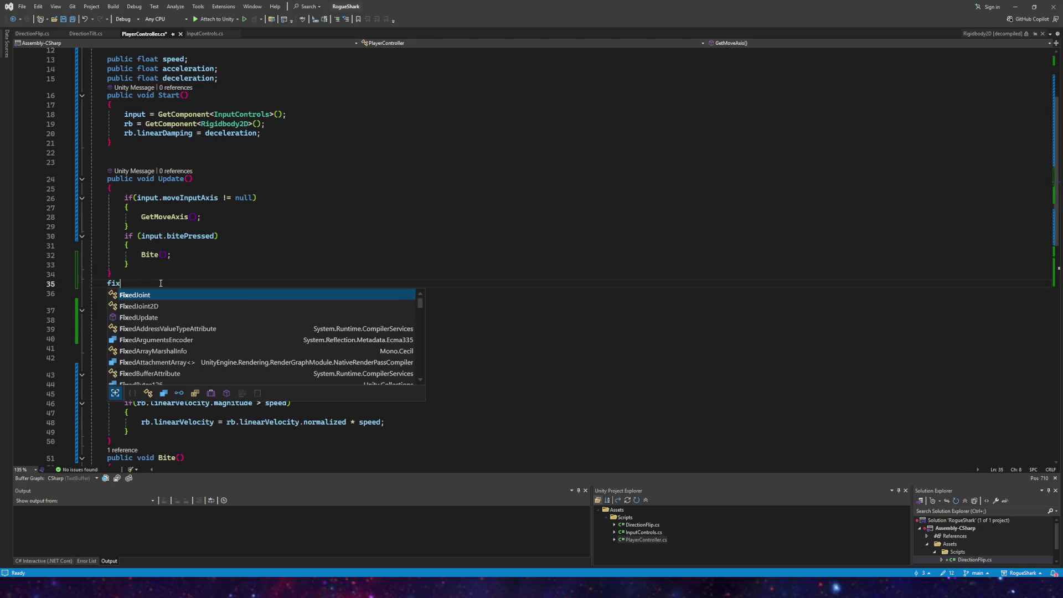
key(Tab)
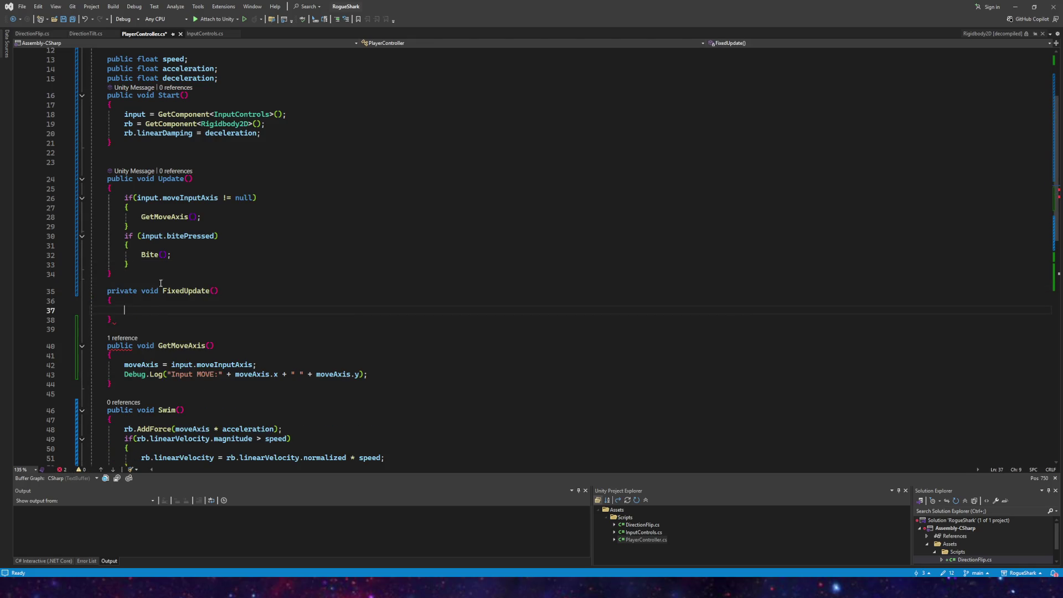
text(Swim();)
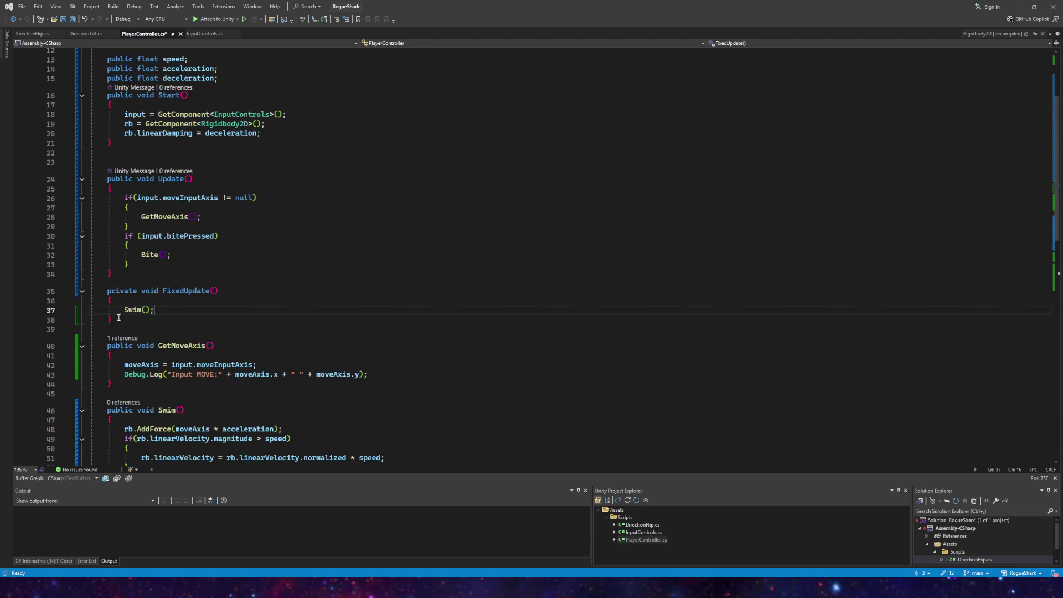
drag(137, 290, 107, 292)
key(ctrl+c)
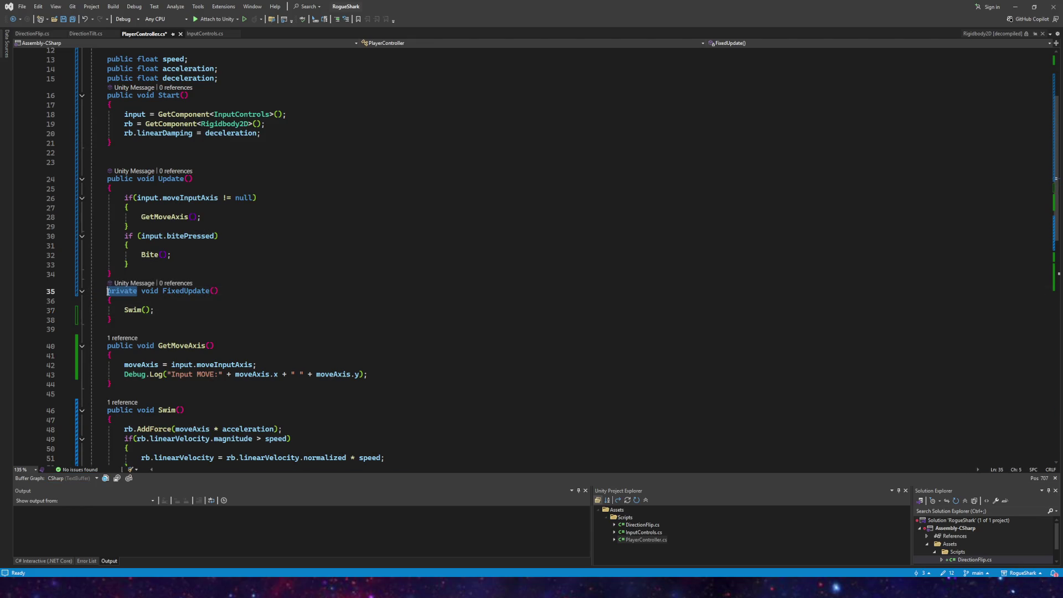
text(public)
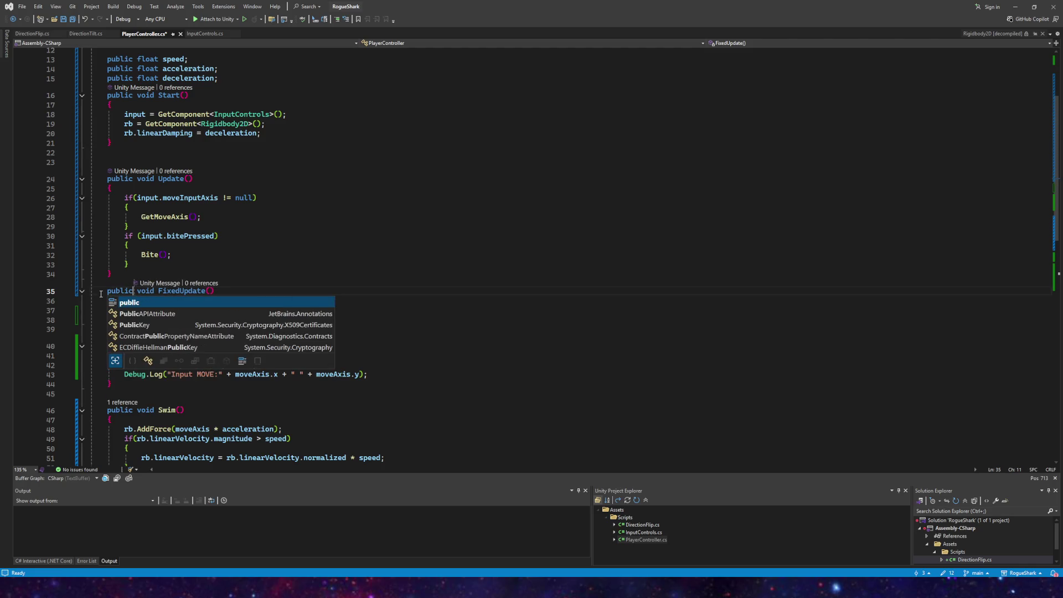
key(ctrl+z)
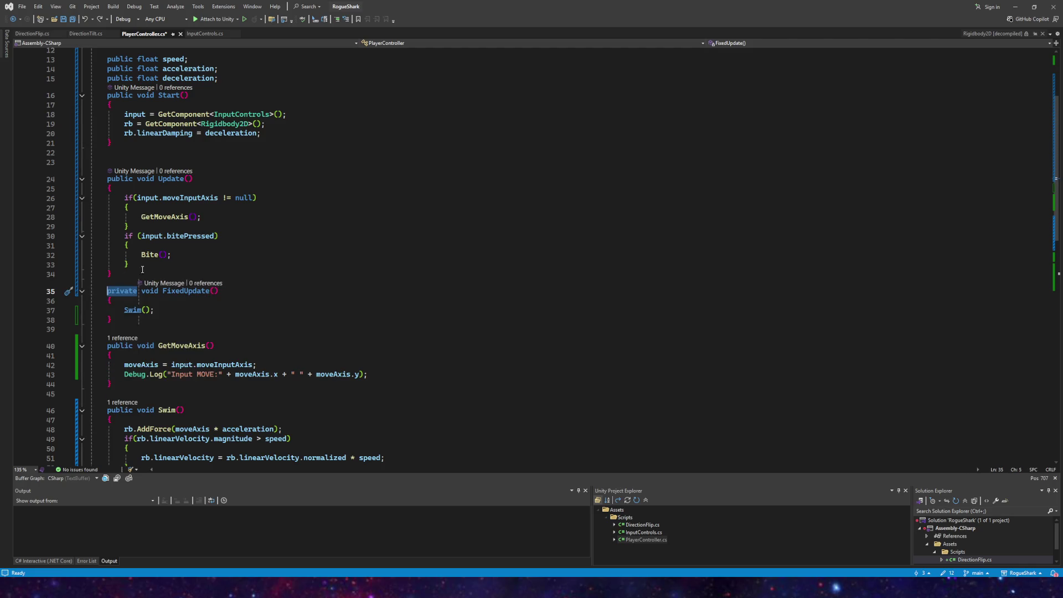
Step: Make Update and Start private, save all changes, and return to Unity
double_click(130, 182)
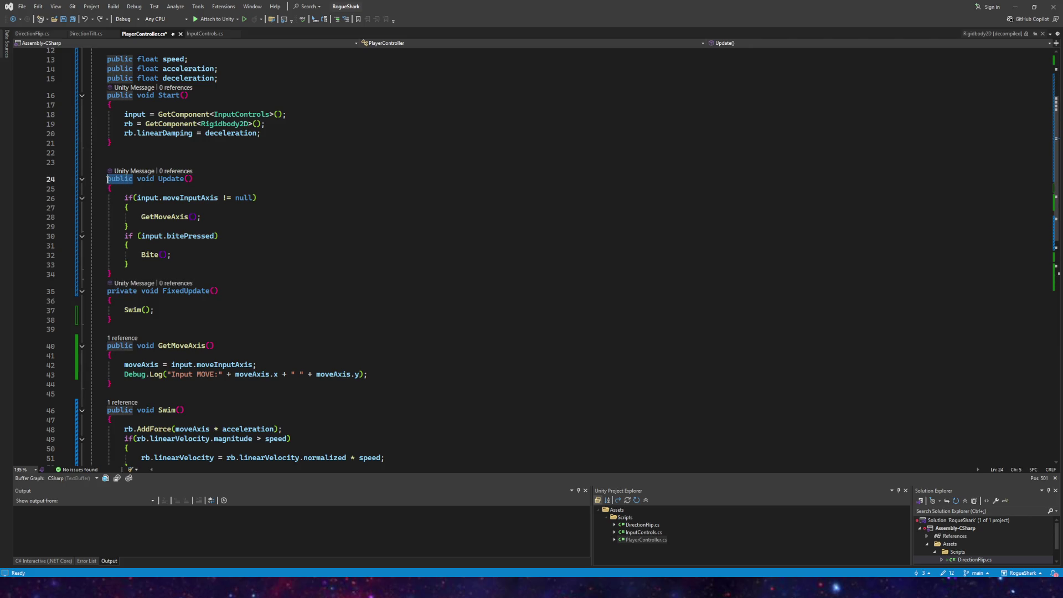
key(ctrl+v)
drag(133, 96, 120, 97)
double_click(119, 95)
key(ctrl+v)
click(262, 187)
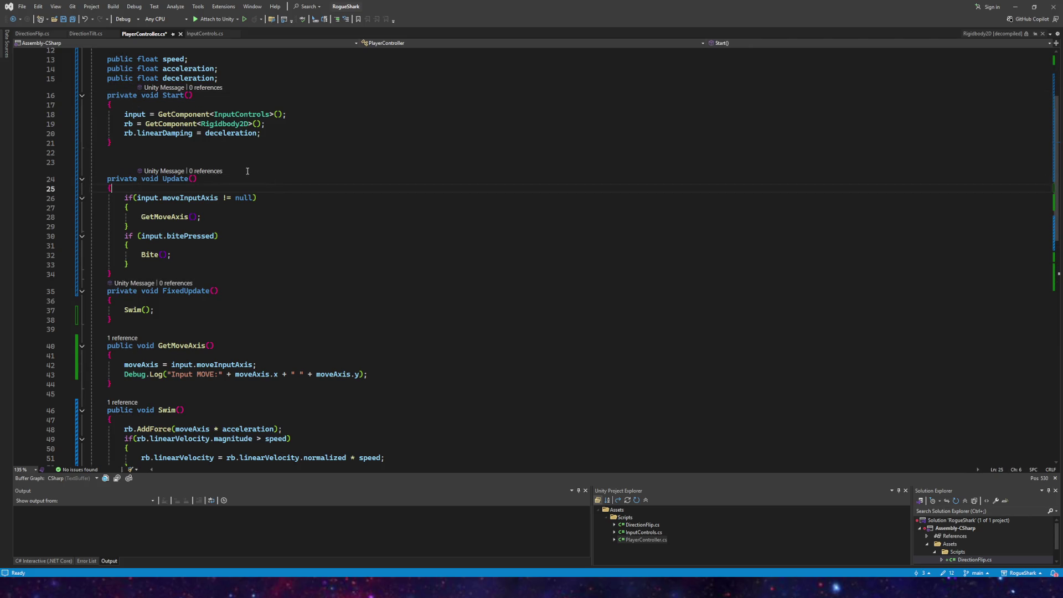
click(74, 20)
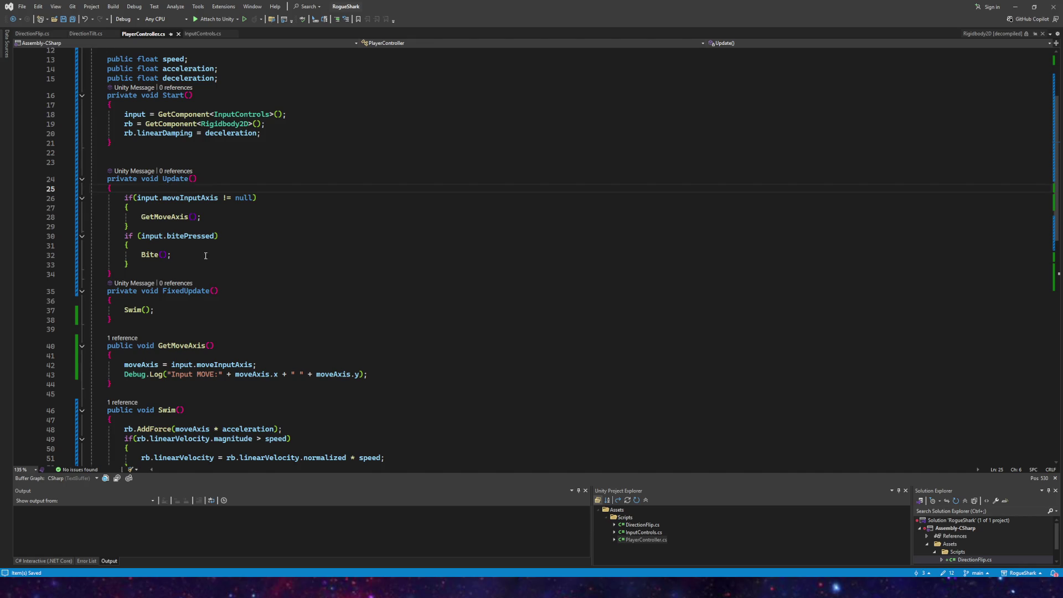
scroll(226, 356, down, 2)
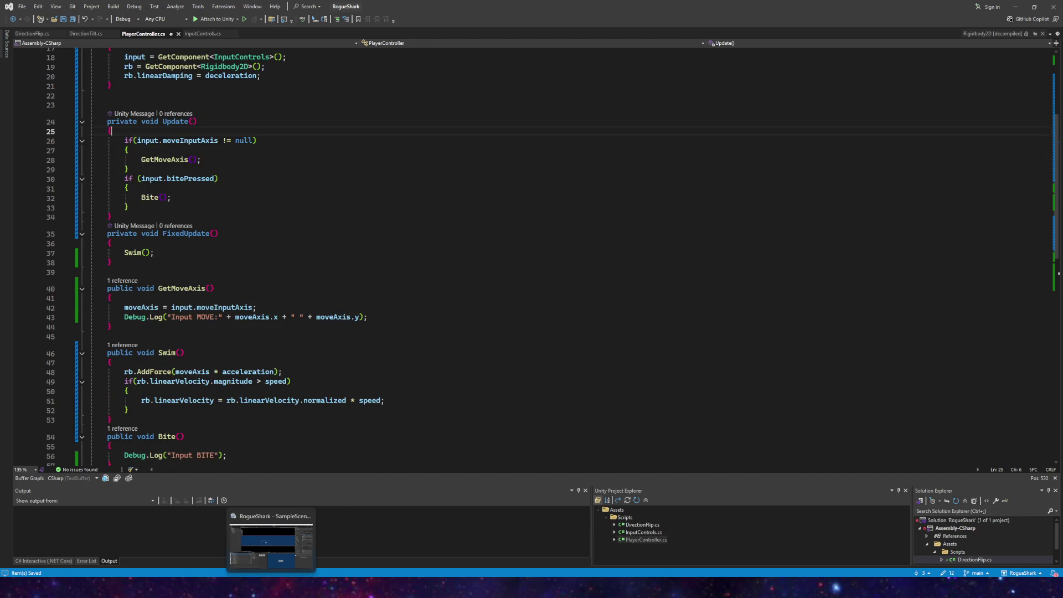
click(266, 545)
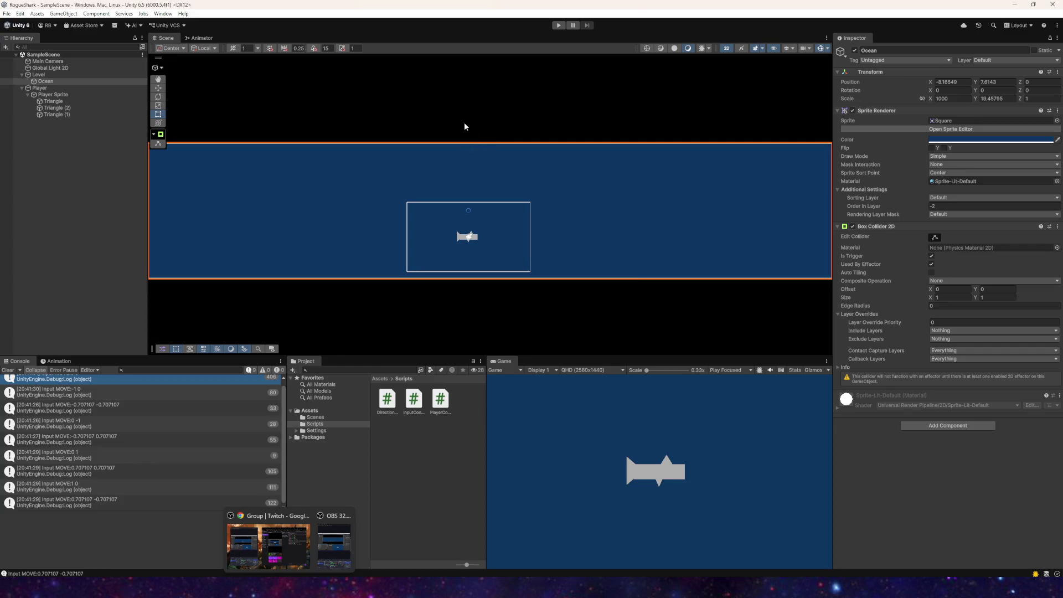
Step: Run the recompiled game and steer the shark in every direction through the taller ocean
click(558, 25)
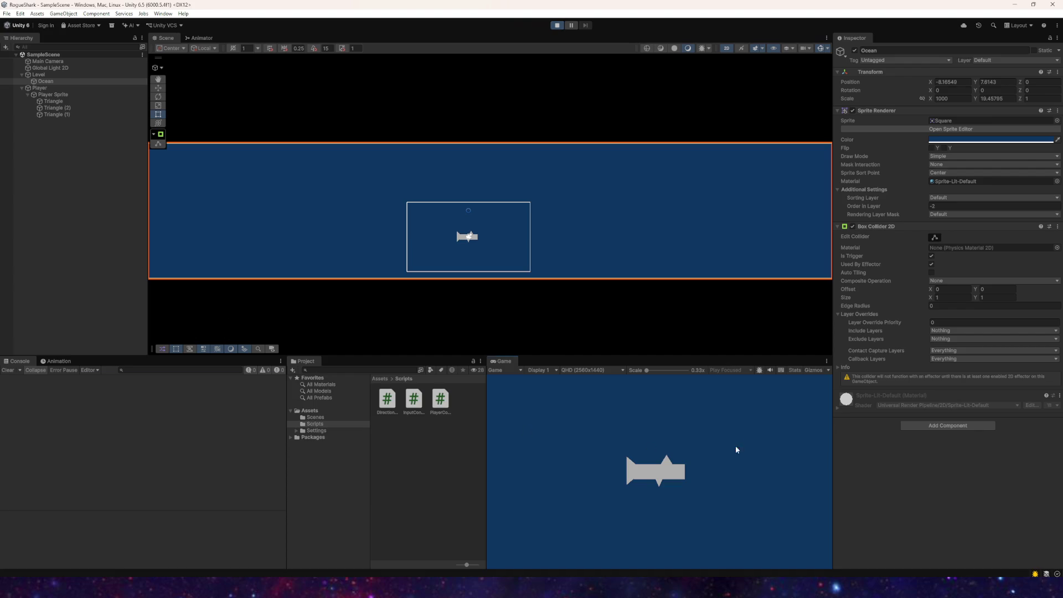
key(a)
key(a+w)
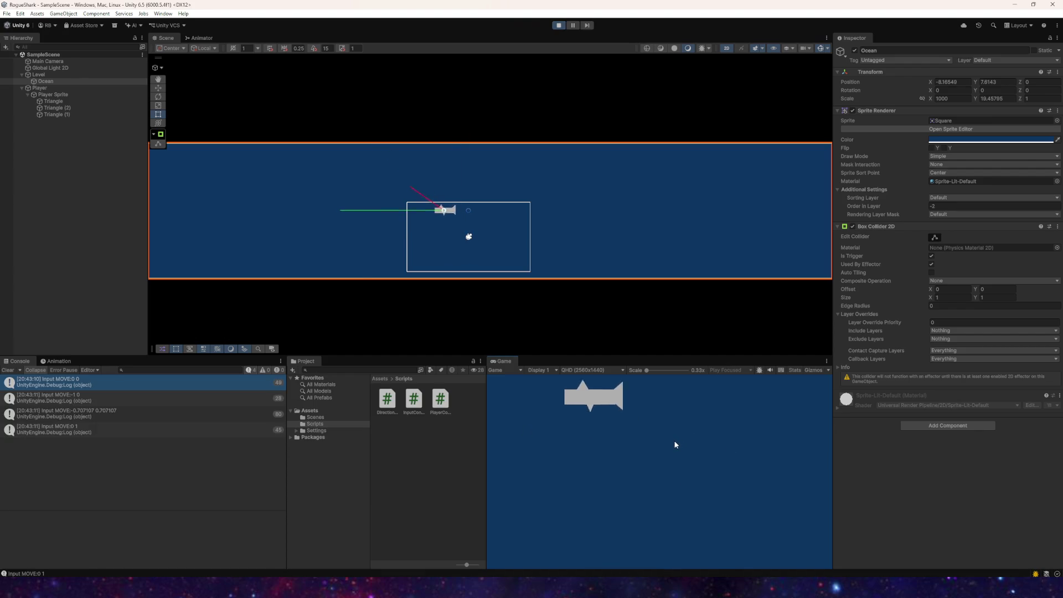
key(a+s)
key(a+w)
key(w+d)
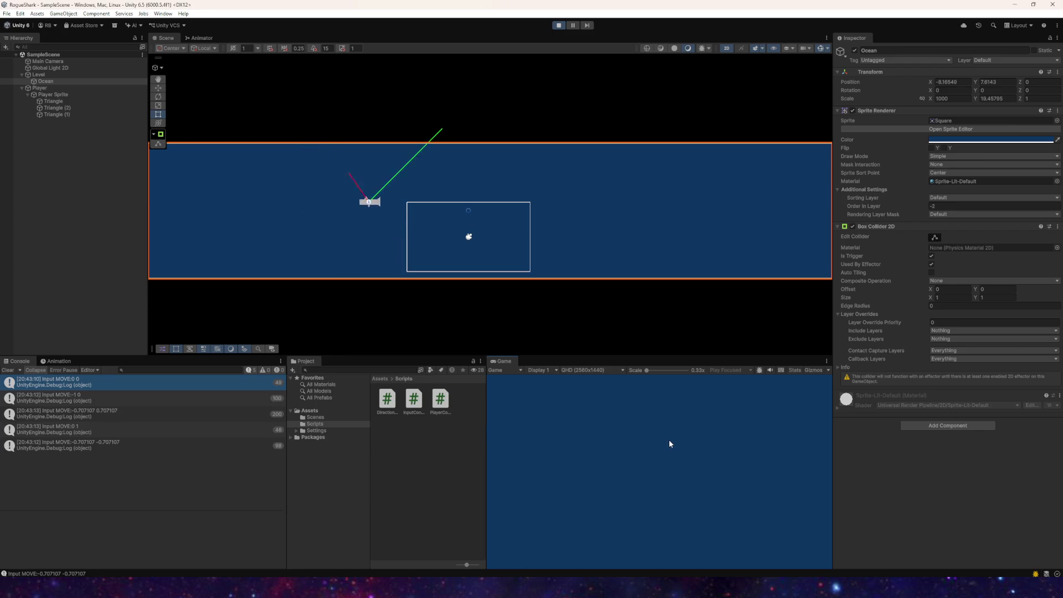
key(w)
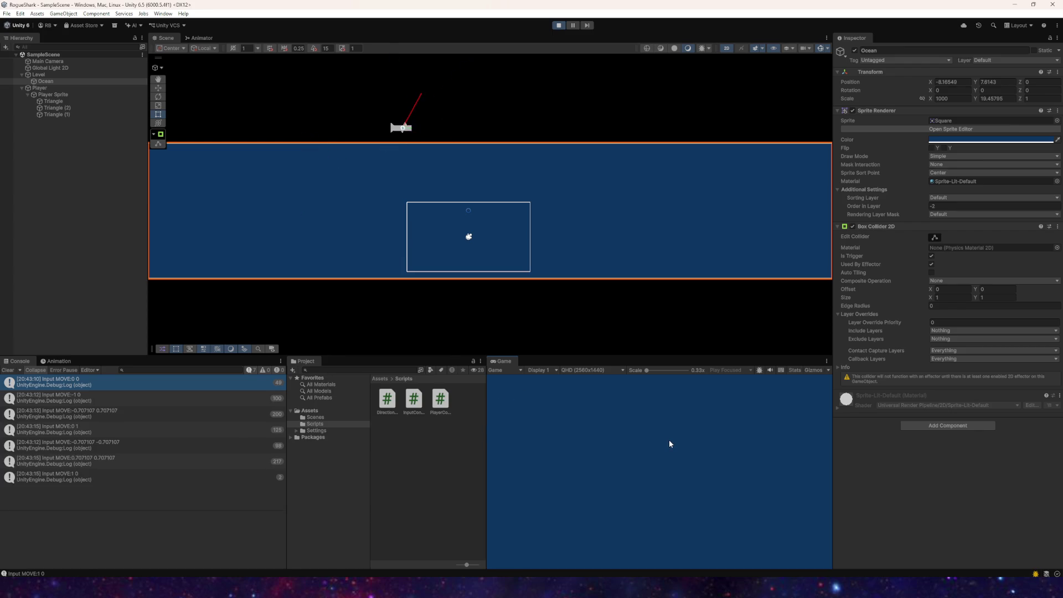
key(d)
key(s+d)
key(s)
key(a+s)
key(s+d)
click(40, 87)
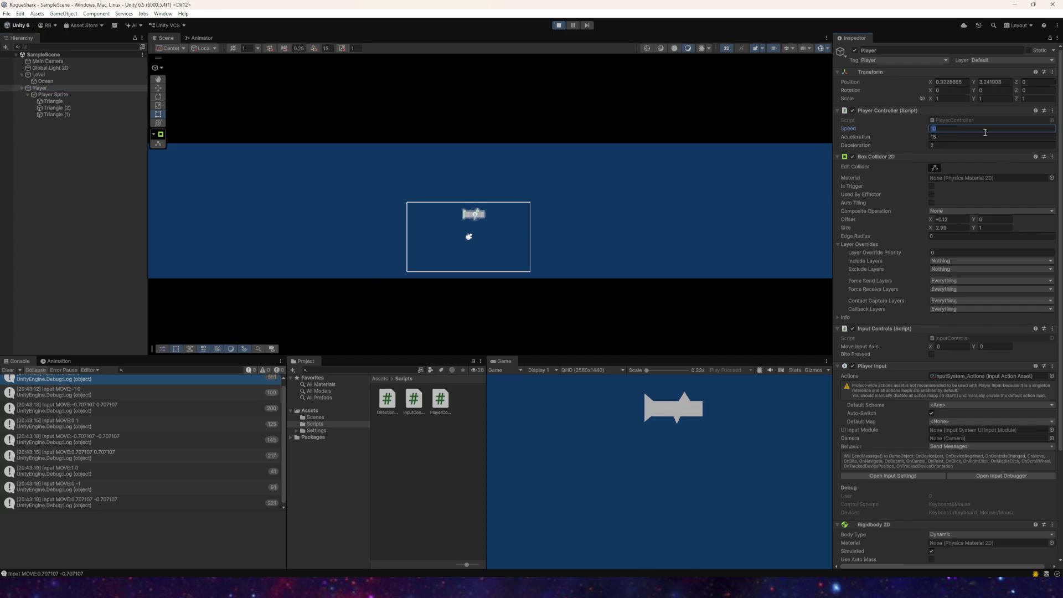
Step: Set the Player's Speed to 20 and Acceleration to 25 while the game runs
text(0)
click(950, 135)
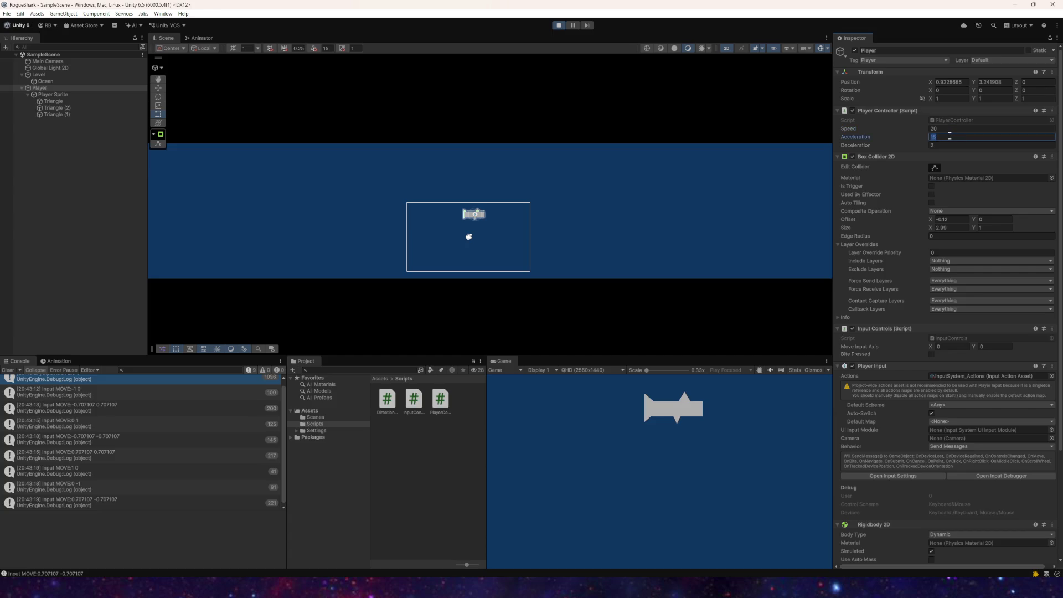
text(25)
click(693, 425)
Step: Steer the shark left, right, up and down with the WASD keys, then stop play mode
key(a)
key(w)
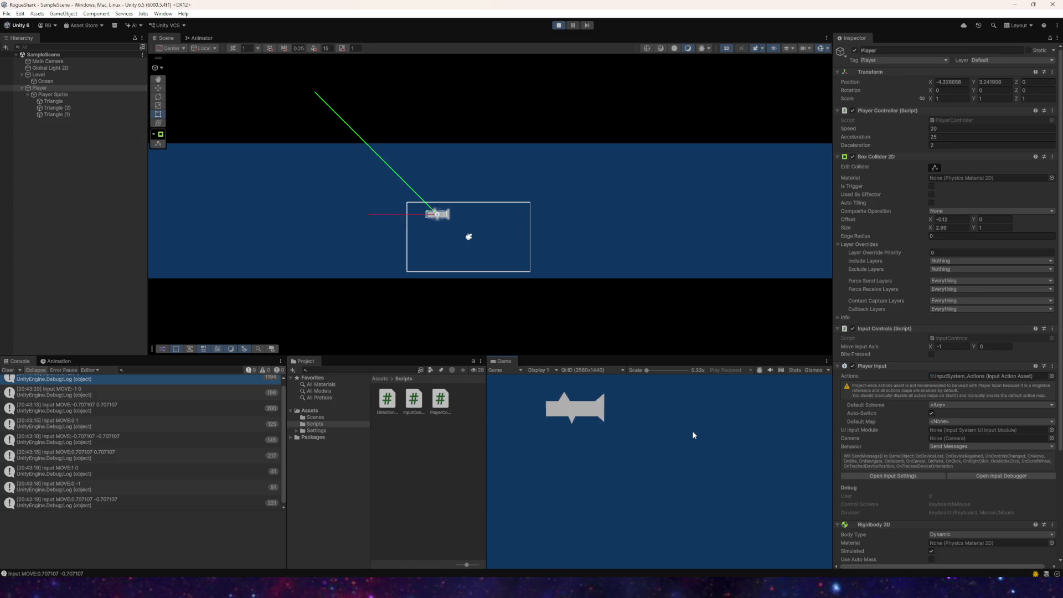
key(s)
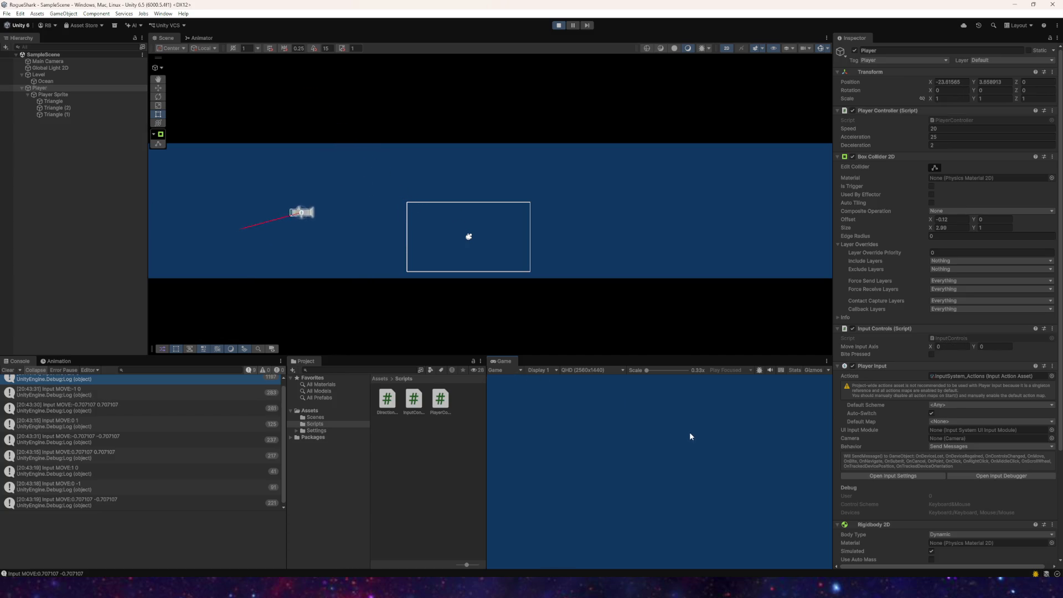
key(d)
key(w)
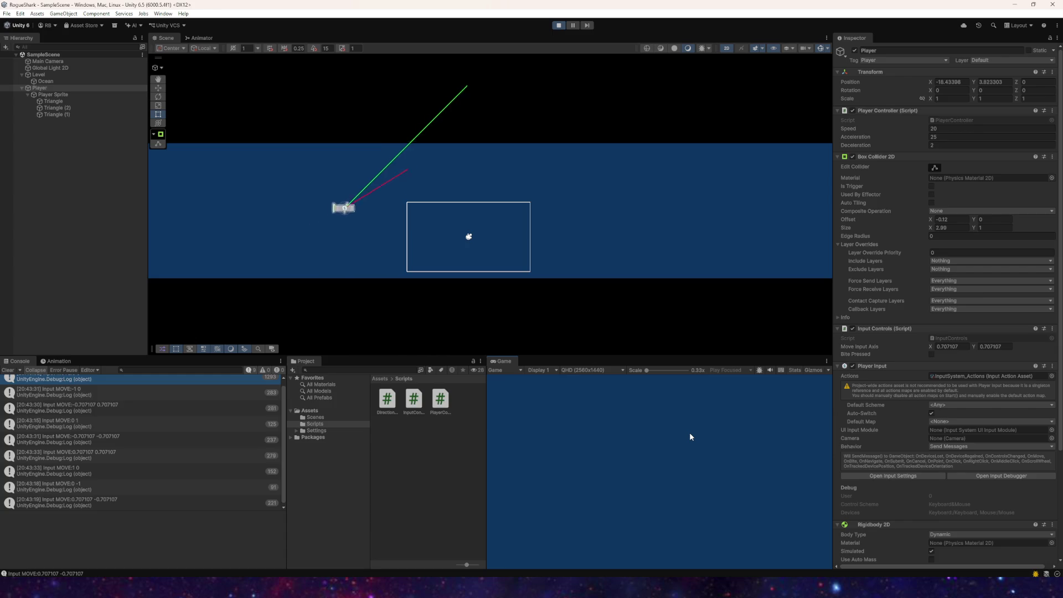
key(s)
key(w)
key(w)
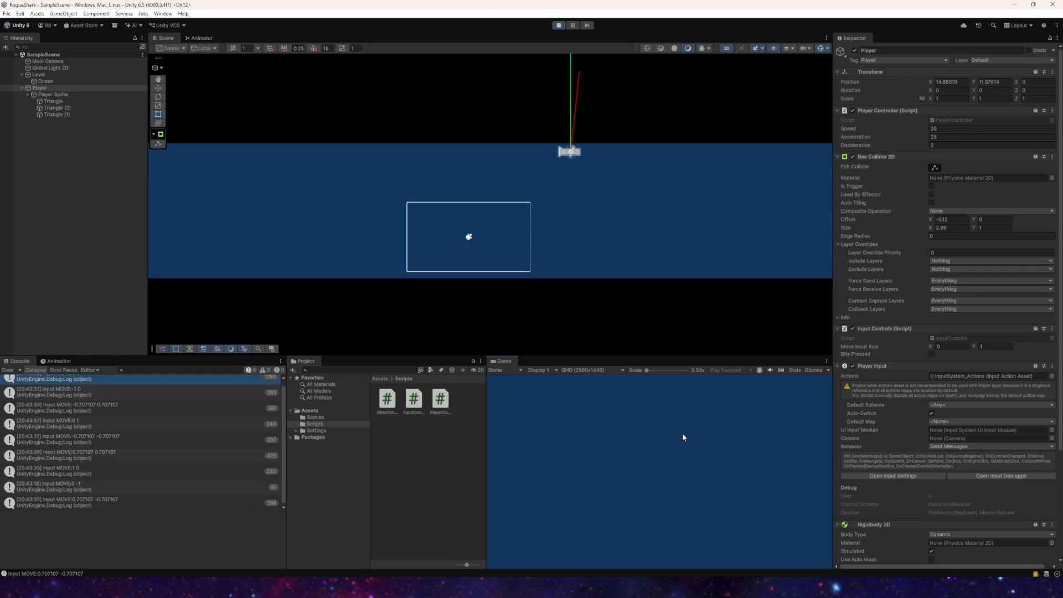
key(s)
key(a)
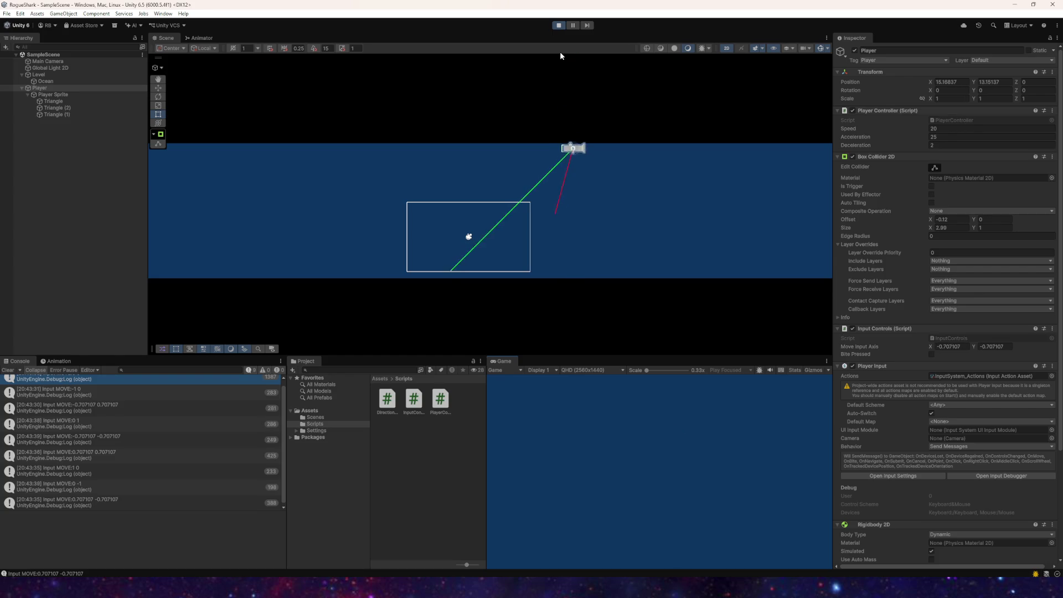
key(w)
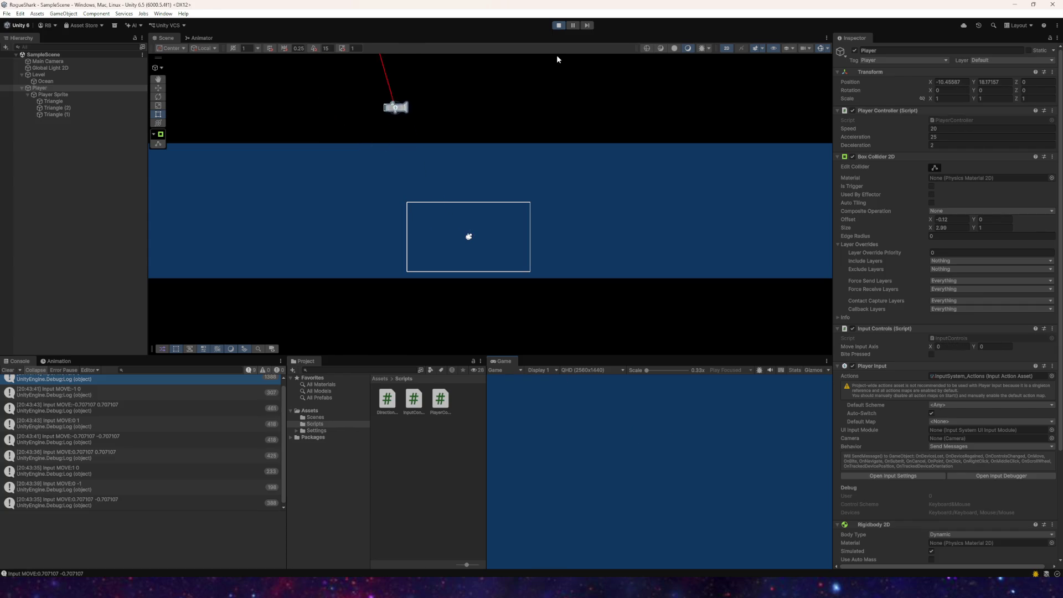
click(559, 26)
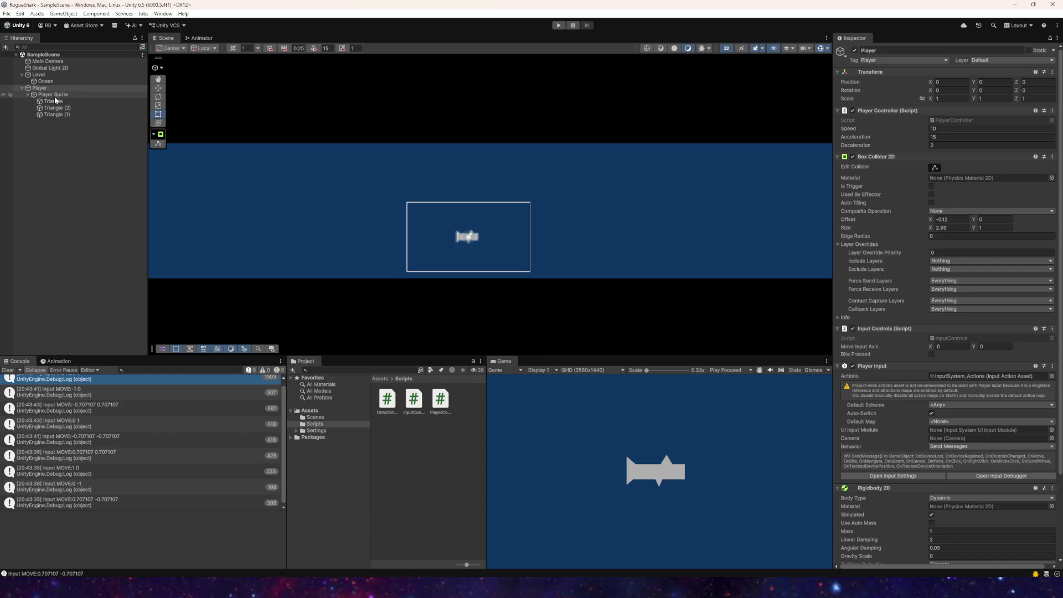
Step: Pan the Scene view around the ship and briefly open the File menu
scroll(340, 201, down, 1)
scroll(458, 184, up, 3)
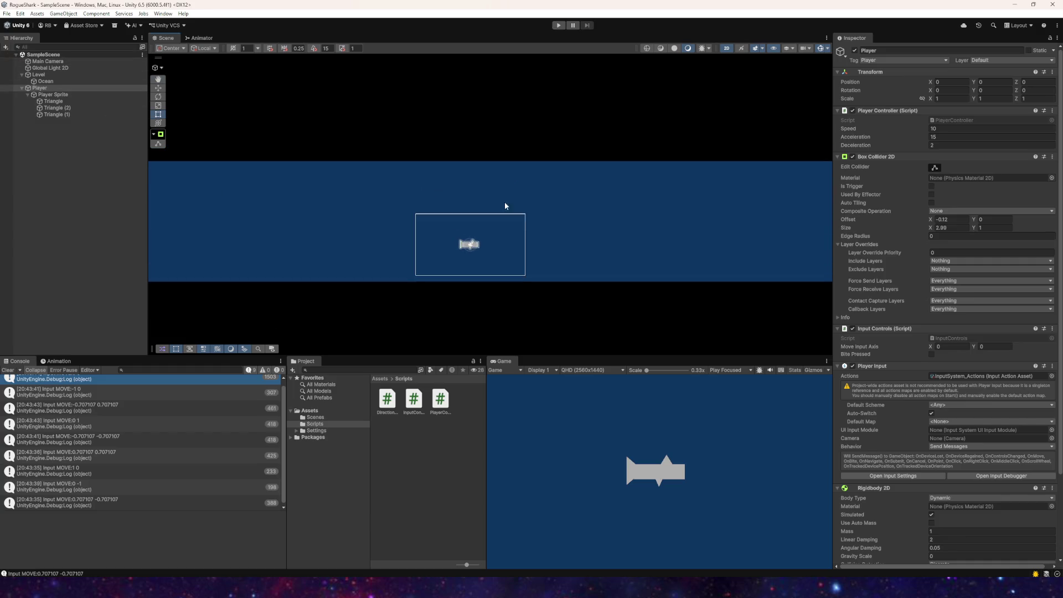
drag(467, 285, 472, 235)
mouse_move(495, 184)
mouse_down()
mouse_move(436, 192)
mouse_move(533, 230)
mouse_move(420, 194)
mouse_up()
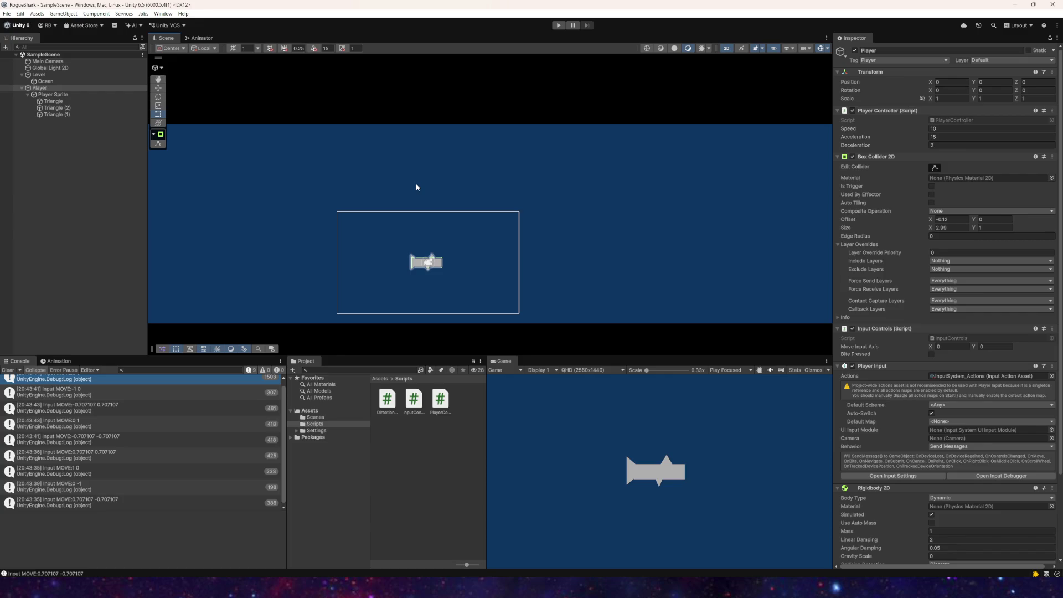
mouse_move(478, 281)
mouse_down()
mouse_move(598, 240)
mouse_move(446, 197)
mouse_move(570, 255)
mouse_move(542, 241)
mouse_up()
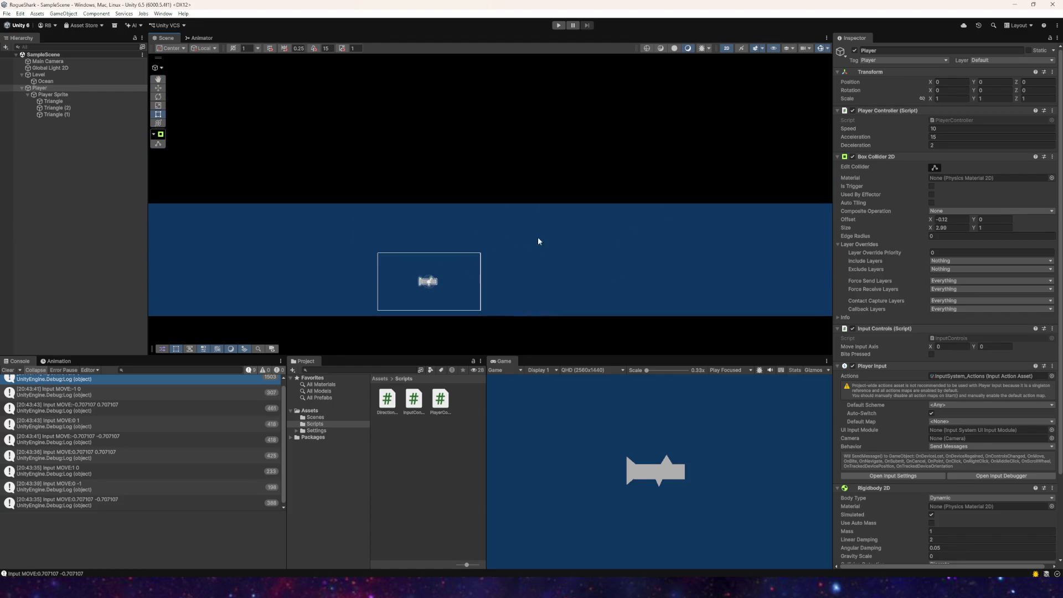
drag(320, 187, 719, 201)
mouse_move(491, 249)
mouse_down()
mouse_move(619, 190)
mouse_move(548, 172)
mouse_up()
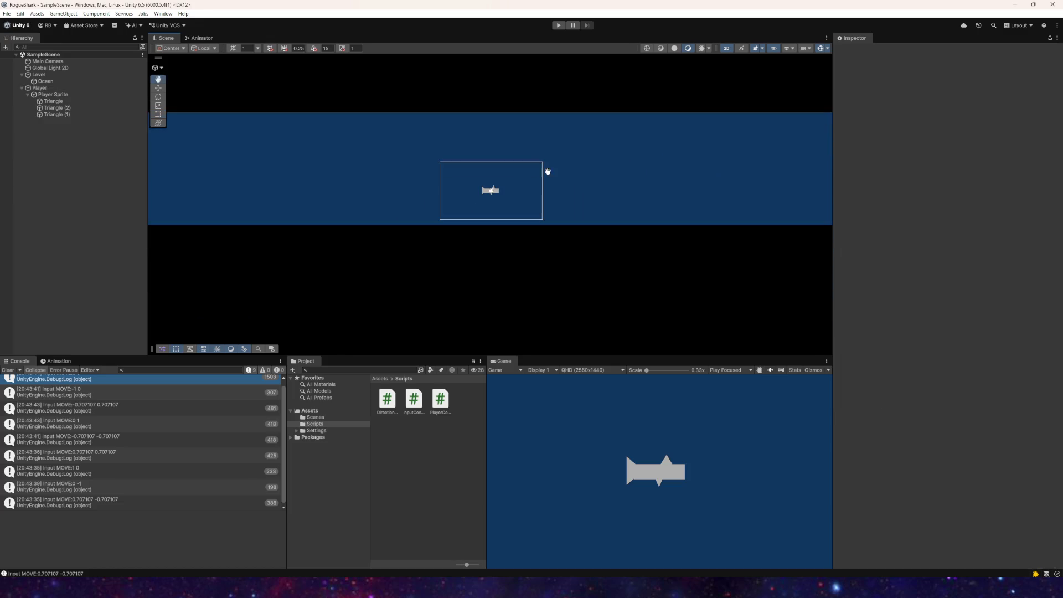
mouse_move(507, 214)
mouse_down()
mouse_move(397, 160)
mouse_move(359, 185)
mouse_up()
click(8, 14)
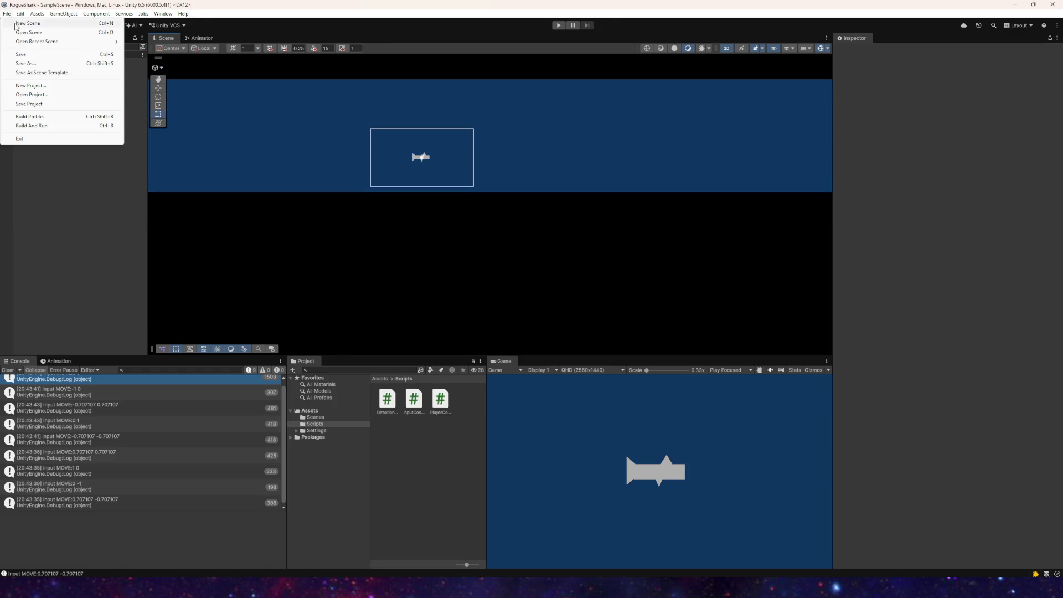
key(Escape)
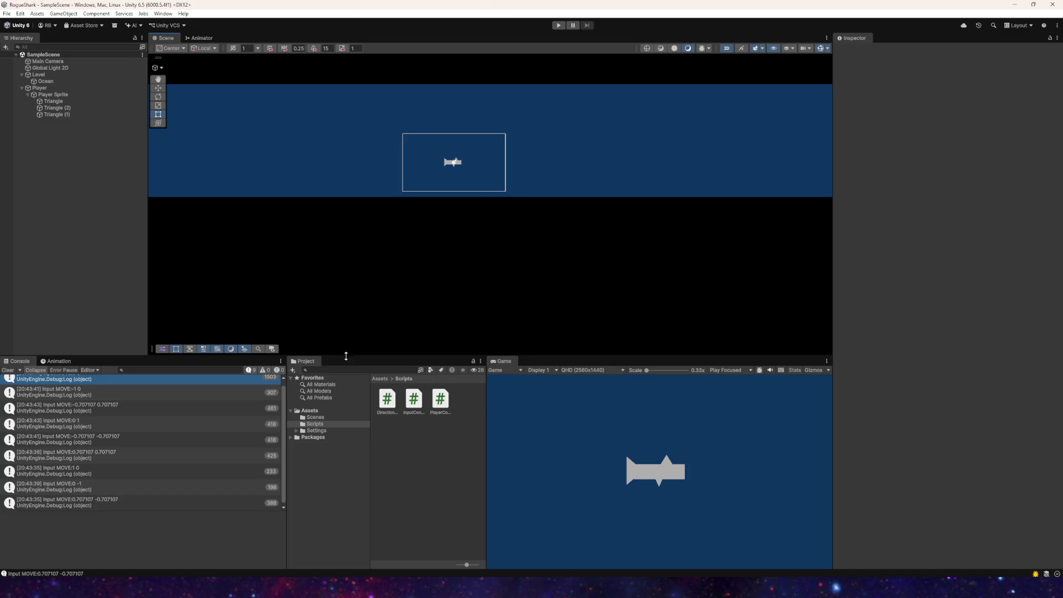
Step: Add a 'public bool submerged;' field below the deceleration field in PlayerController.cs
mouse_move(308, 589)
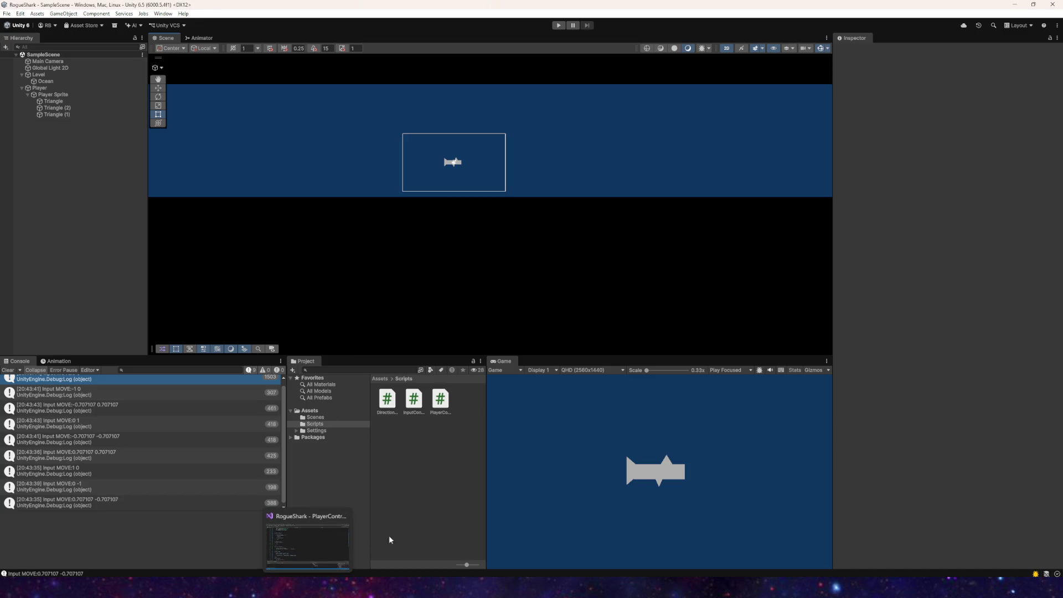
key(alt+Tab)
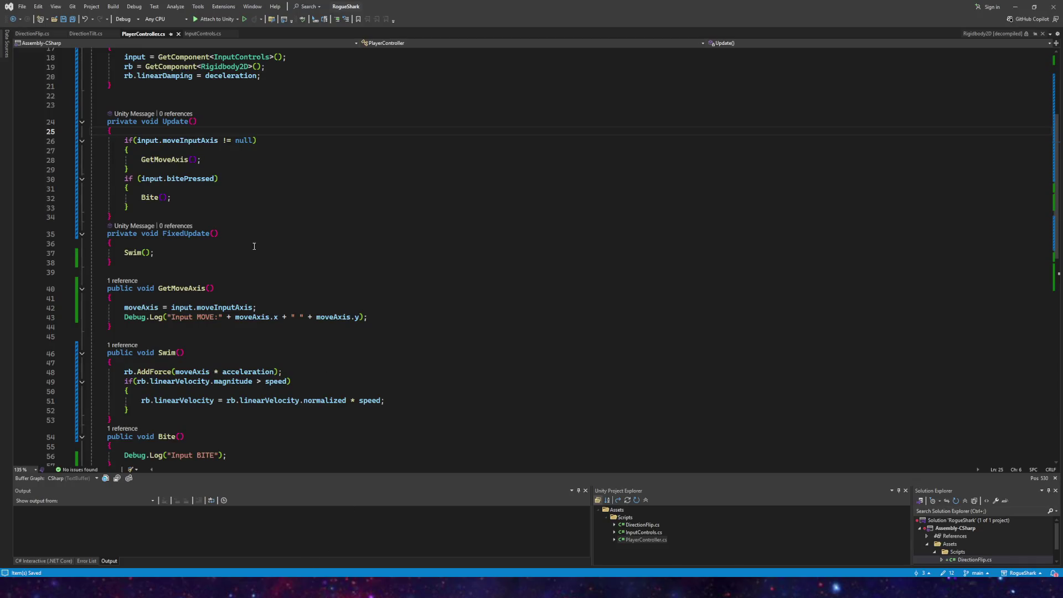
scroll(257, 247, up, 6)
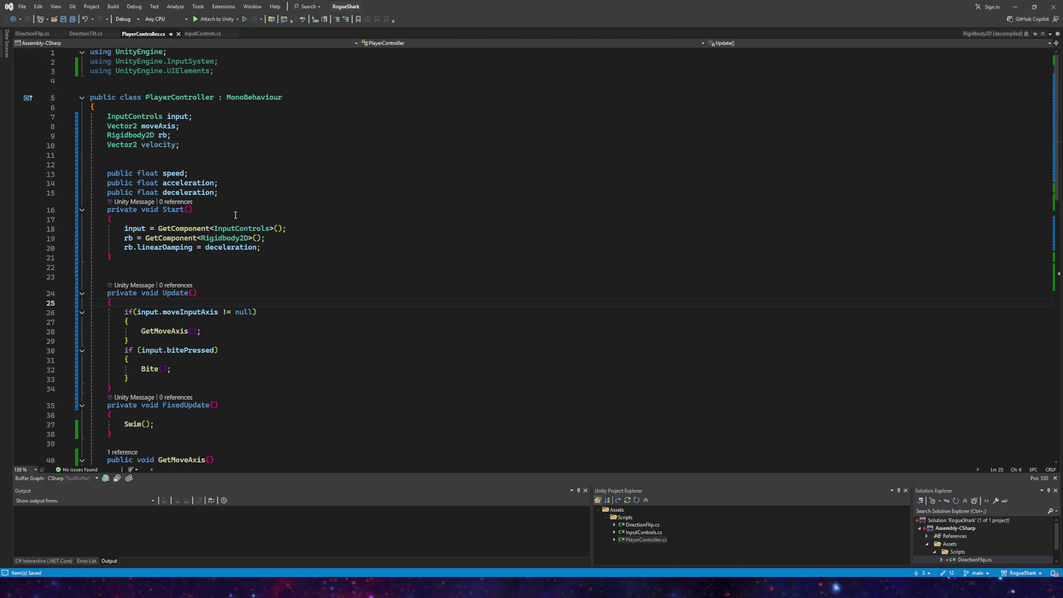
click(241, 192)
key(Return)
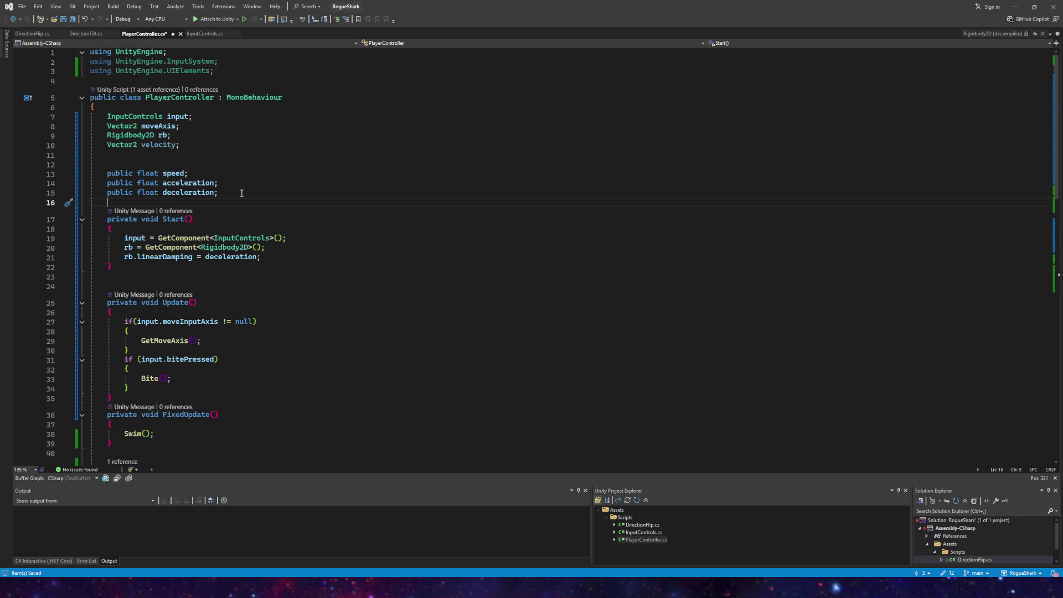
text(public bool submerged;)
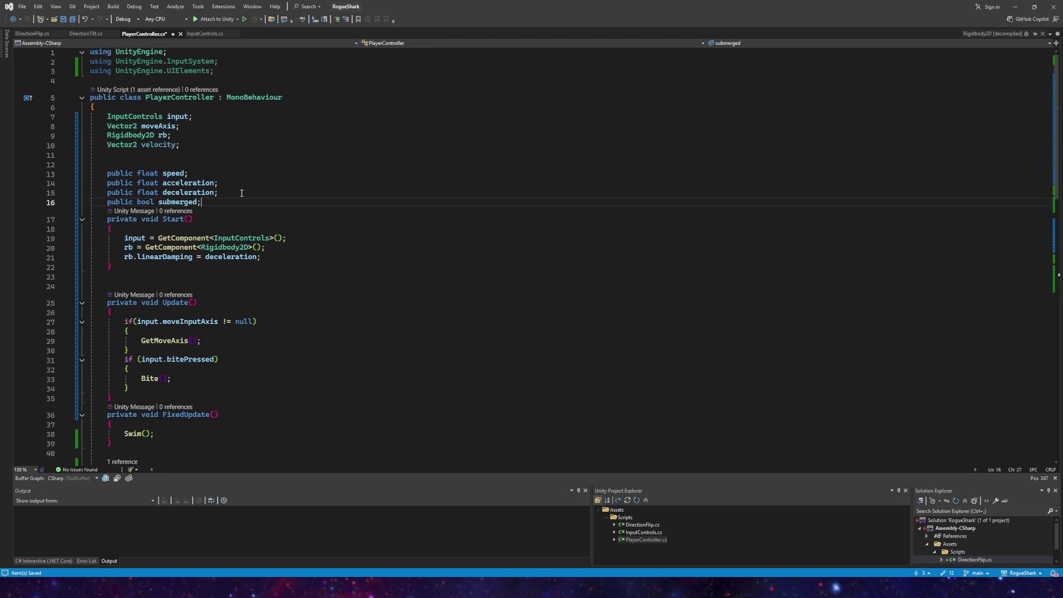
Step: Save PlayerController.cs and switch back to Unity
scroll(224, 162, down, 3)
click(63, 18)
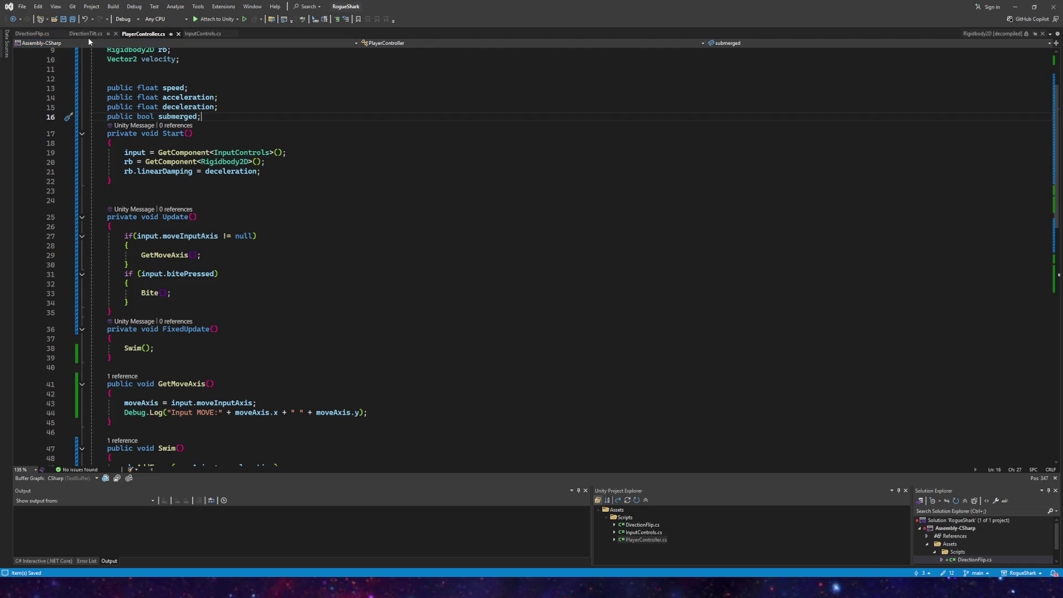
click(267, 551)
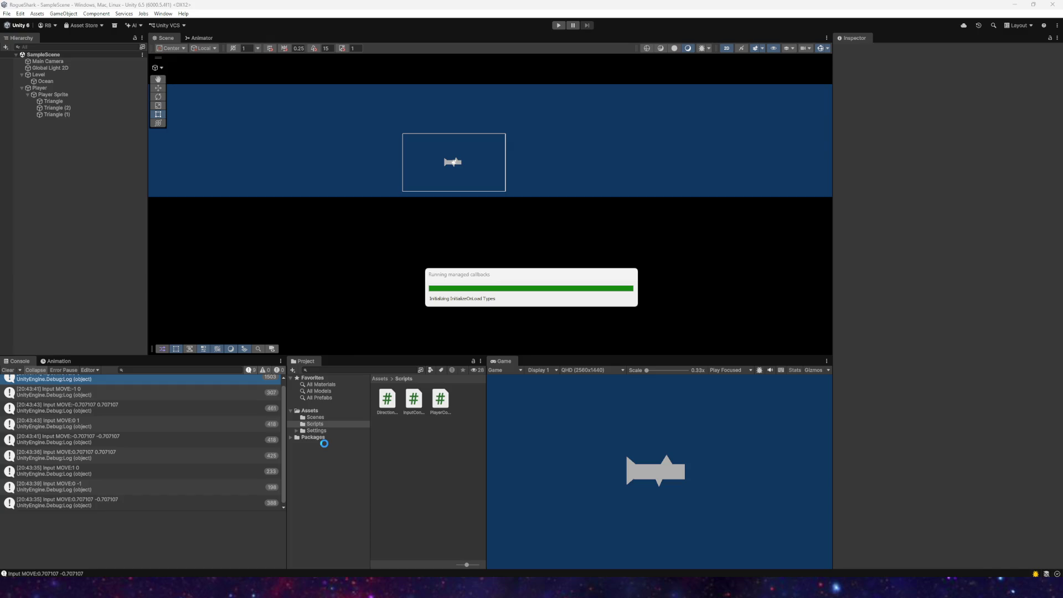
Step: Create a MonoBehaviour script named Water in Scripts and drag it onto the Ocean object
right_click(387, 443)
mouse_move(465, 219)
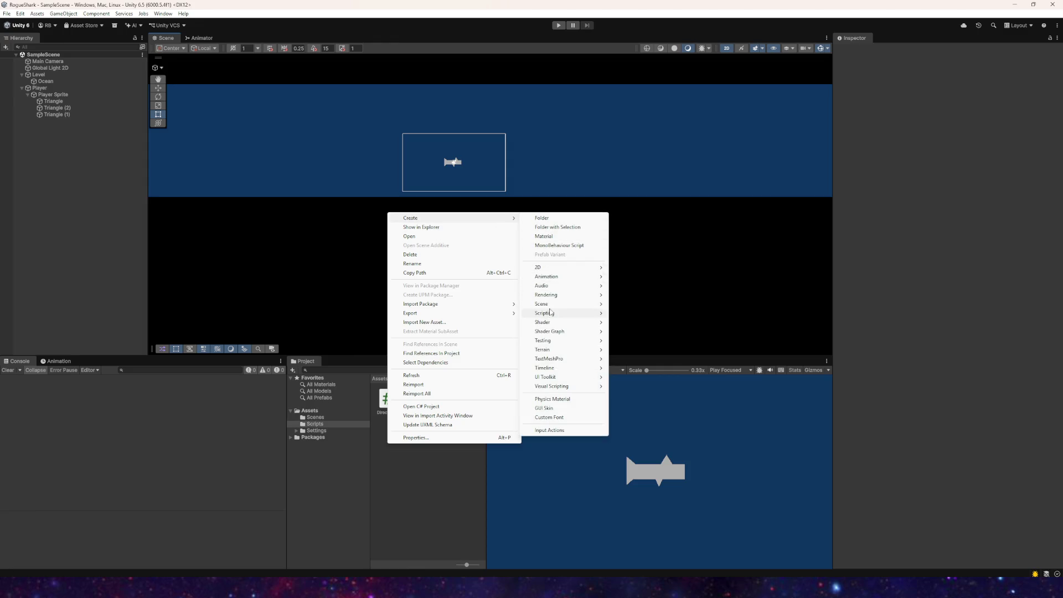
mouse_move(551, 313)
click(652, 313)
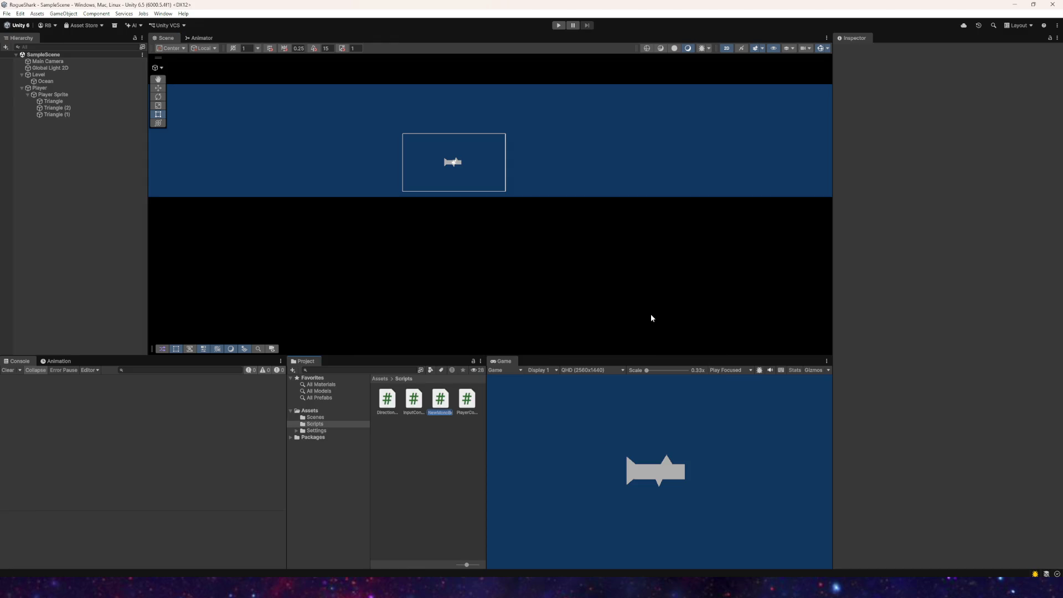
text(Water)
key(Return)
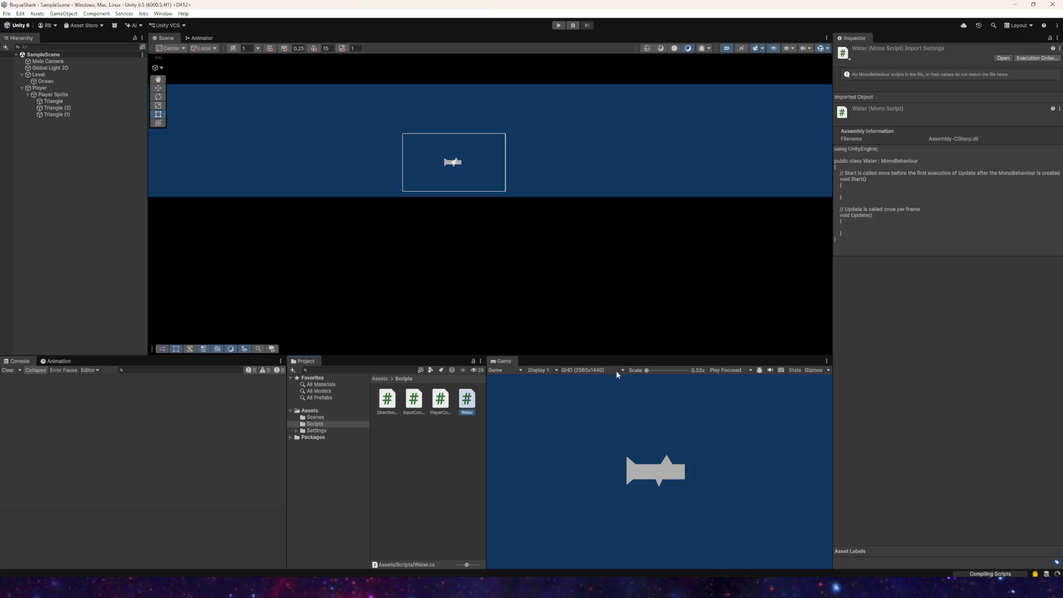
click(427, 441)
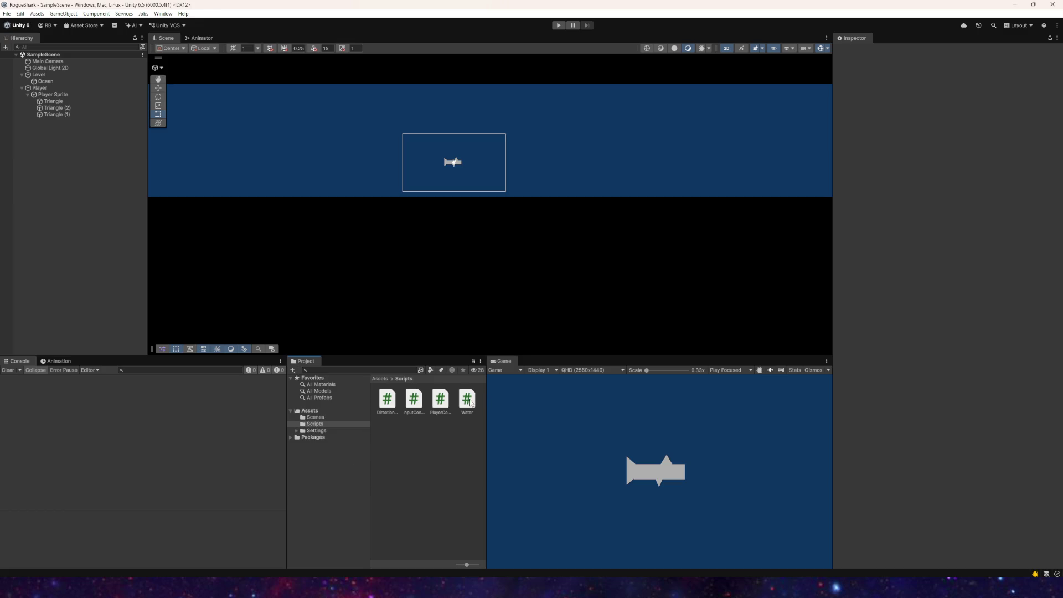
mouse_move(467, 400)
mouse_down()
mouse_move(126, 167)
mouse_move(50, 83)
mouse_up()
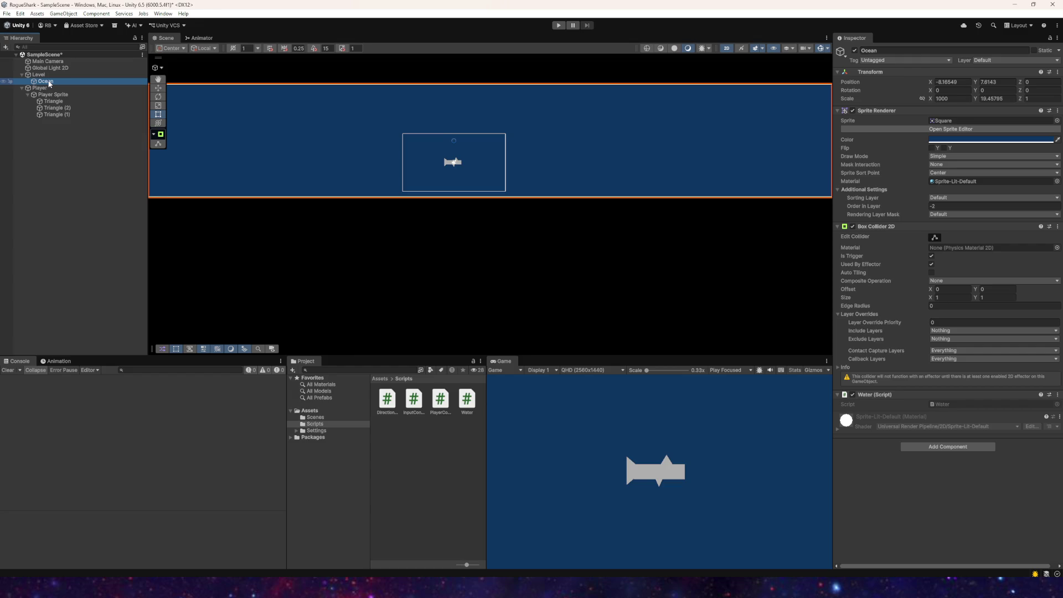
Step: Open Water.cs and remove the template Start, Update and FixedUpdate methods
double_click(470, 401)
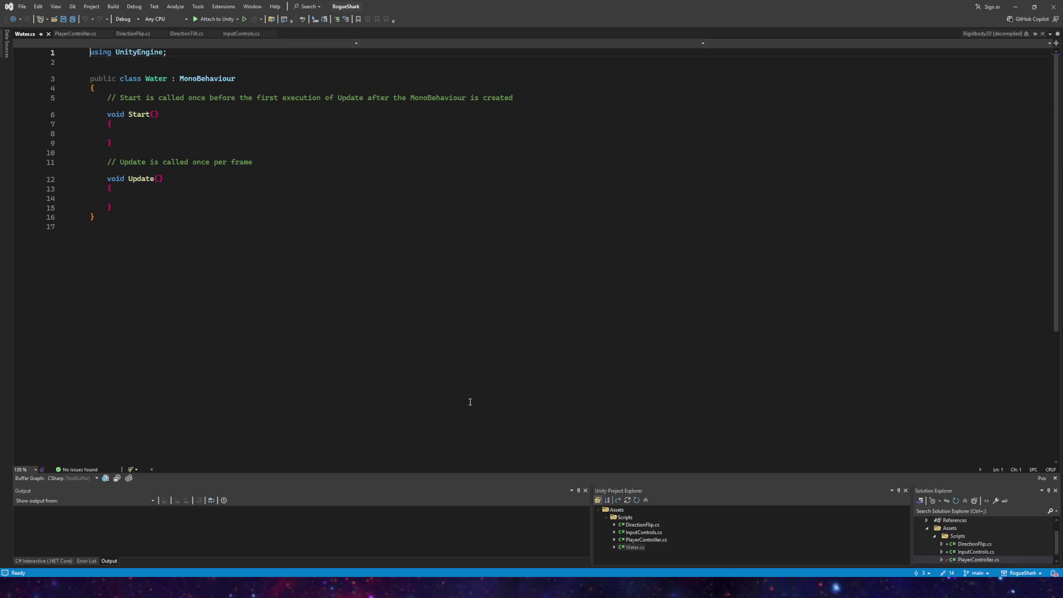
mouse_move(137, 202)
mouse_down()
mouse_move(92, 133)
mouse_move(88, 98)
mouse_up()
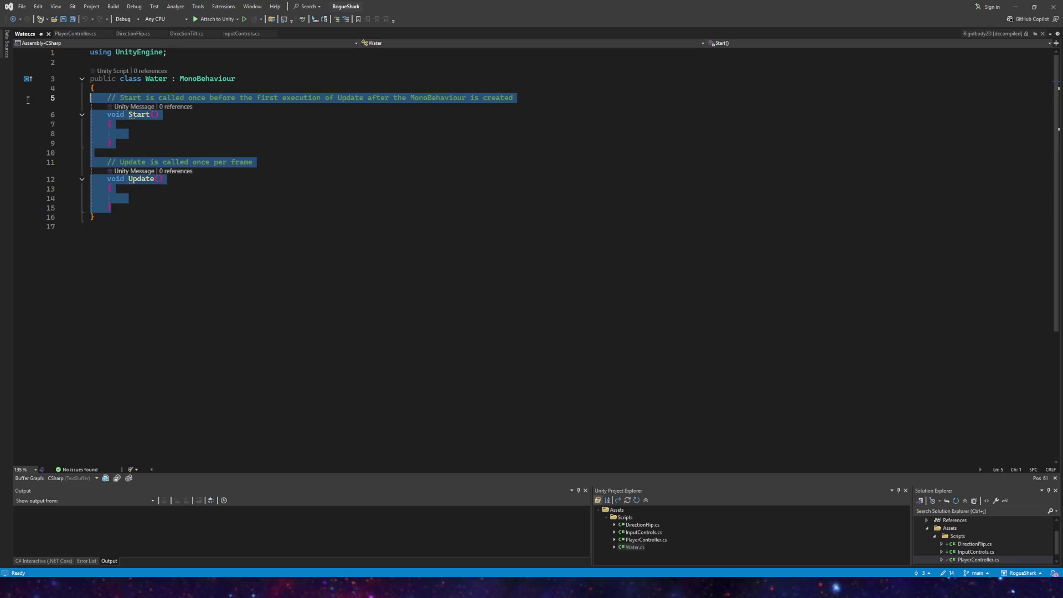
key(Delete)
key(Tab)
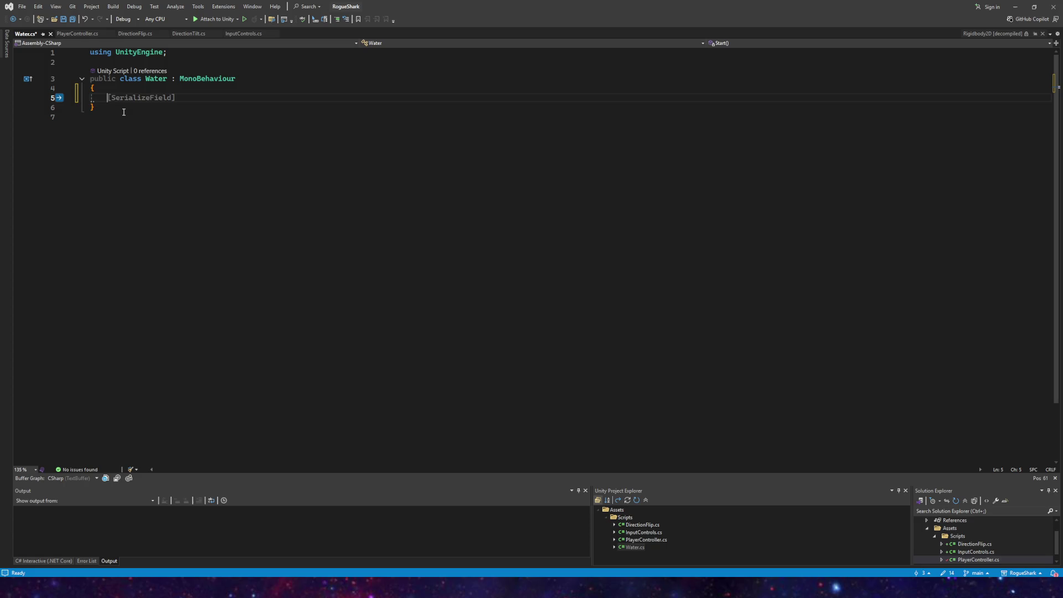
text(public void Upd)
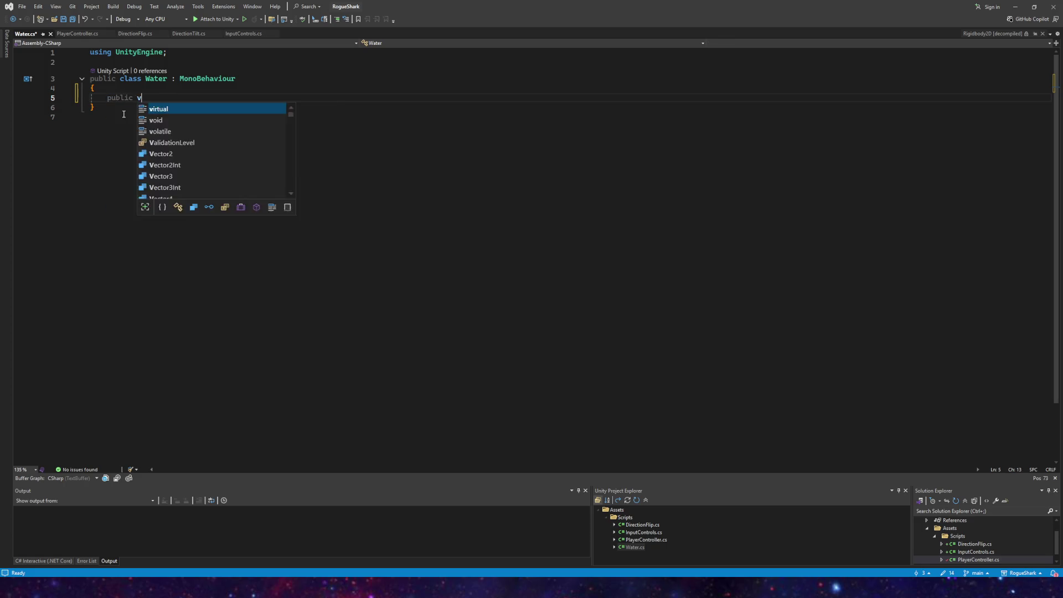
key(BackSpace)
key(BackSpace)
key(BackSpace)
text(fix)
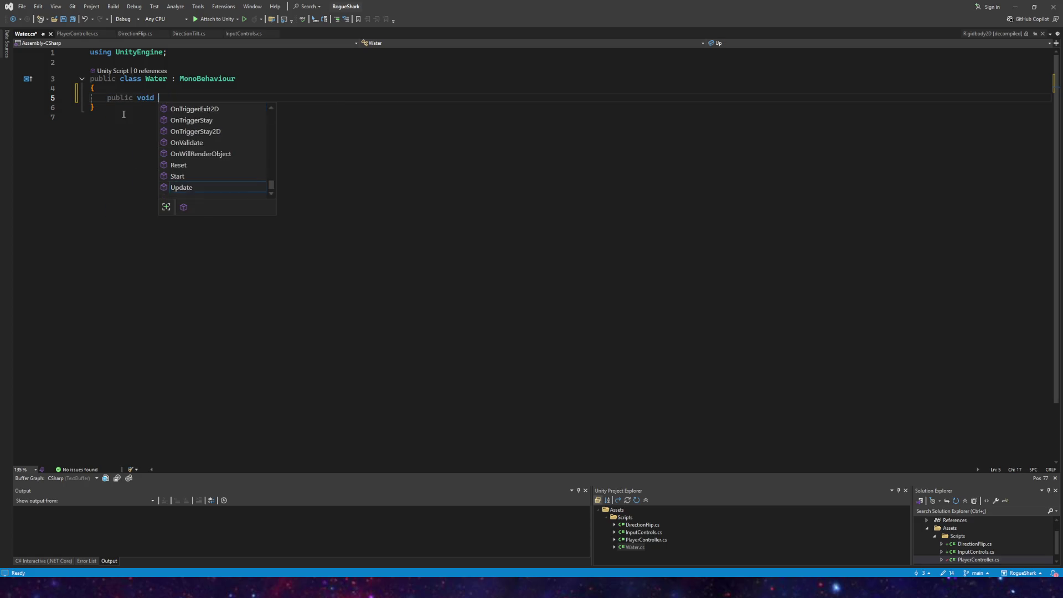
key(Tab)
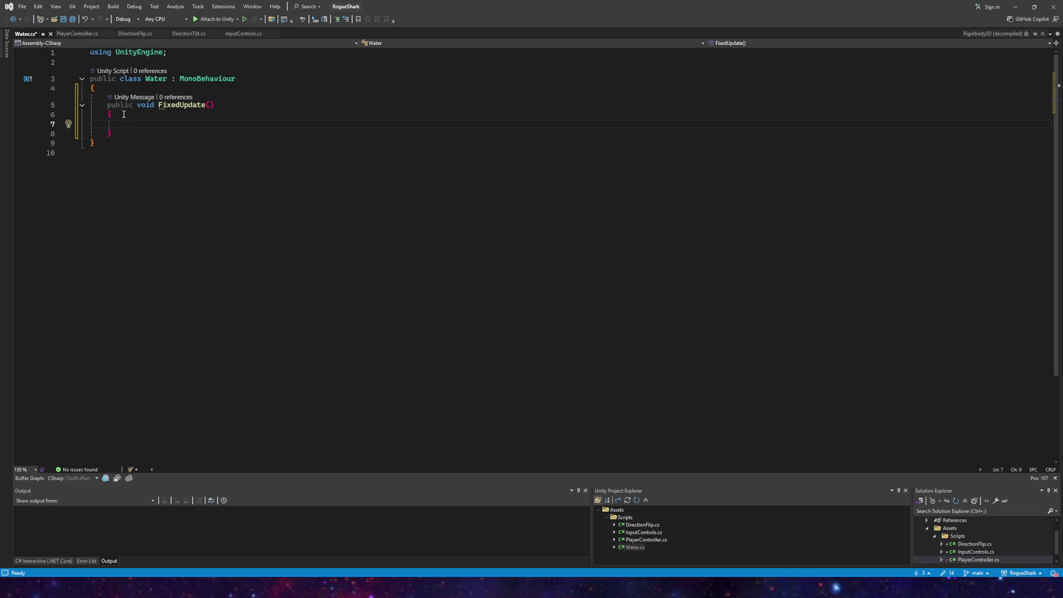
mouse_move(114, 135)
mouse_down()
mouse_move(111, 113)
mouse_move(47, 102)
mouse_up()
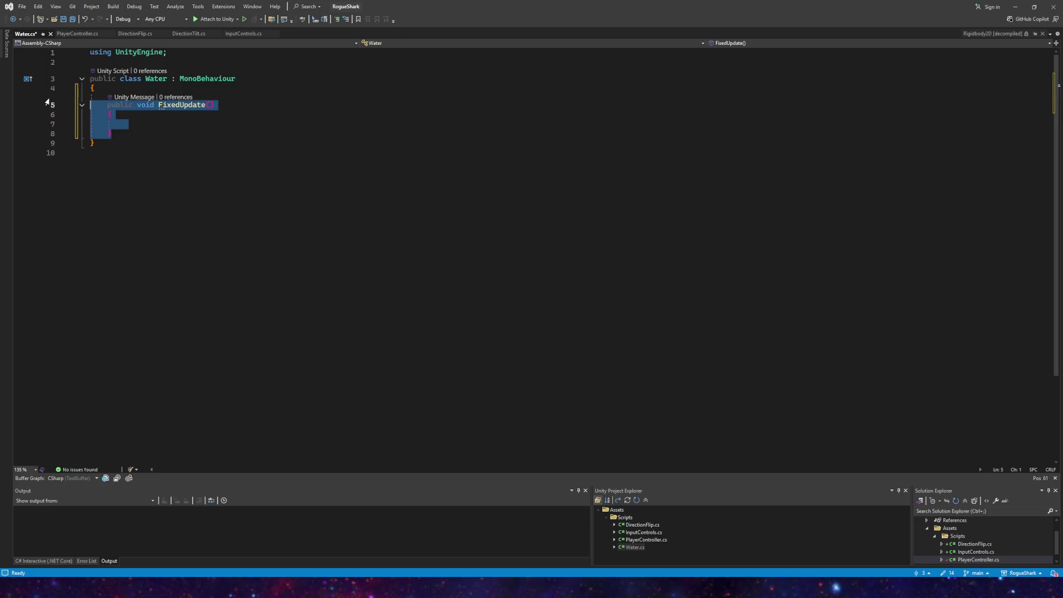
key(Delete)
Step: Insert an OnTriggerEnter stub containing if (other.tag == "Player") with an empty braced block
text(Ontrigger)
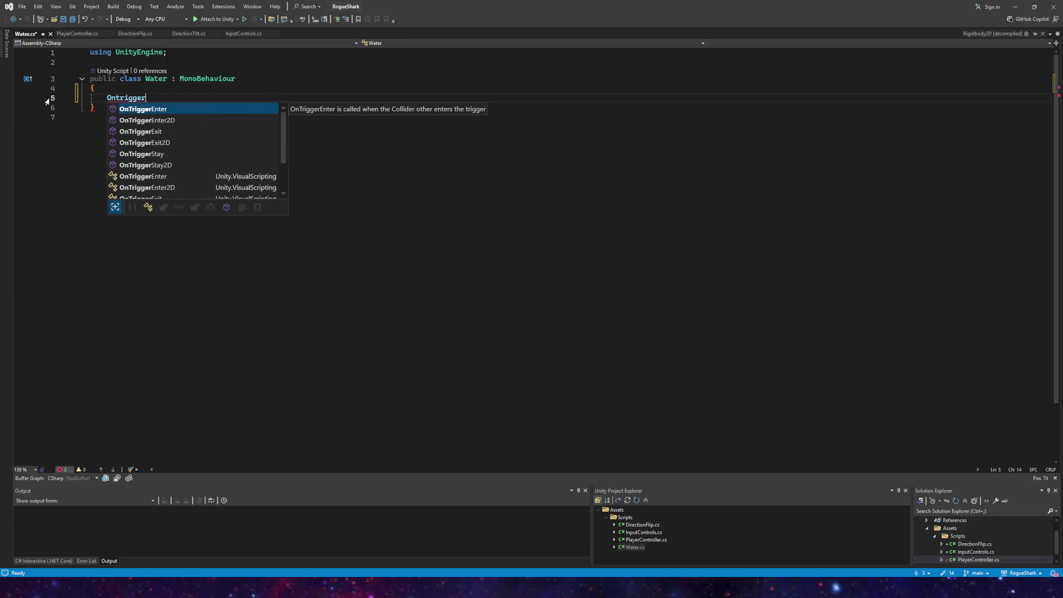
key(Tab)
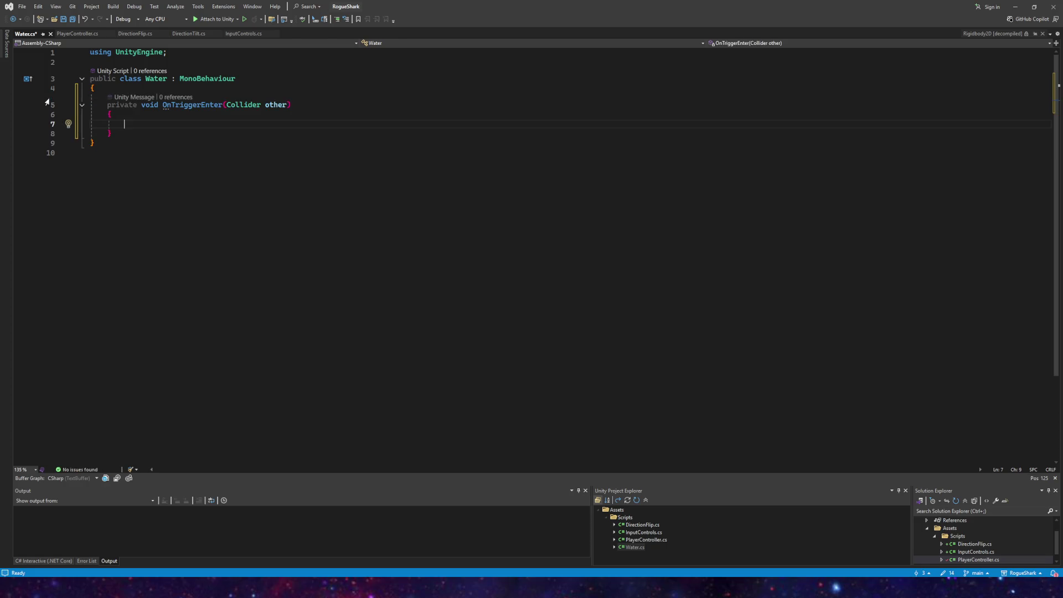
text(if collider.other)
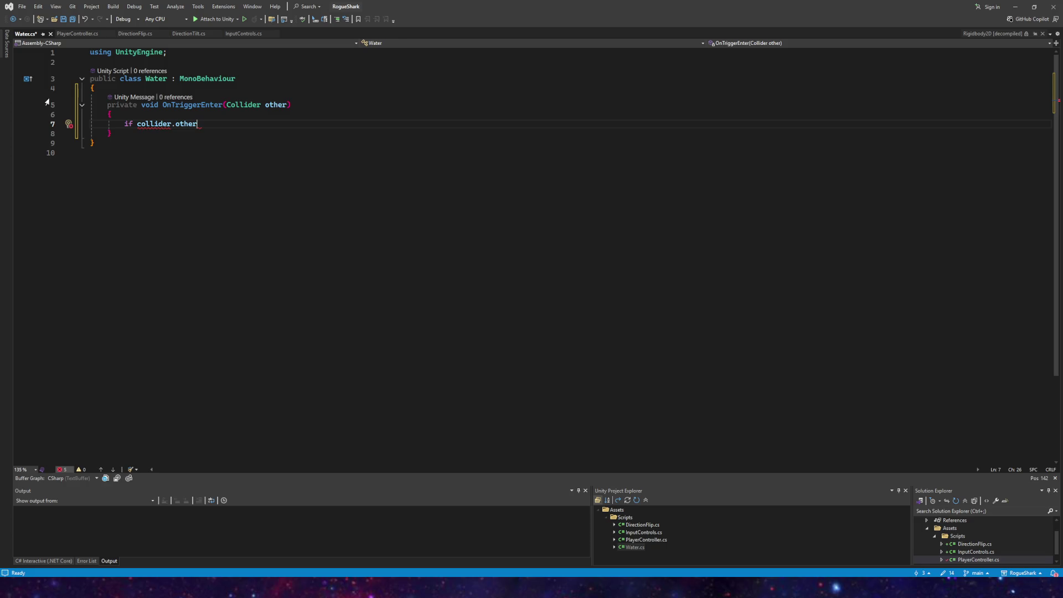
key(BackSpace)
key(BackSpace)
key(BackSpace)
text(()
text(other.t)
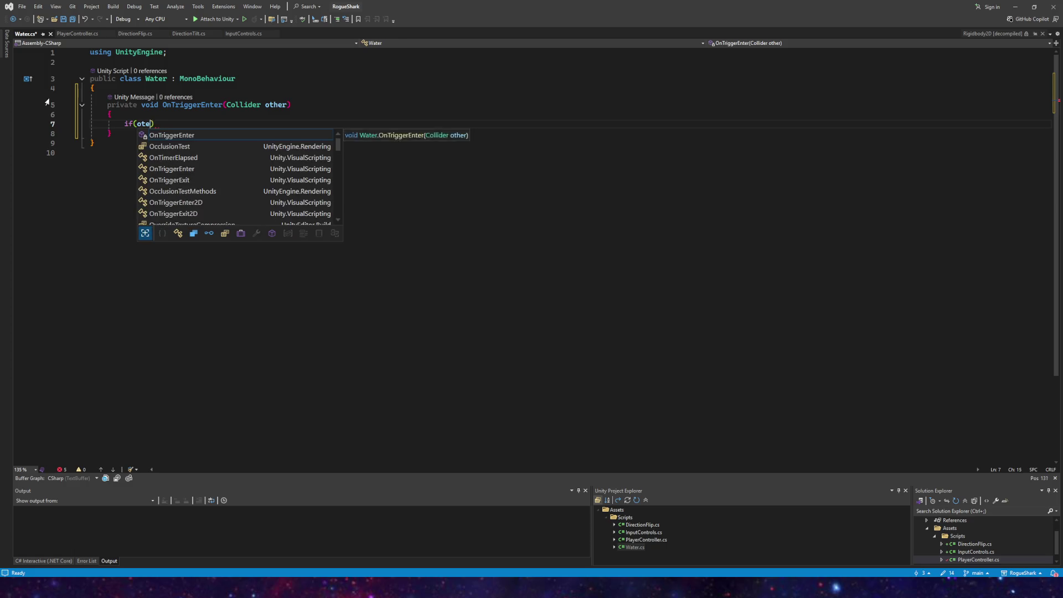
text(ag == ")
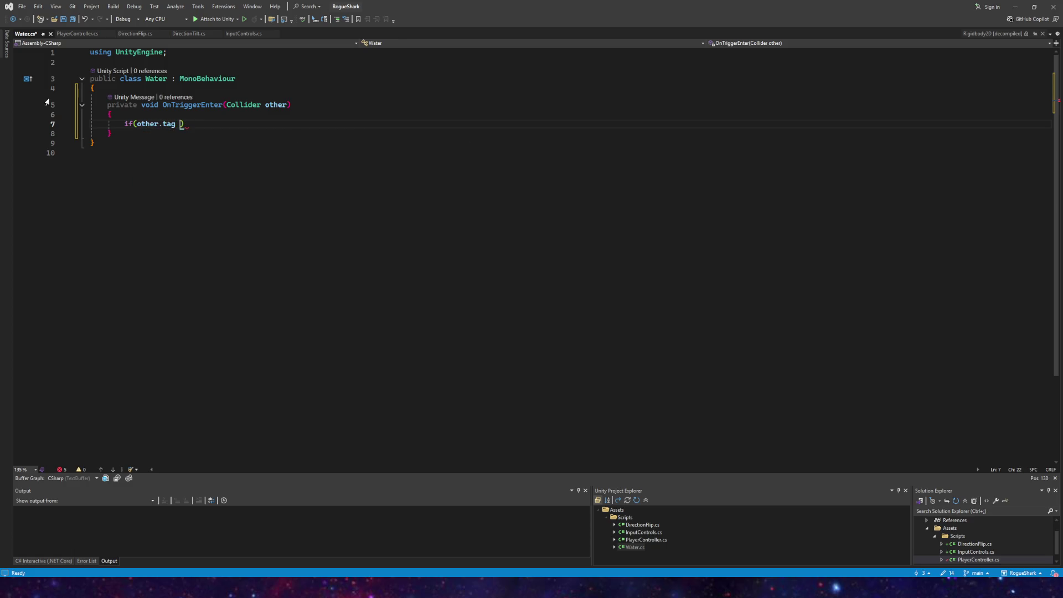
text(Player")
text())
key(Return)
text({)
key(Return)
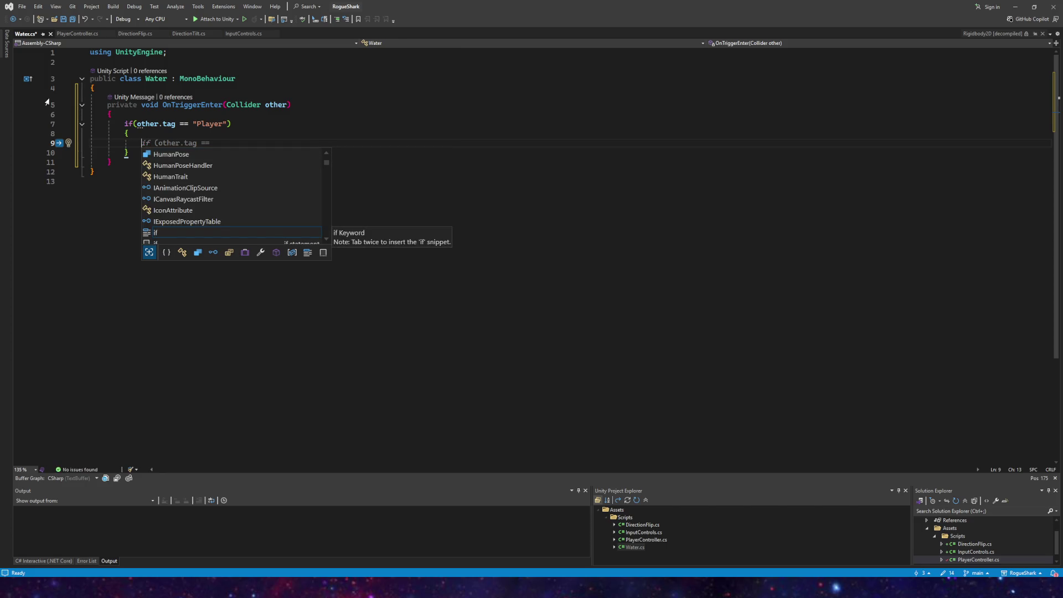
Step: Begin typing a PlayerController reference inside the Player check block
text(p)
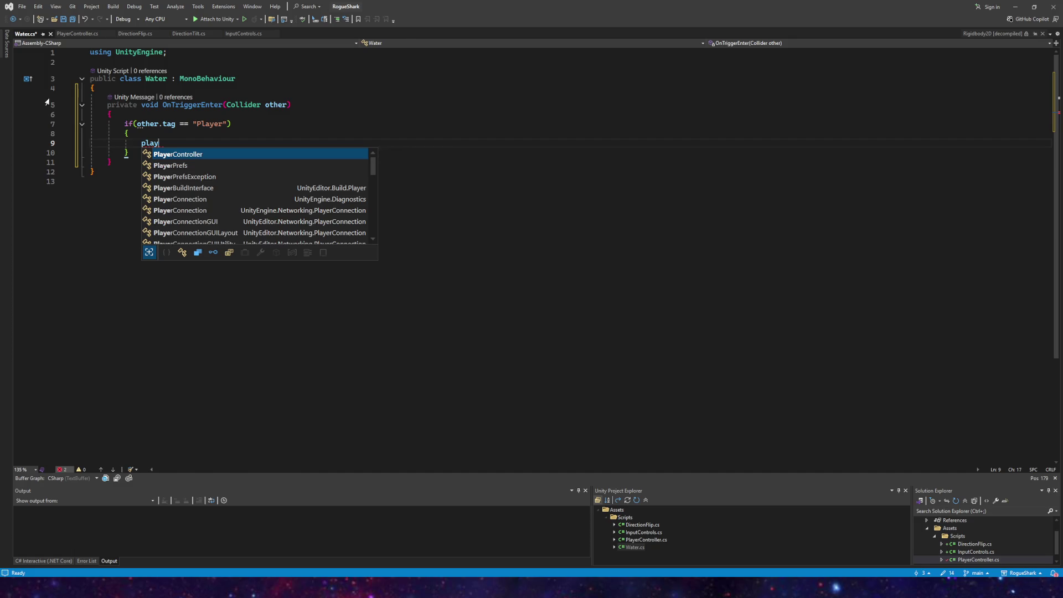
key(BackSpace)
text(gam)
key(Tab)
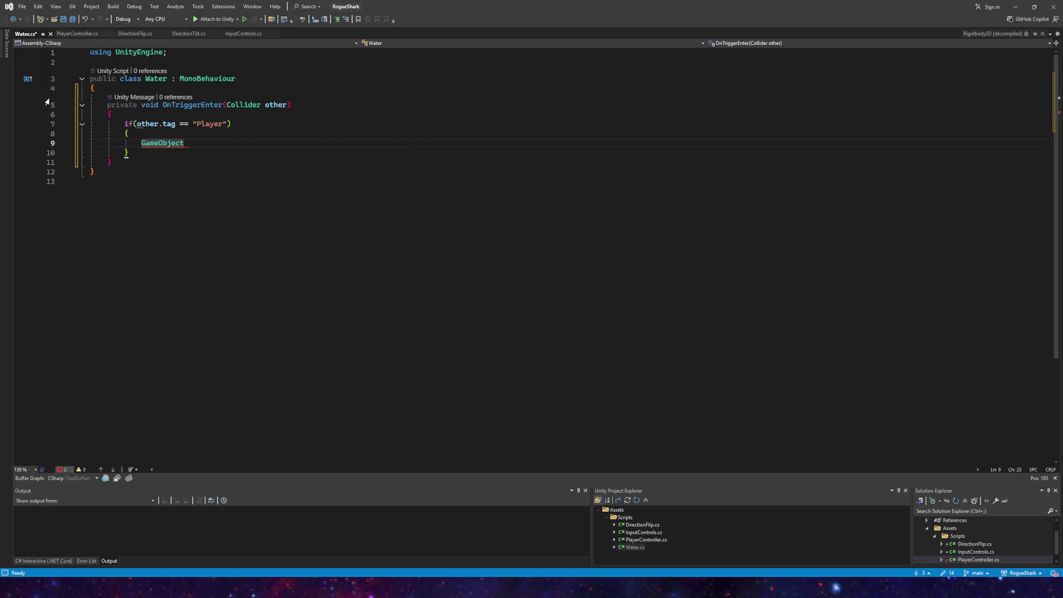
text(pl)
key(BackSpace)
key(BackSpace)
key(BackSpace)
key(BackSpace)
text(playercon)
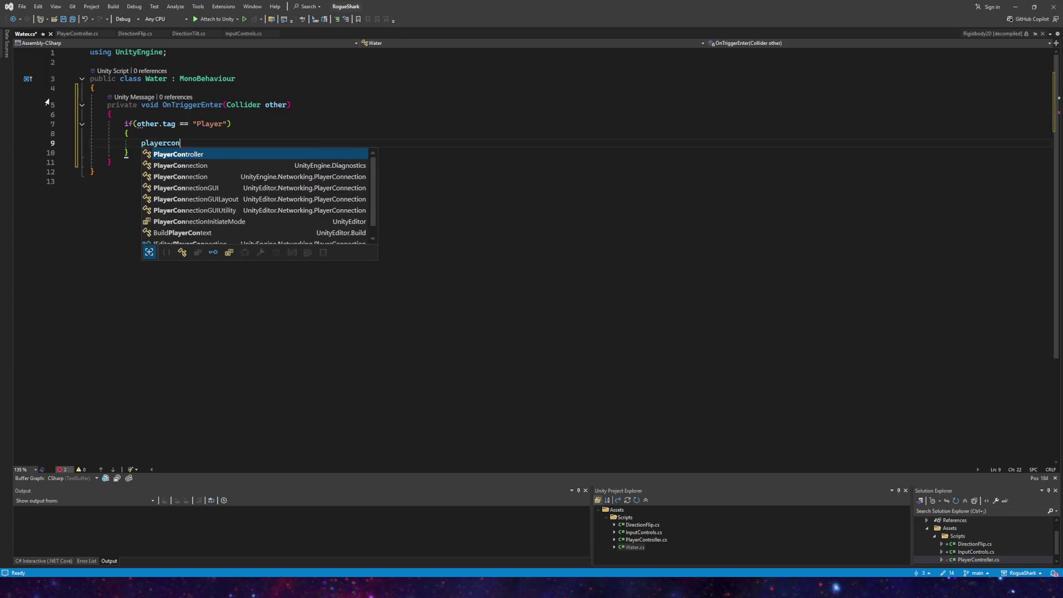
key(BackSpace)
key(BackSpace)
key(BackSpace)
text(controlle)
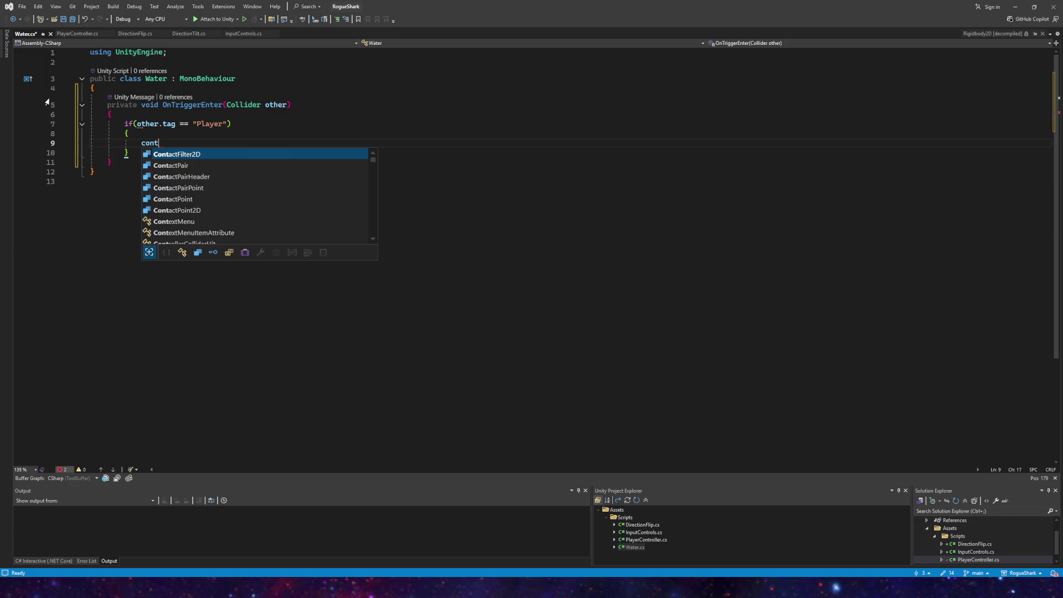
key(BackSpace)
key(BackSpace)
key(BackSpace)
text(playercont)
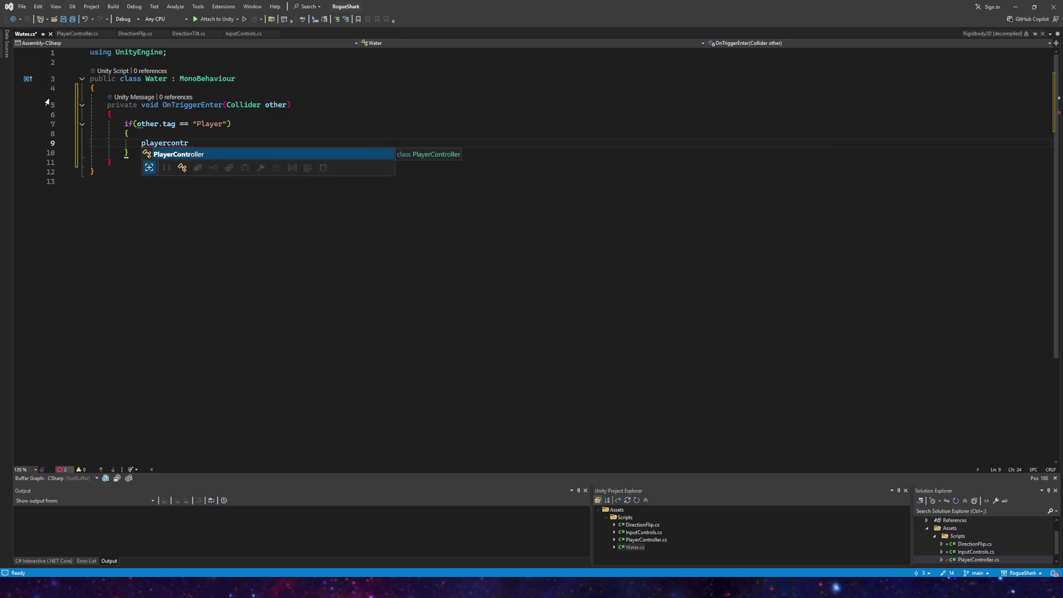
Step: Complete PlayerController on line 9, then erase it to rewrite the declaration
key(Tab)
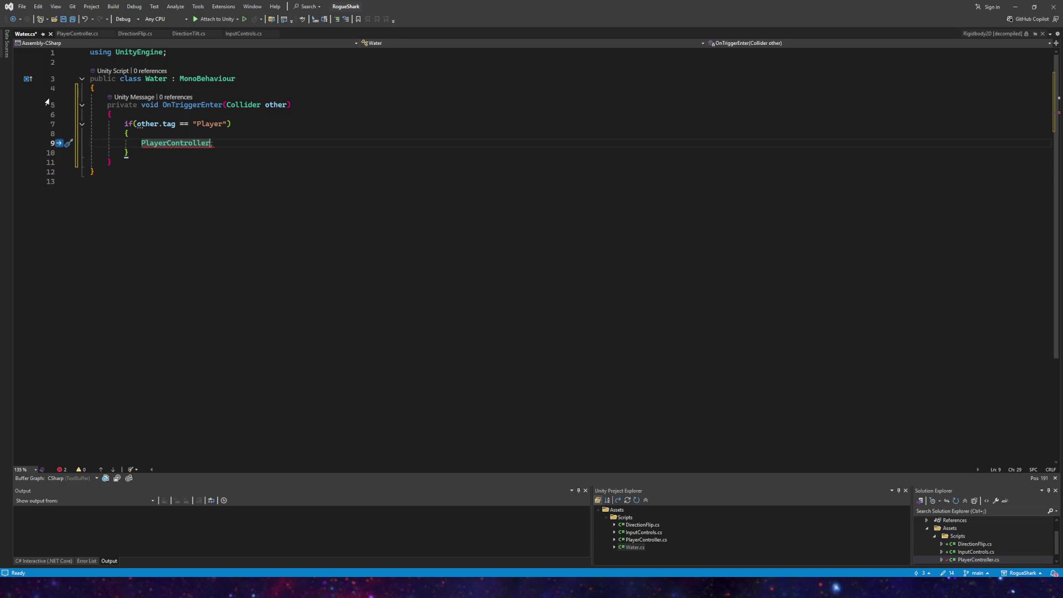
key(BackSpace)
key(BackSpace)
key(BackSpace)
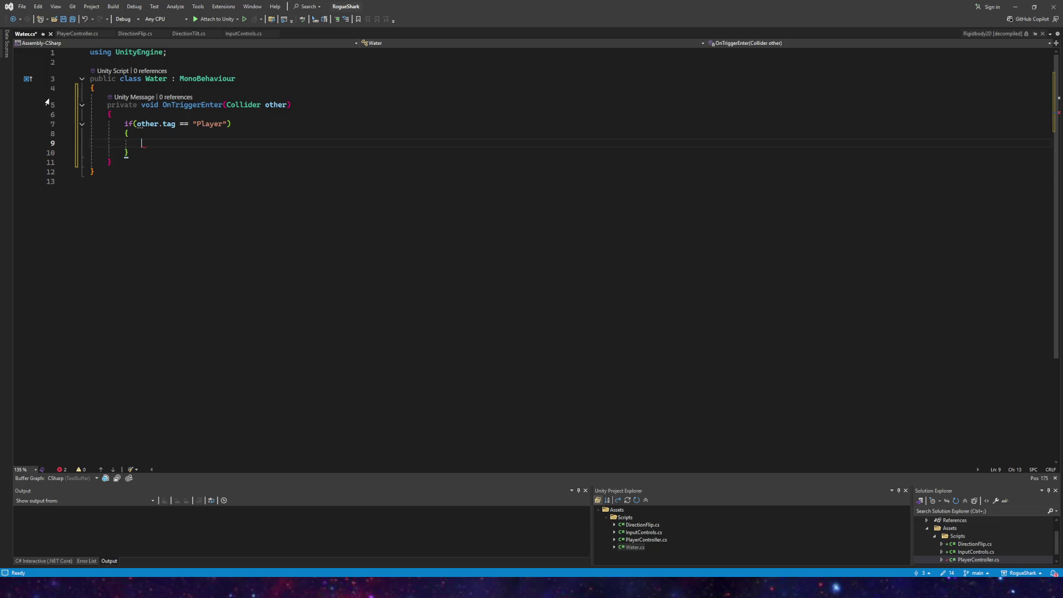
Step: Declare PlayerController player = other.GetComponent<PlayerController>() with an empty line above it
text(PlayerController )
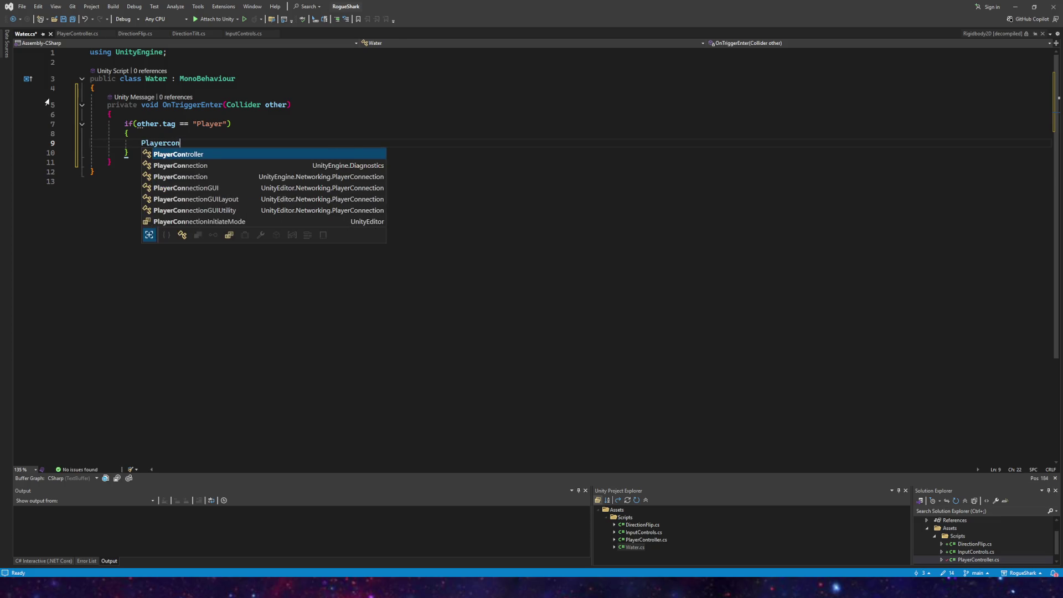
text(player)
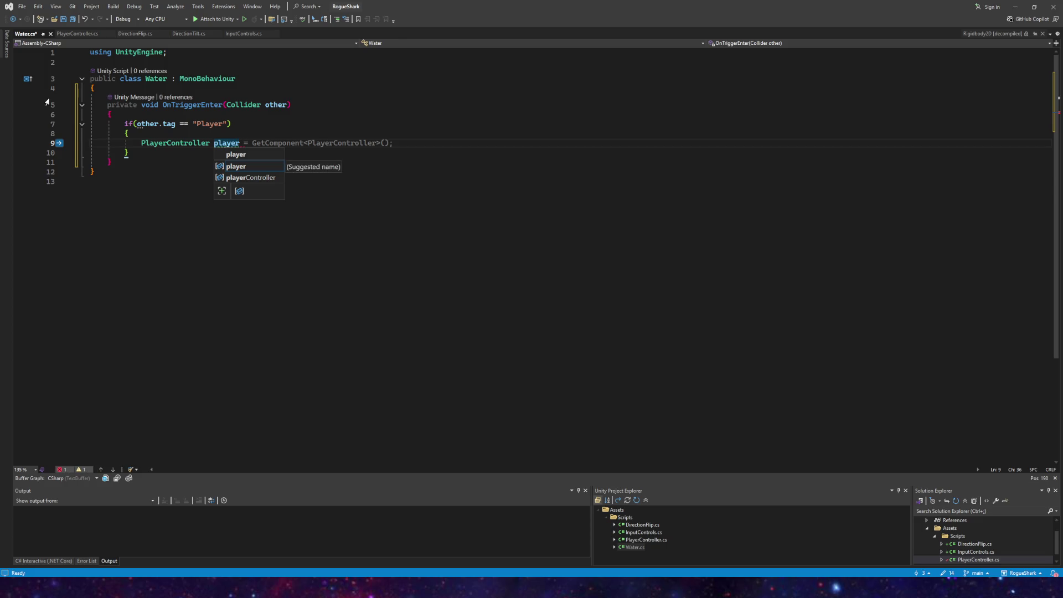
key(Escape)
key(Tab)
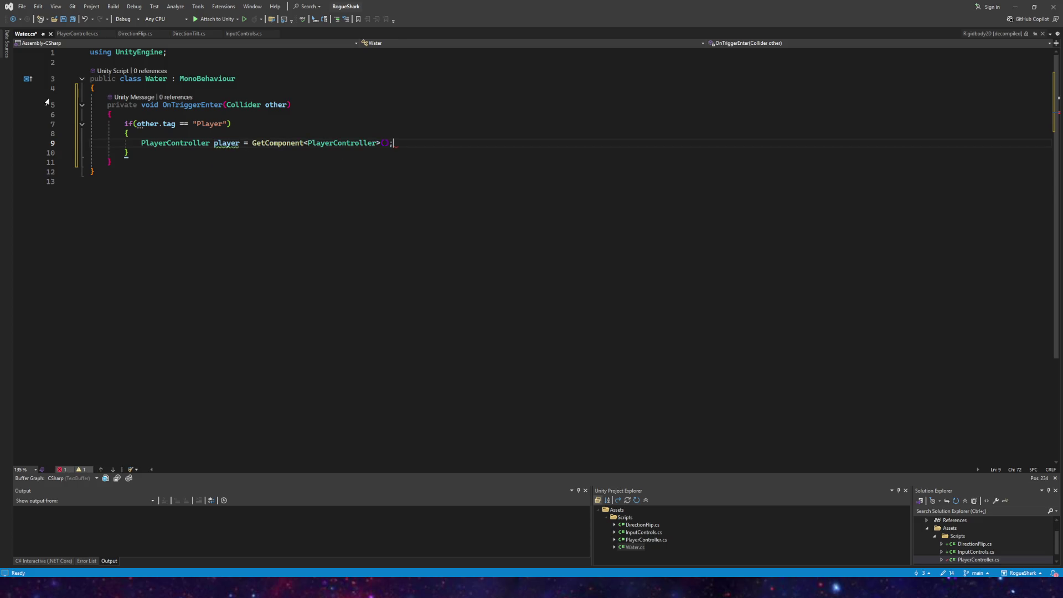
click(252, 143)
text(other.)
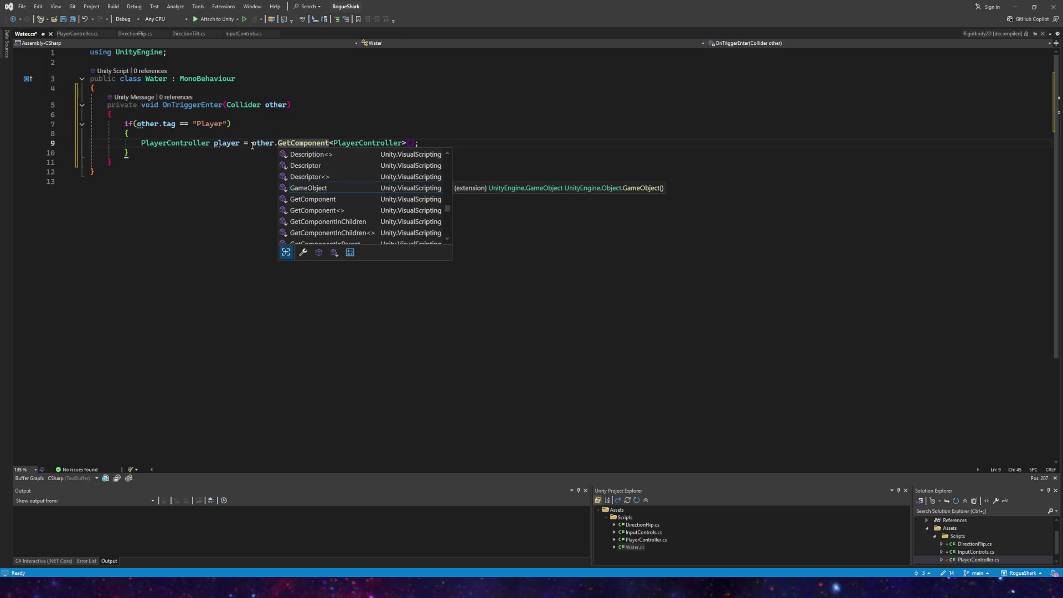
click(214, 143)
key(Return)
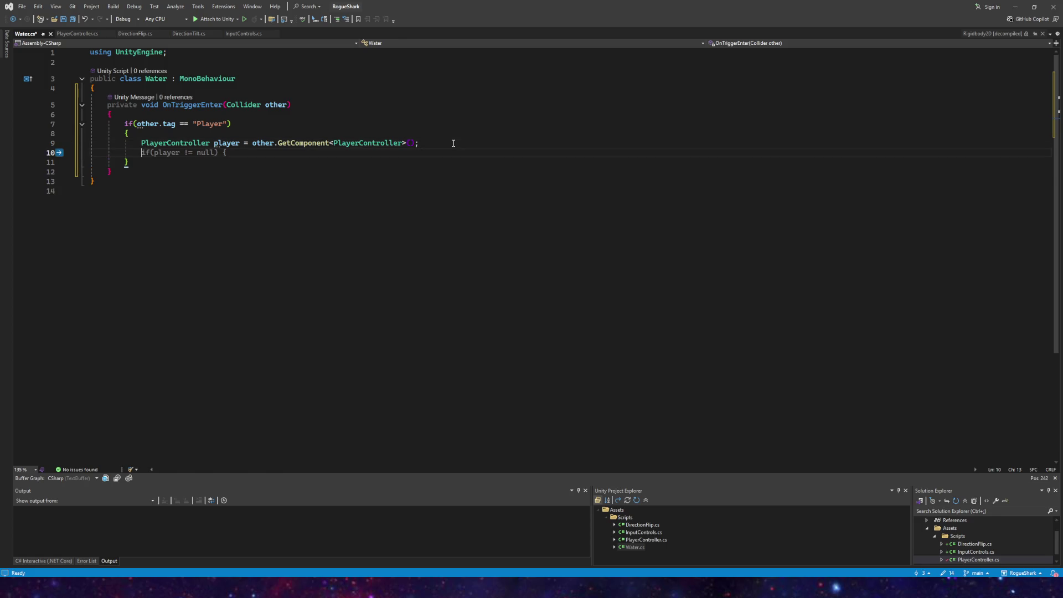
key(Up)
key(Return)
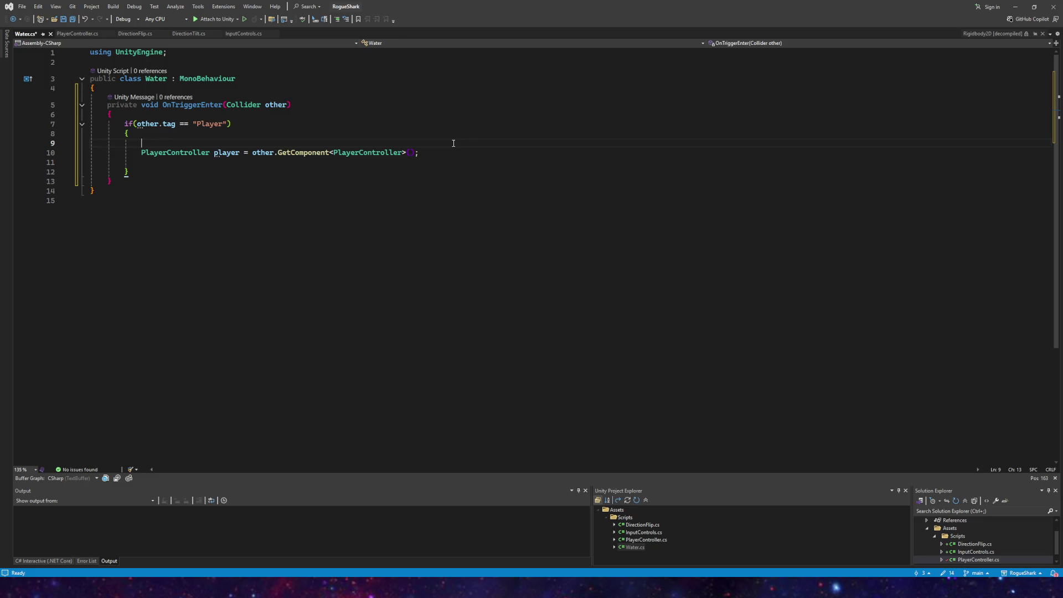
Step: Write the condition if(other.GetComponent<PlayerController>() != null) above the declaration
text(if(o)
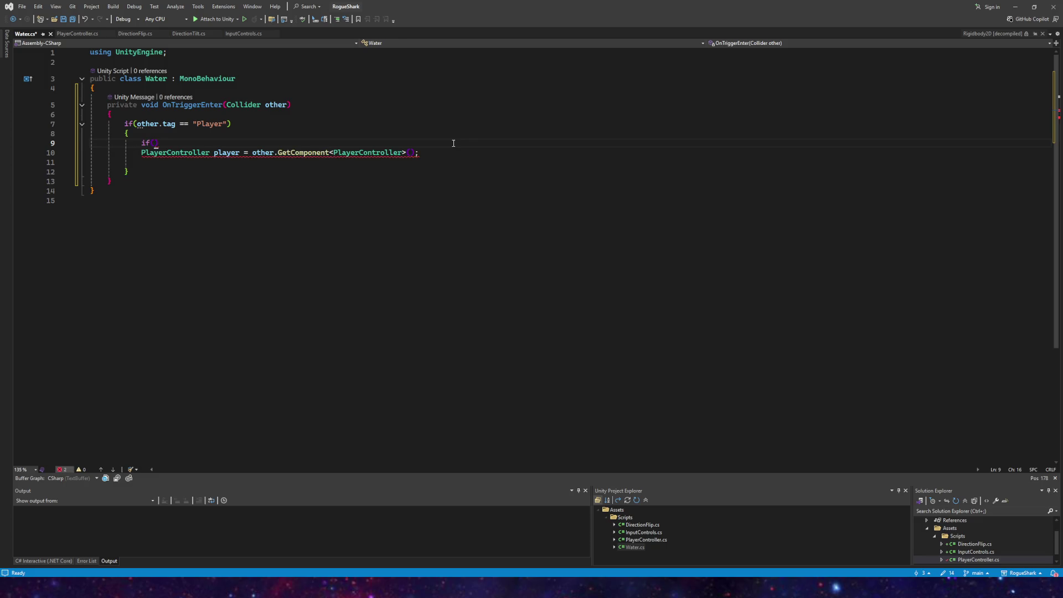
text(ther.getom)
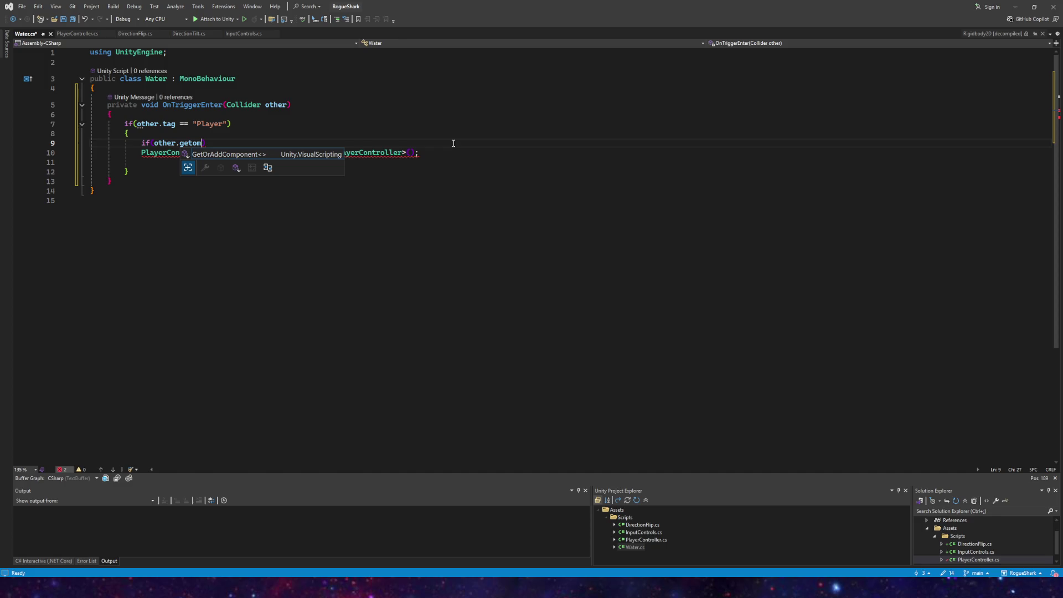
key(BackSpace)
key(BackSpace)
key(Tab)
text(>P)
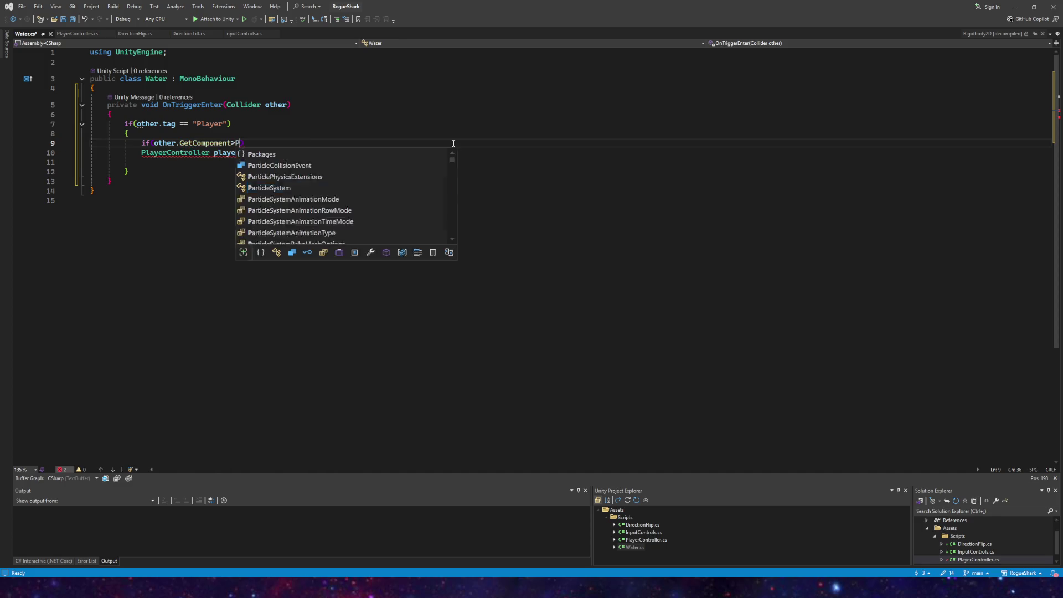
key(BackSpace)
key(BackSpace)
text(<playerc)
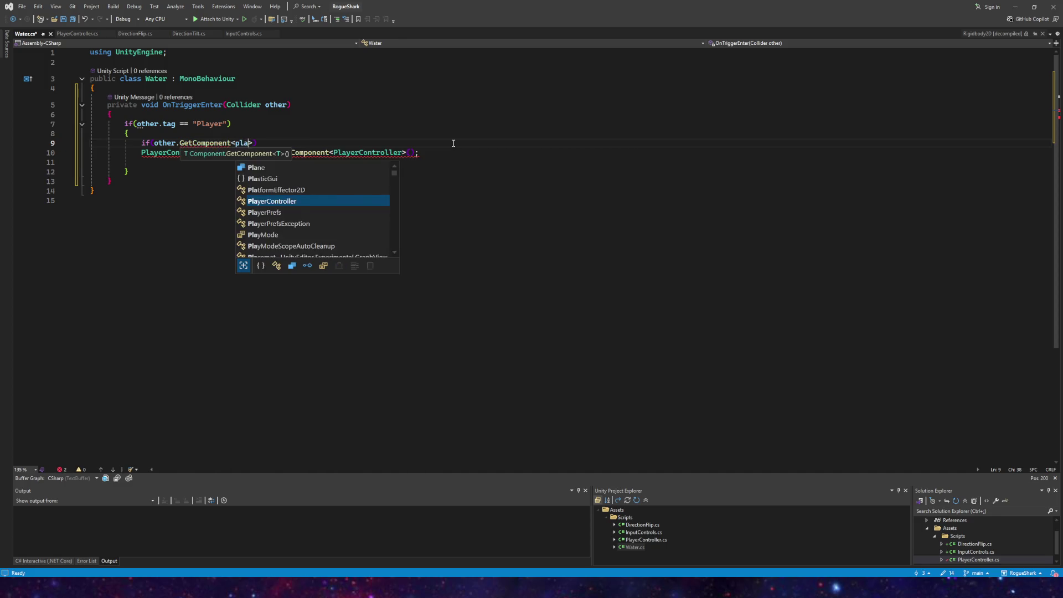
key(Tab)
text(() != null)
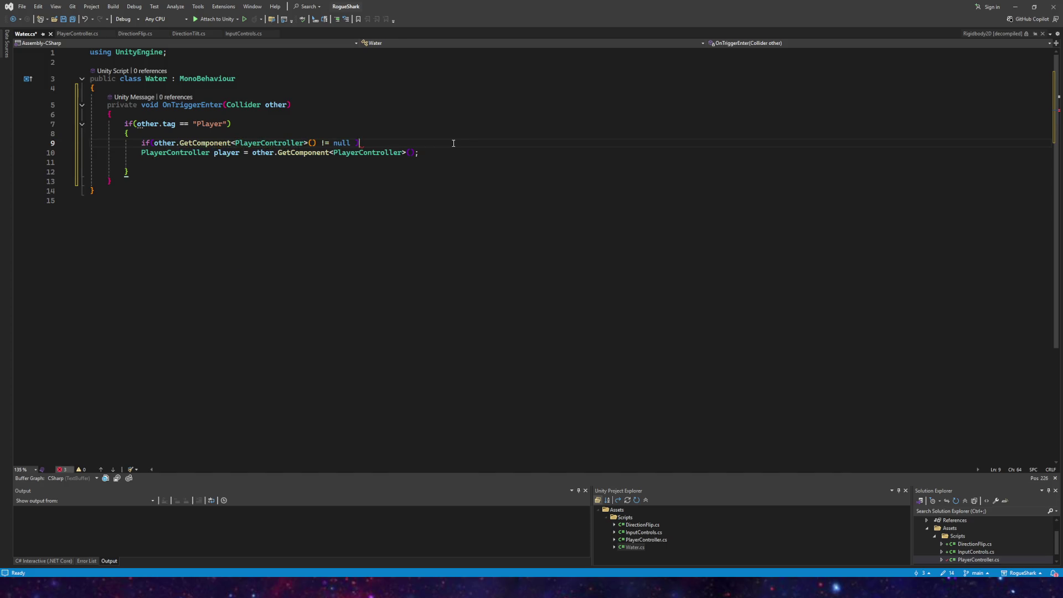
Step: Wrap the player declaration in an indented braced block under the null check
click(434, 157)
key(Up)
key(End)
key(Return)
text({)
key(Return)
key(ctrl+z)
click(408, 164)
text(})
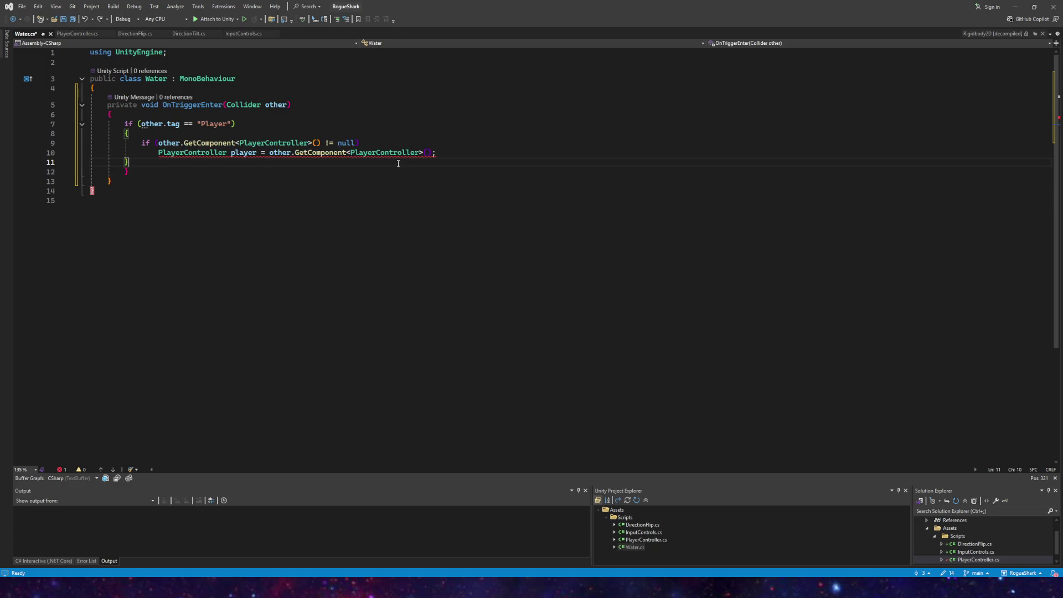
key(Left)
key(Tab)
click(366, 143)
text({)
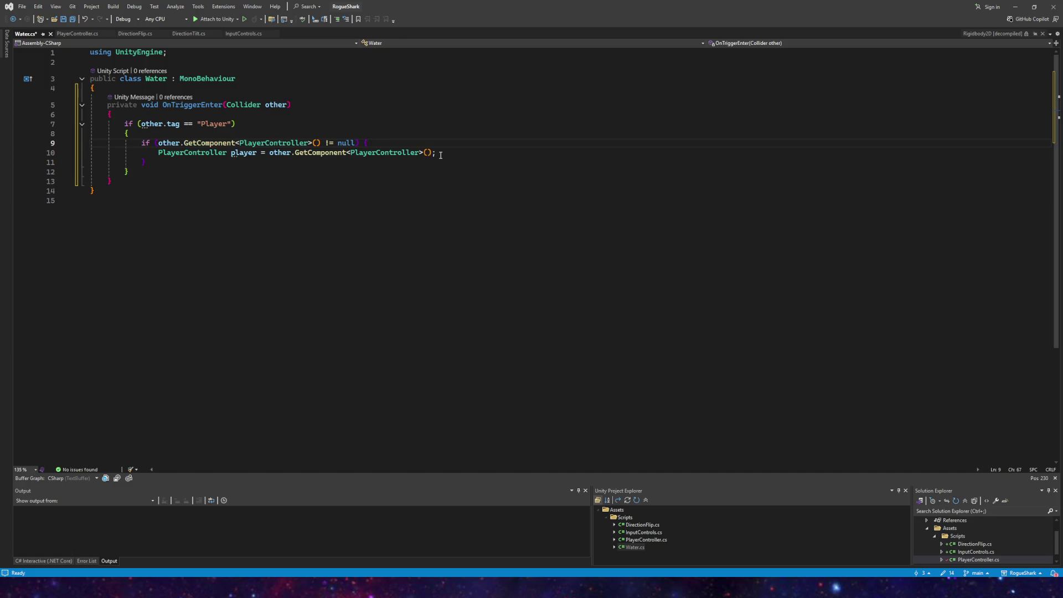
key(Left)
key(Return)
Step: Add player.submerged = true; below the player declaration
click(329, 162)
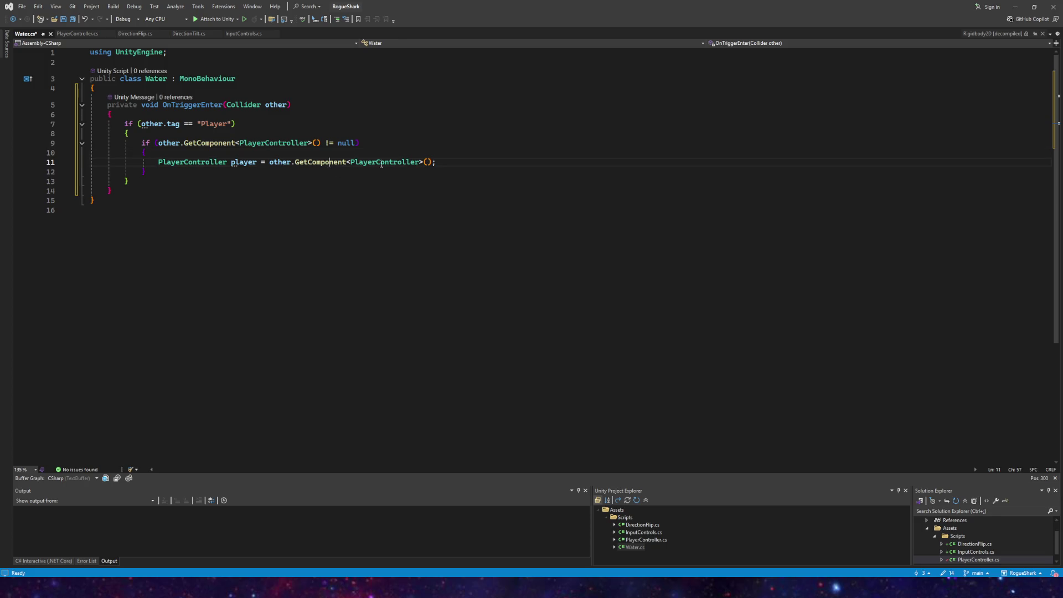
click(452, 162)
key(Return)
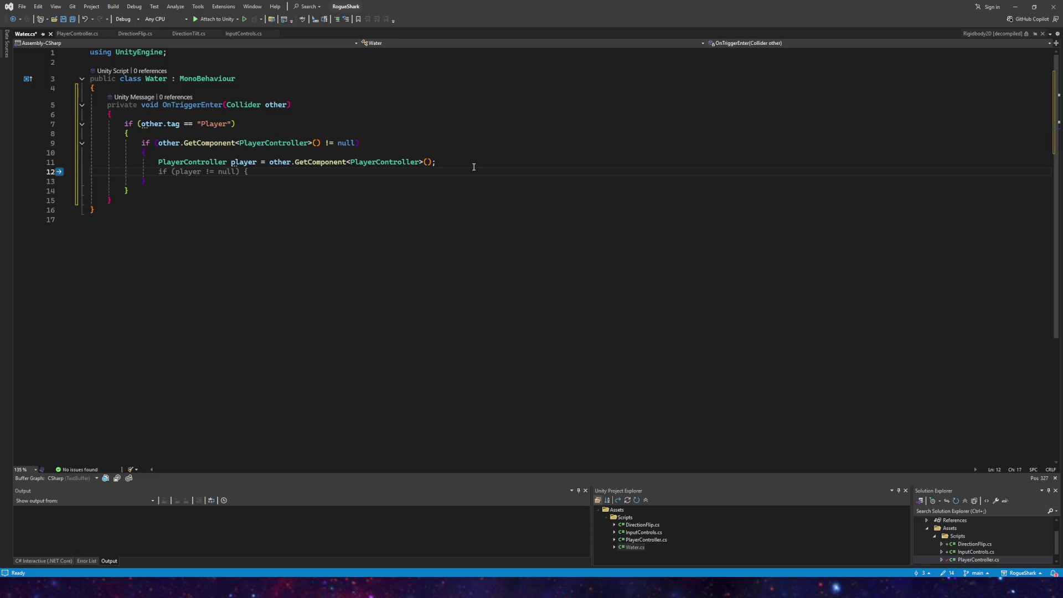
text(player.sub)
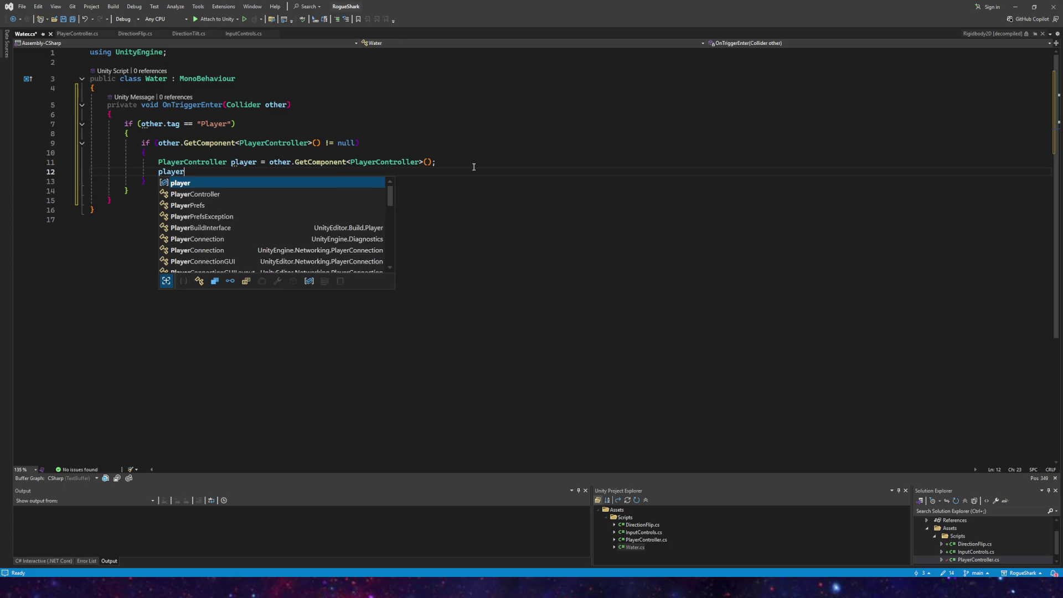
key(Tab)
key(Tab)
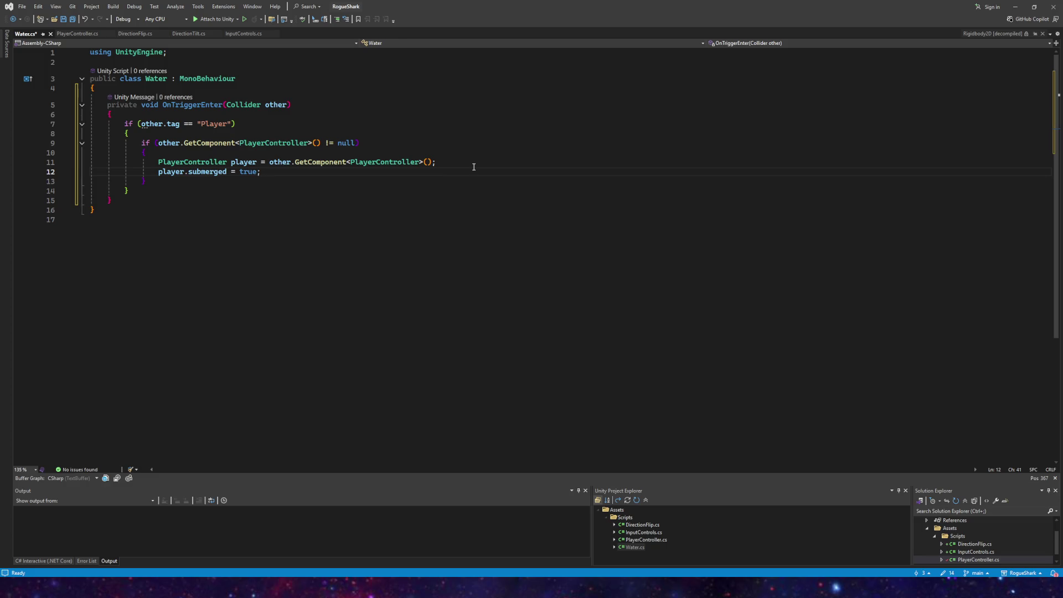
click(183, 201)
drag(110, 199, 40, 106)
key(ctrl+c)
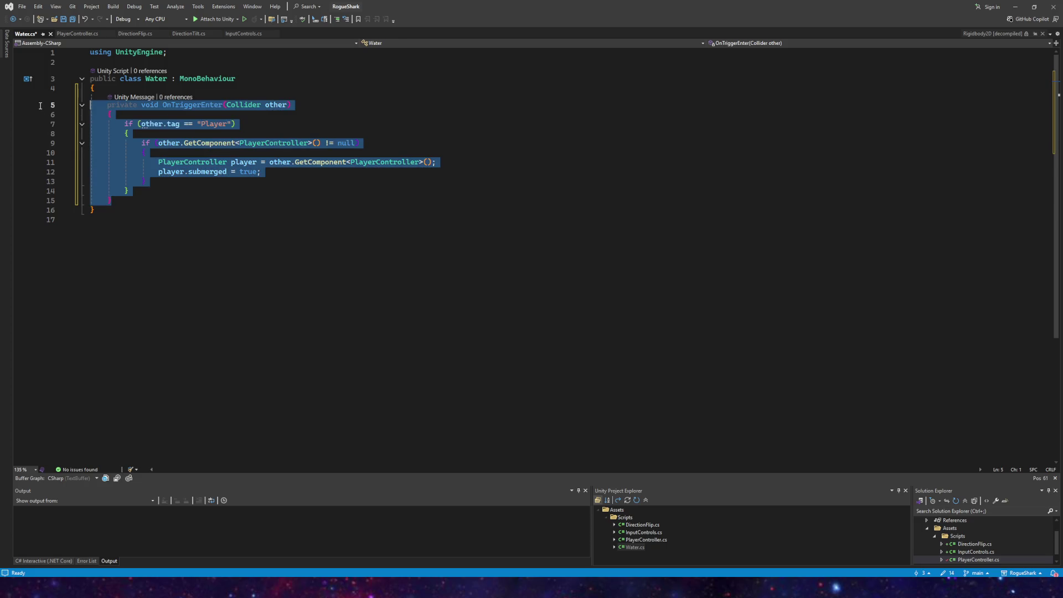
Step: Duplicate the OnTriggerEnter method and rename the copy OnTriggerExit
click(129, 199)
key(Return)
key(Return)
key(ctrl+v)
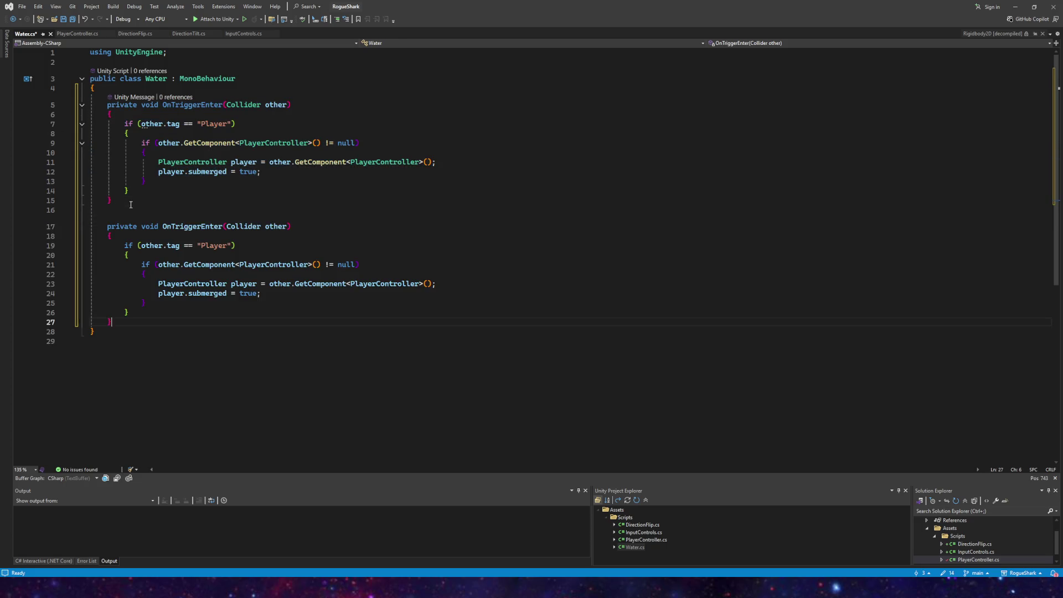
click(221, 226)
key(shift+Left)
key(shift+Left)
key(shift+Left)
text(Exit)
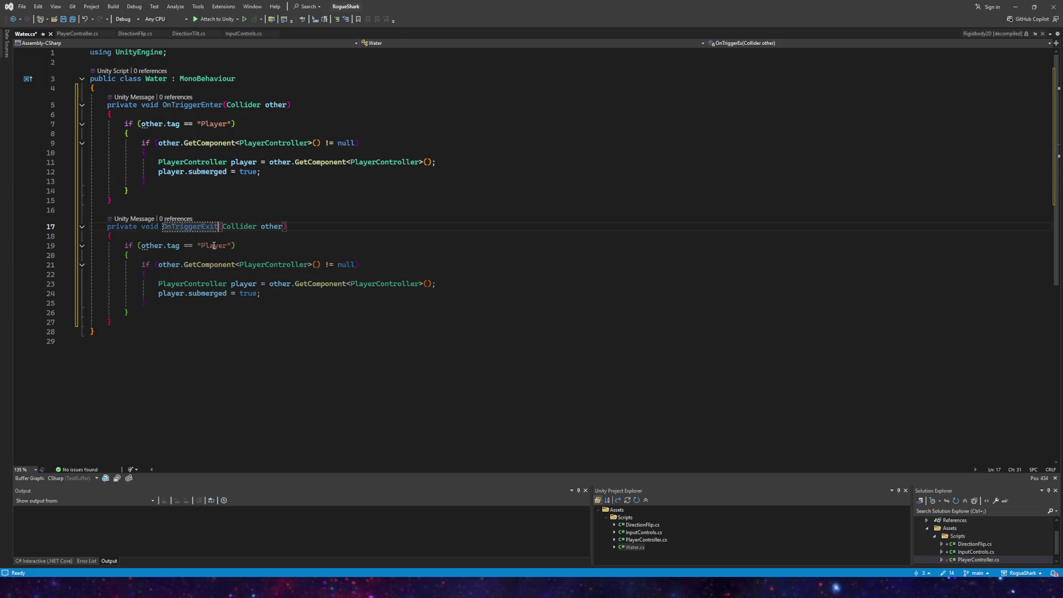
click(257, 226)
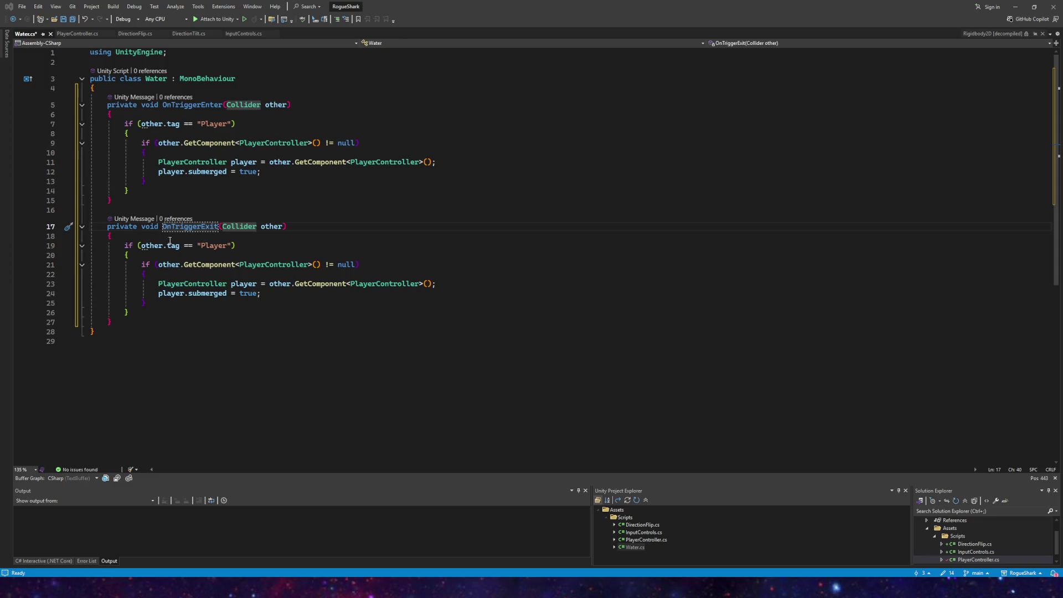
Step: Change true to false in OnTriggerExit, save Water.cs and return to Unity
drag(253, 258, 359, 273)
click(270, 283)
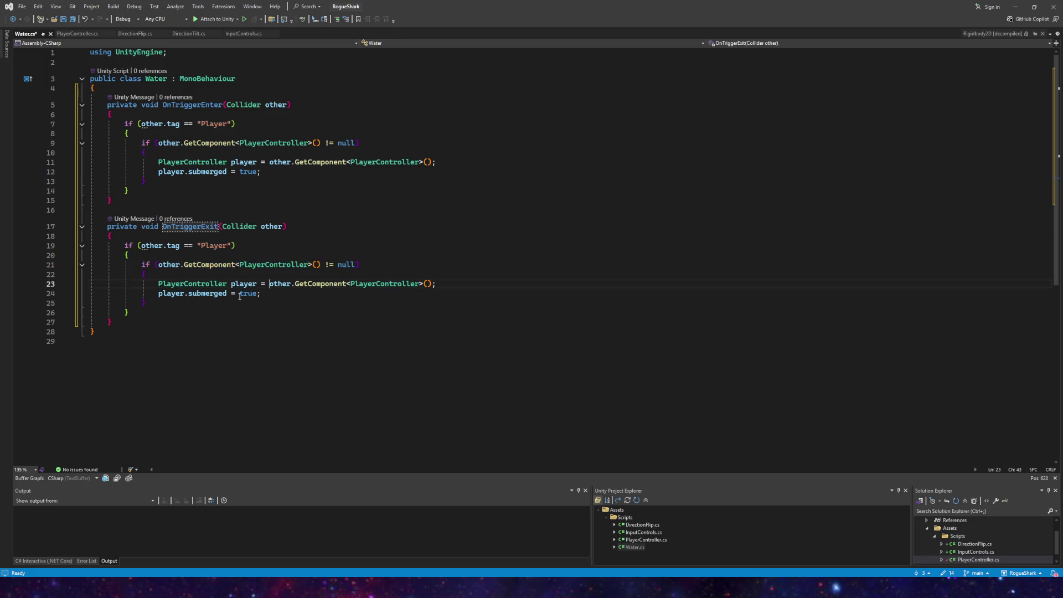
double_click(249, 294)
text(false)
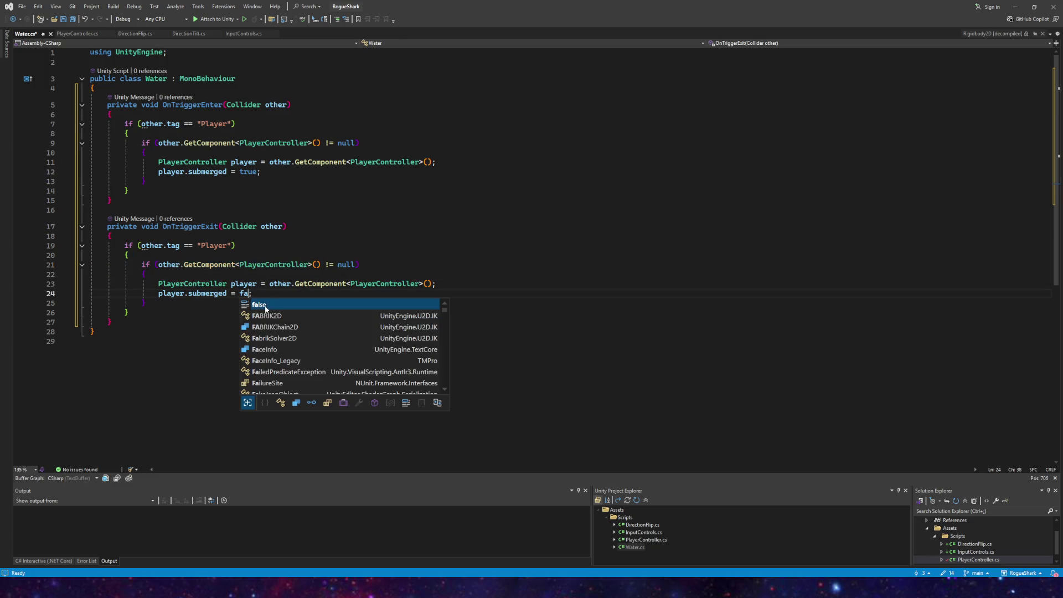
click(182, 254)
click(73, 19)
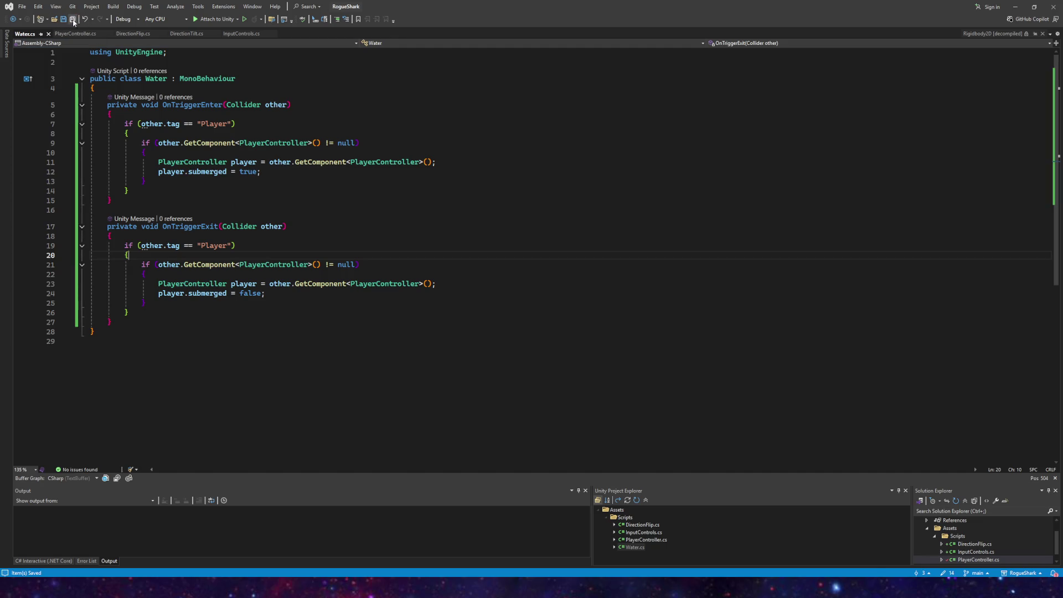
mouse_move(272, 587)
click(274, 546)
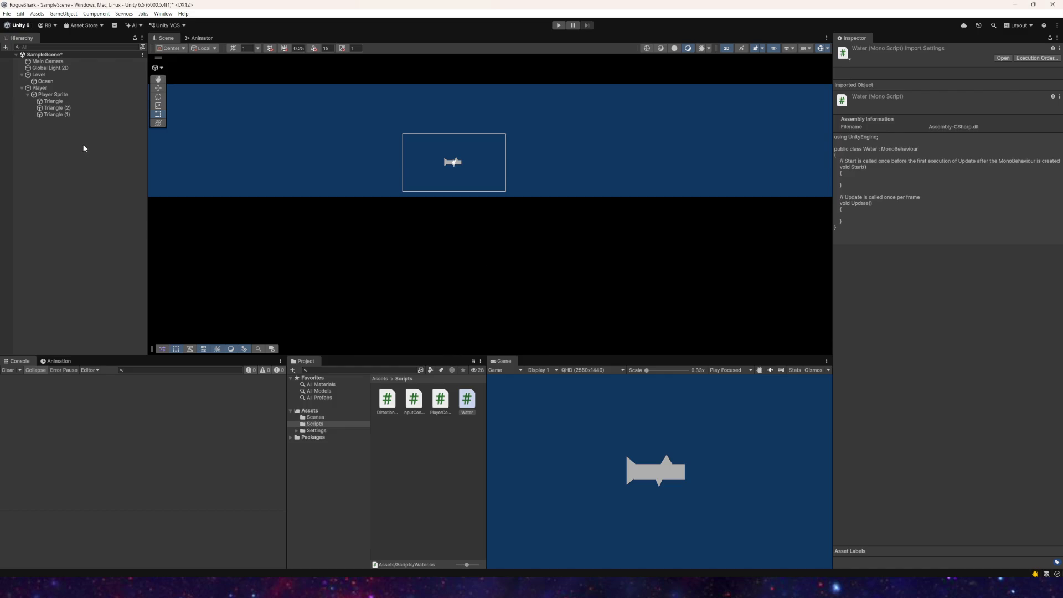
Step: With Player selected, run the game, swim the shark up and down with W and S, then stop
scroll(305, 160, down, 2)
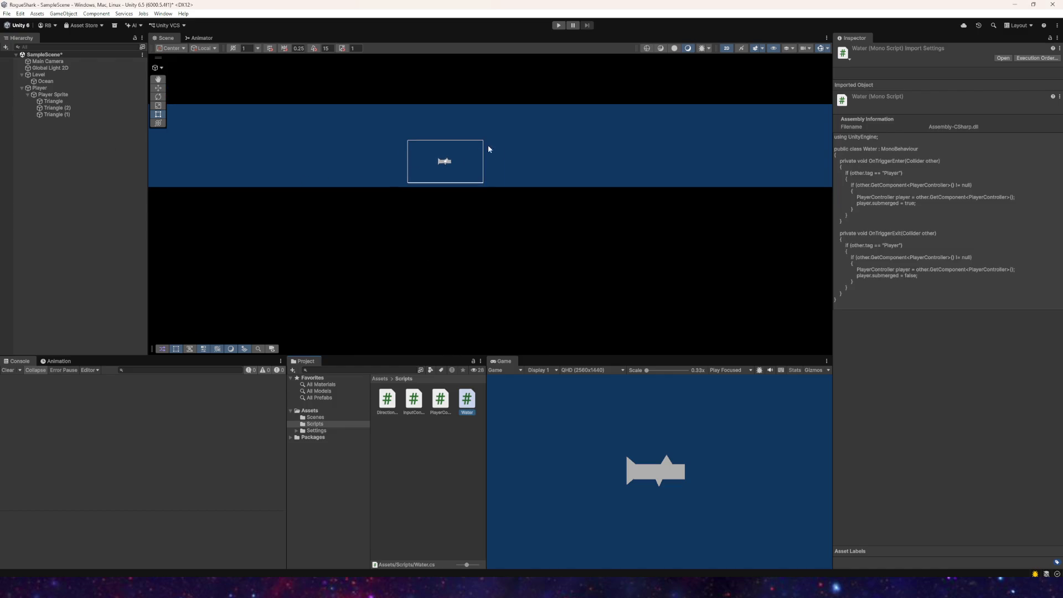
click(89, 88)
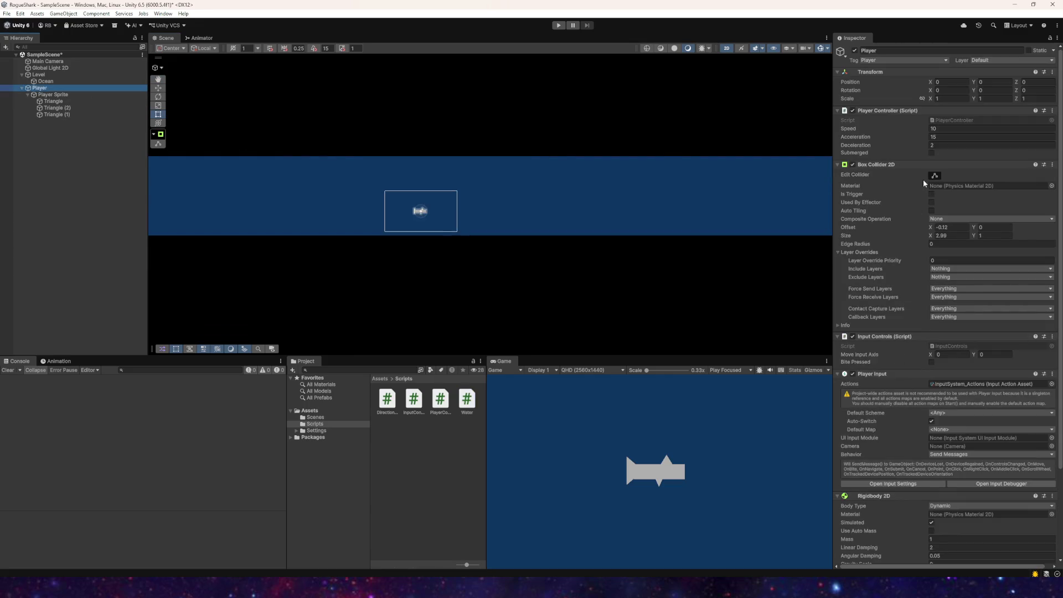
click(559, 25)
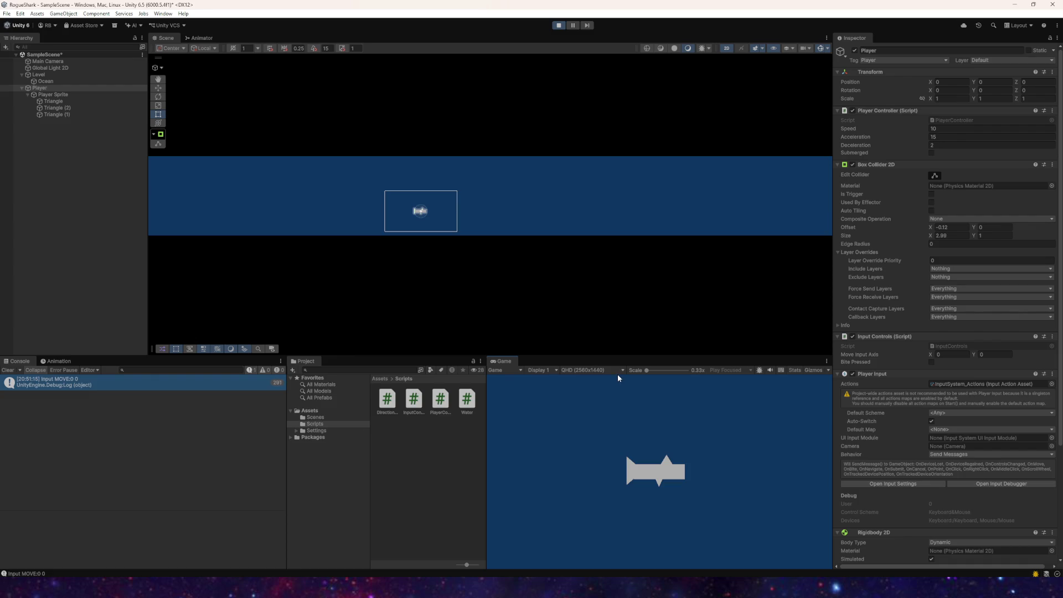
key(w)
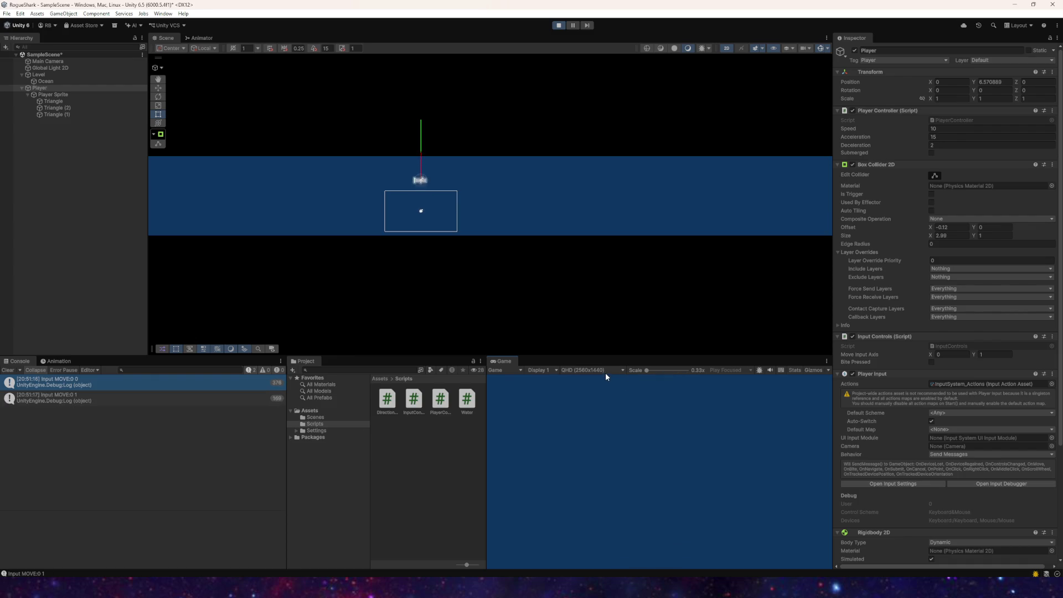
key(s)
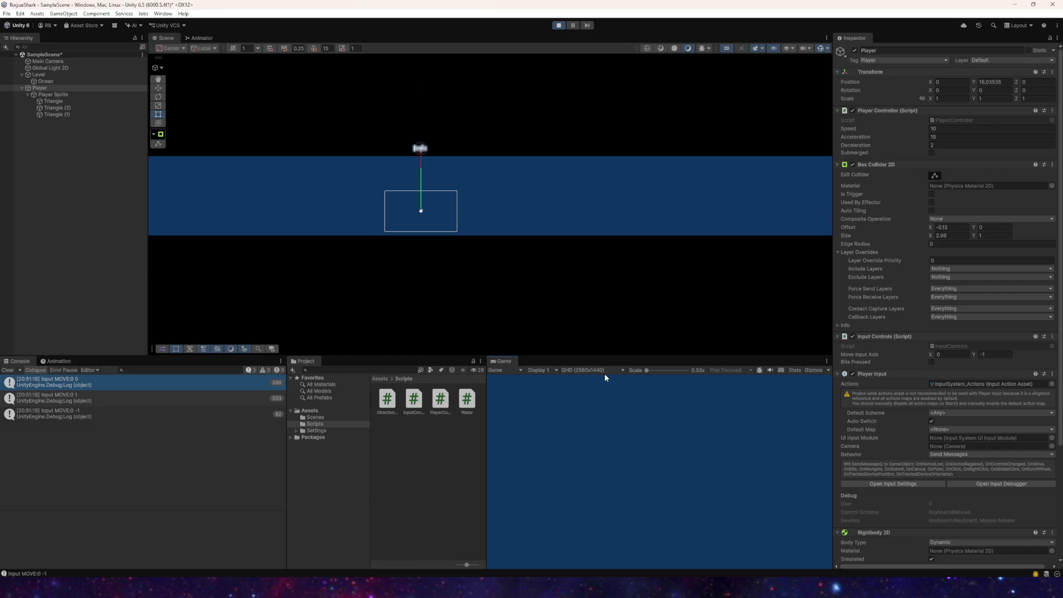
key(w)
key(s)
key(w)
key(s)
key(w)
click(560, 25)
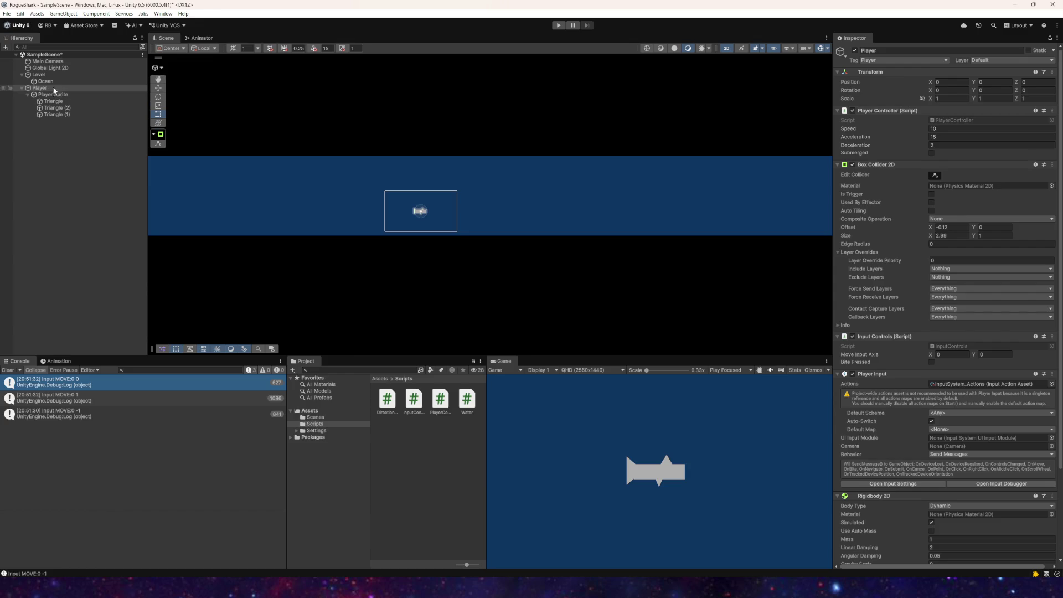
Step: Add a Rigidbody 2D component to the Ocean object
click(46, 81)
click(940, 446)
text(r)
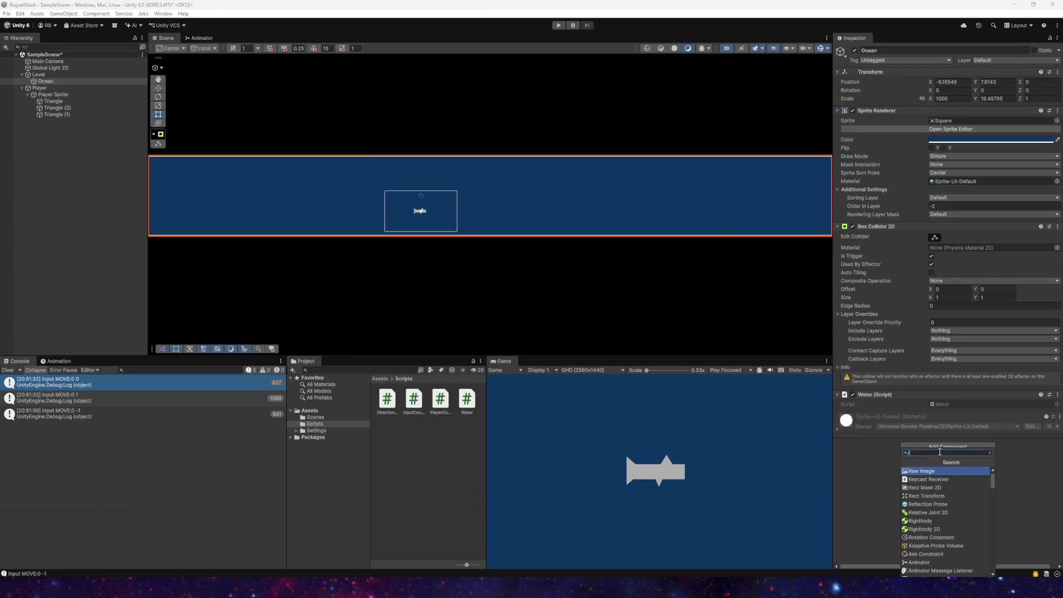
text(ig)
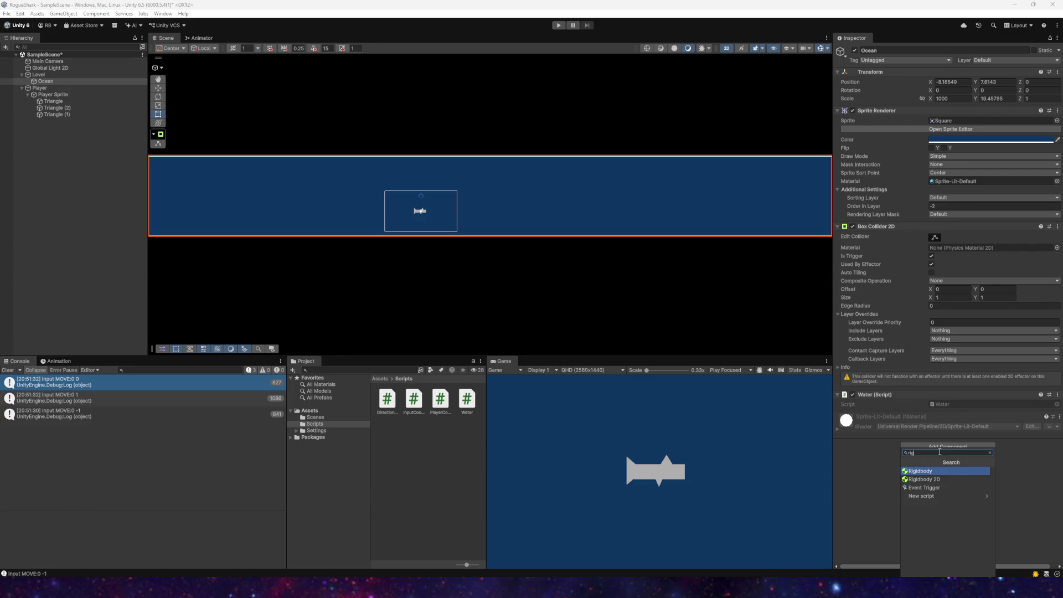
click(924, 479)
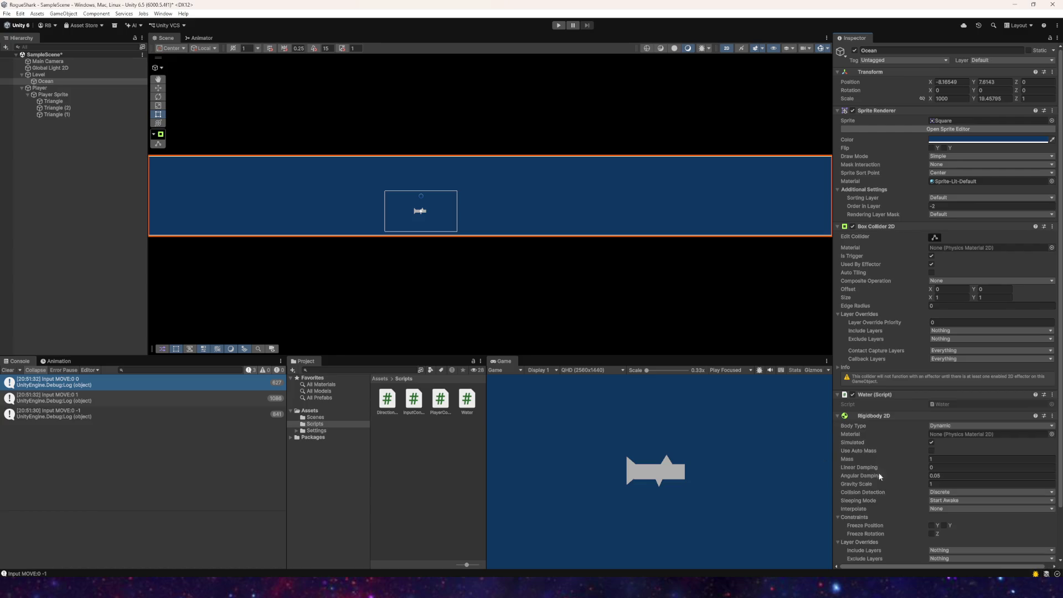
Step: Set the Ocean's Rigidbody 2D Body Type to Static and enter Play mode
scroll(890, 476, down, 2)
scroll(928, 421, down, 2)
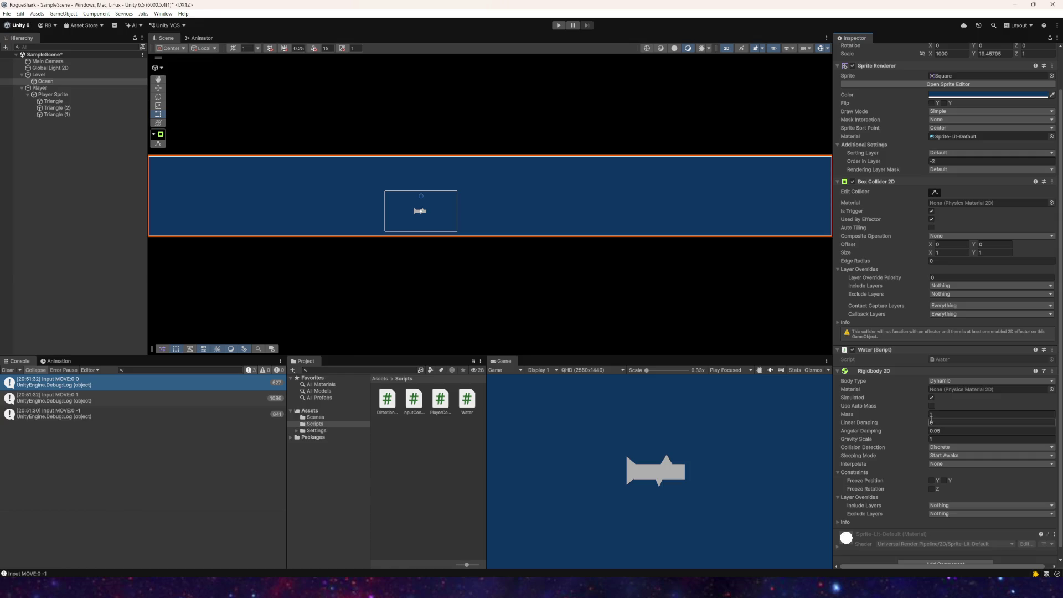
click(932, 398)
click(933, 398)
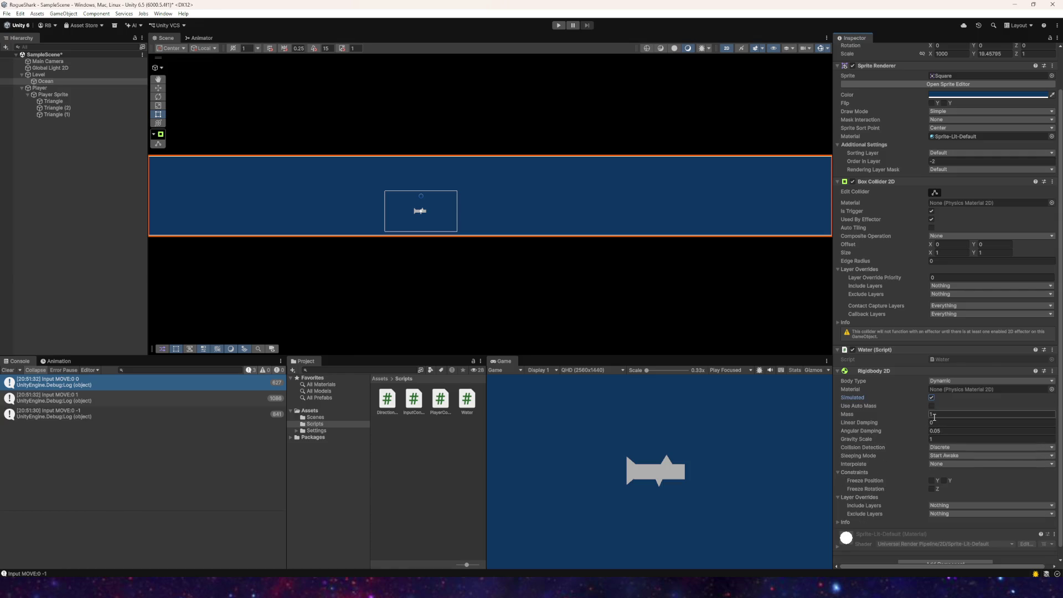
click(935, 439)
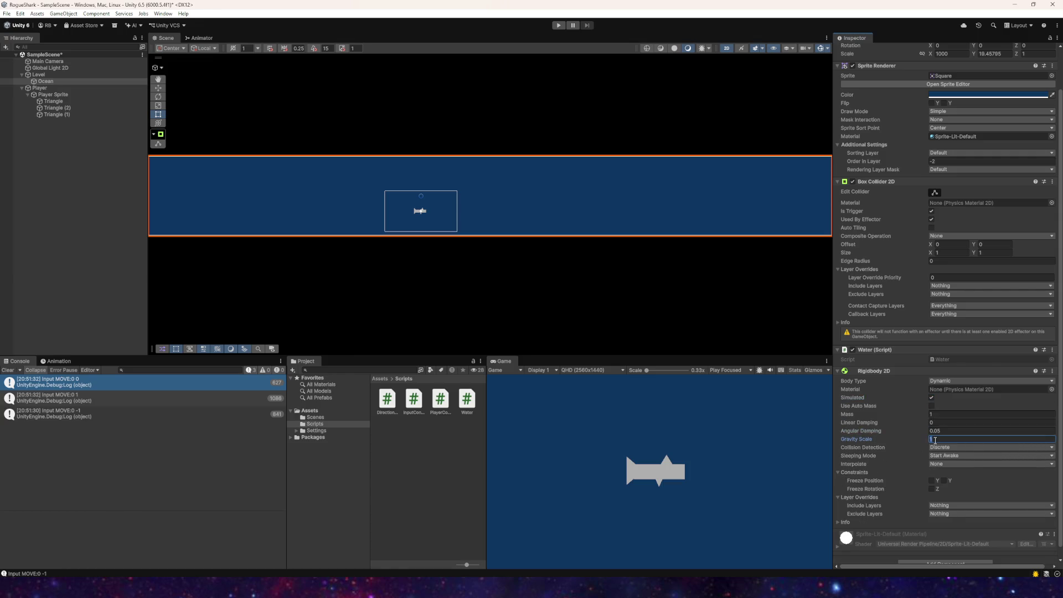
text(0)
click(942, 381)
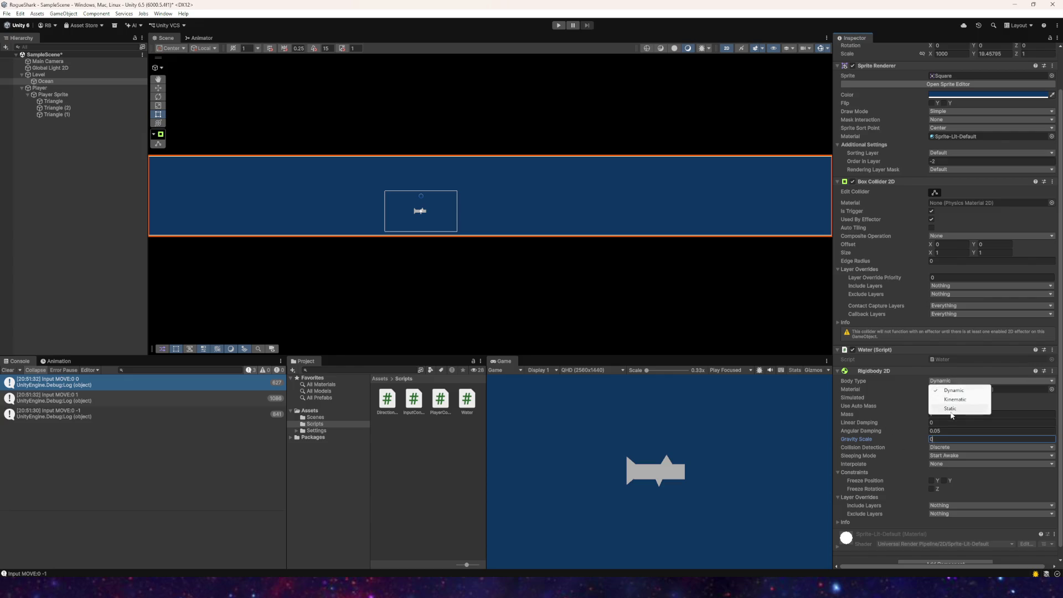
click(941, 411)
key(ctrl+p)
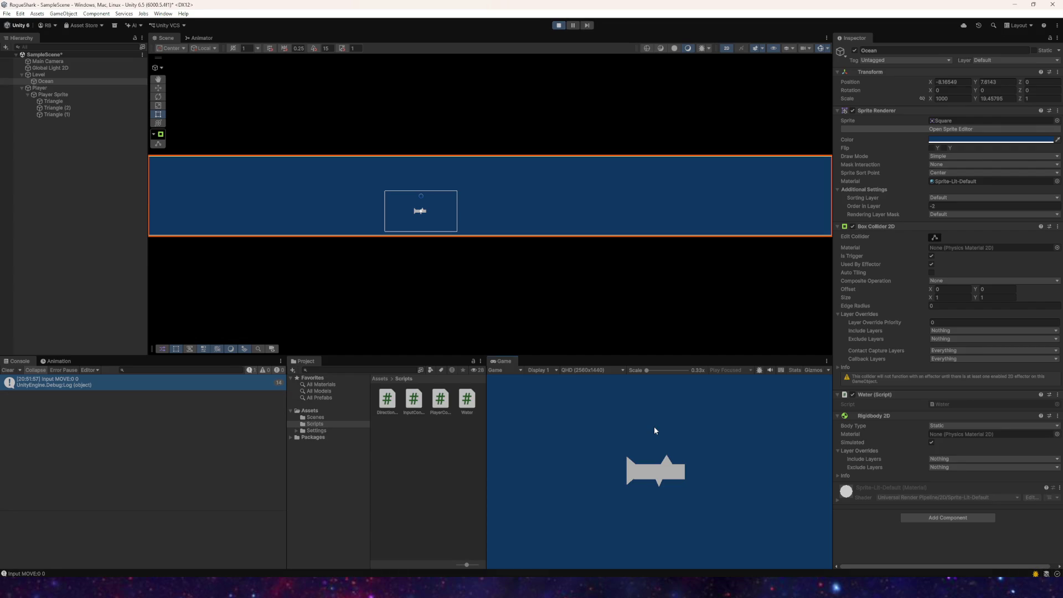
Step: Test the shark swimming up with W and down with S, then stop play and reselect Ocean
click(50, 87)
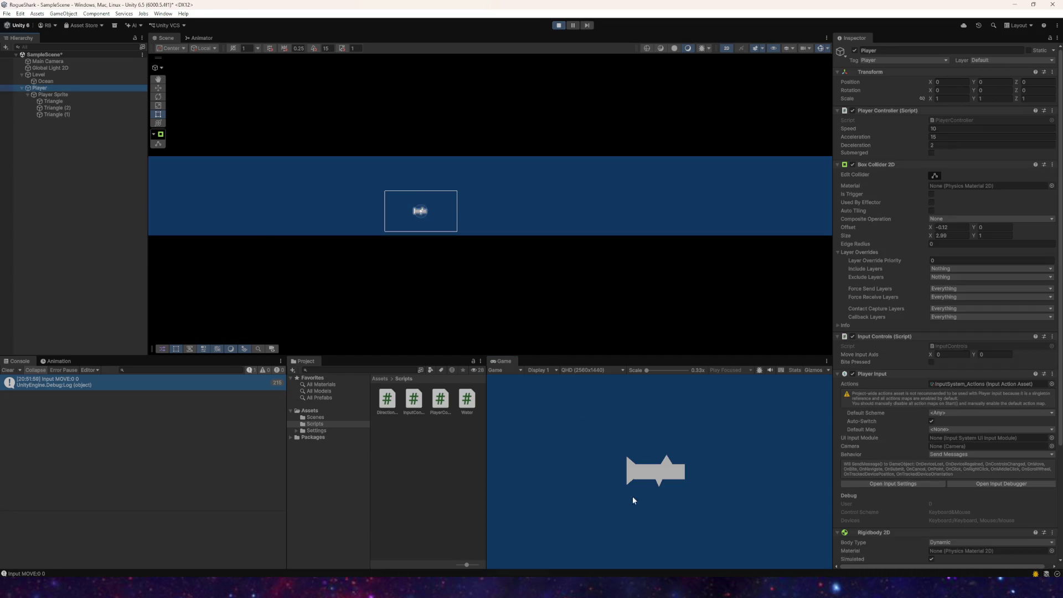
click(649, 506)
key(w)
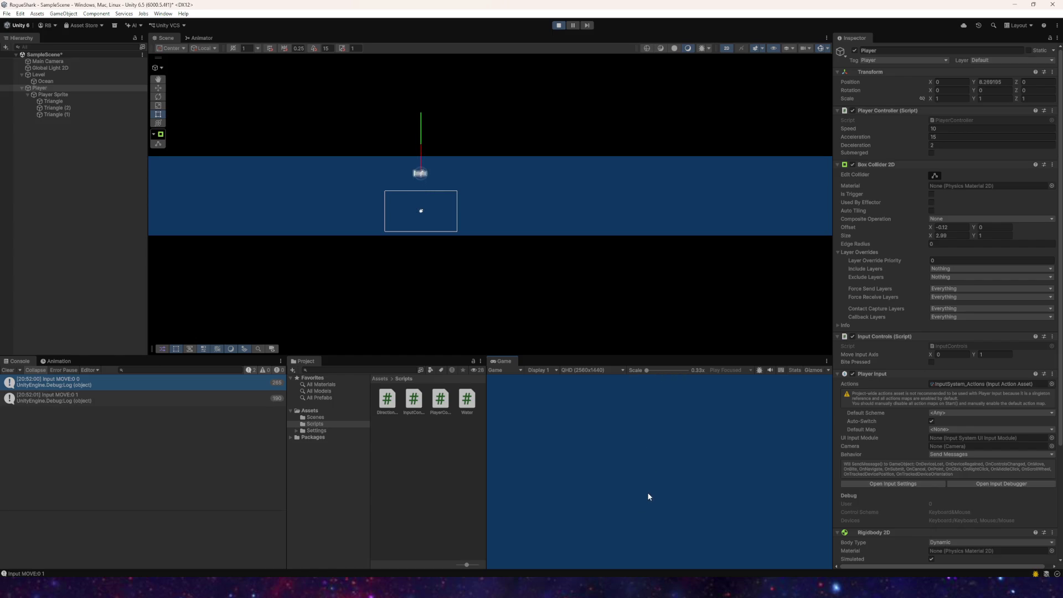
key(s)
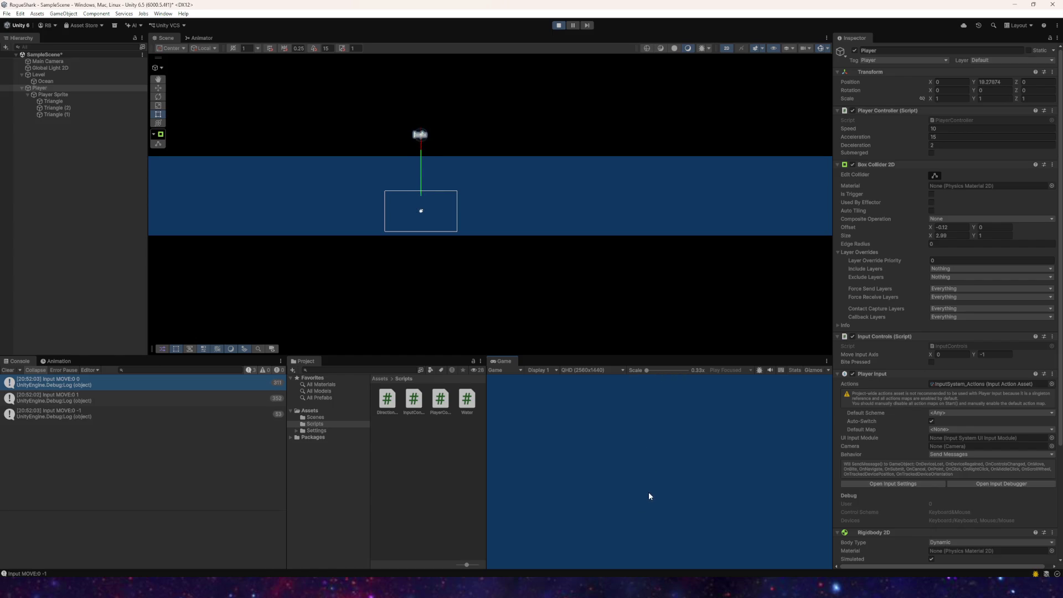
click(560, 25)
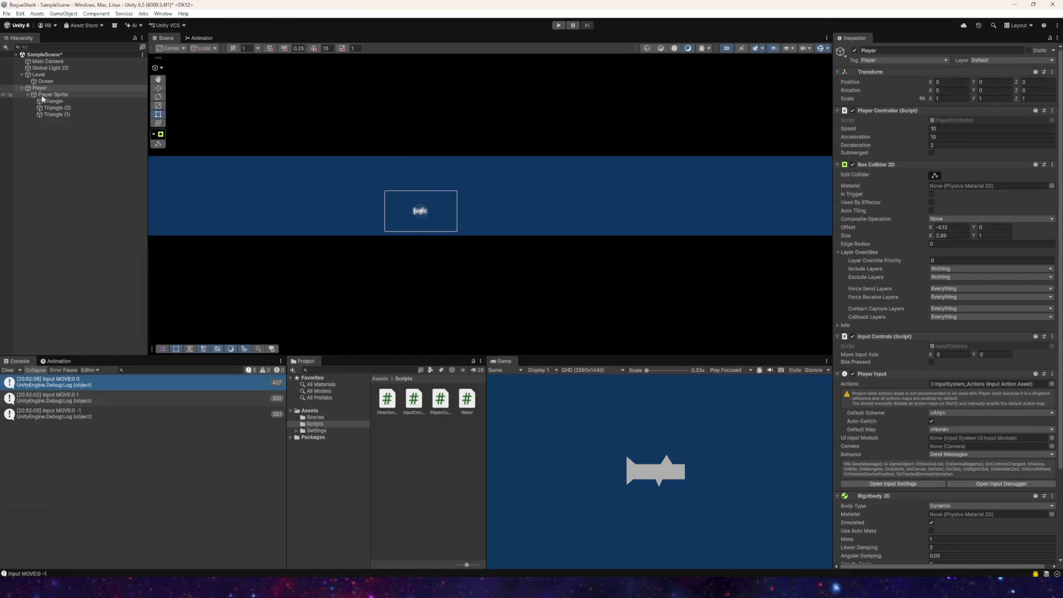
click(52, 80)
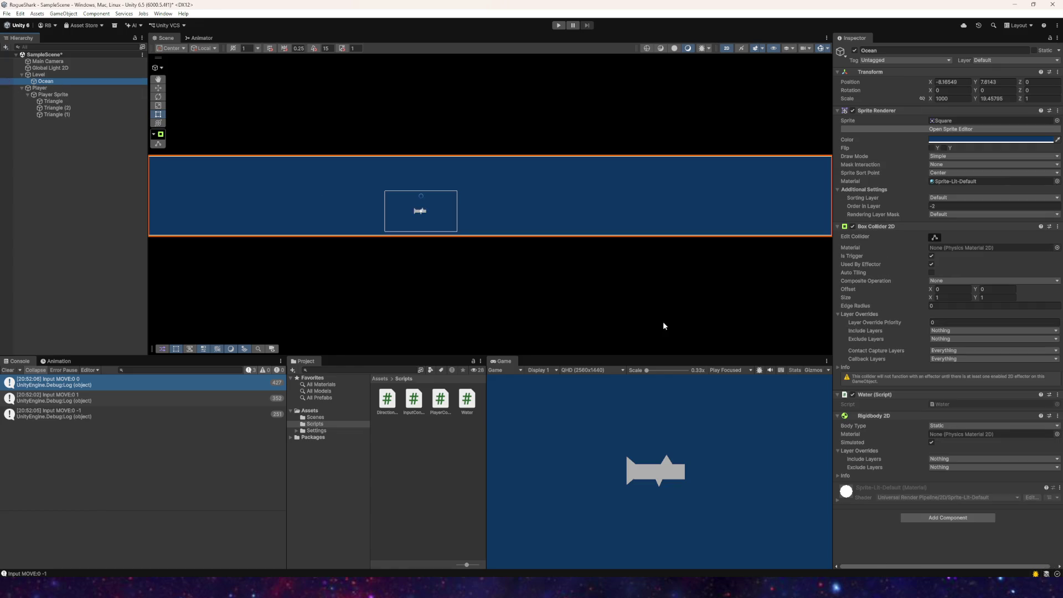
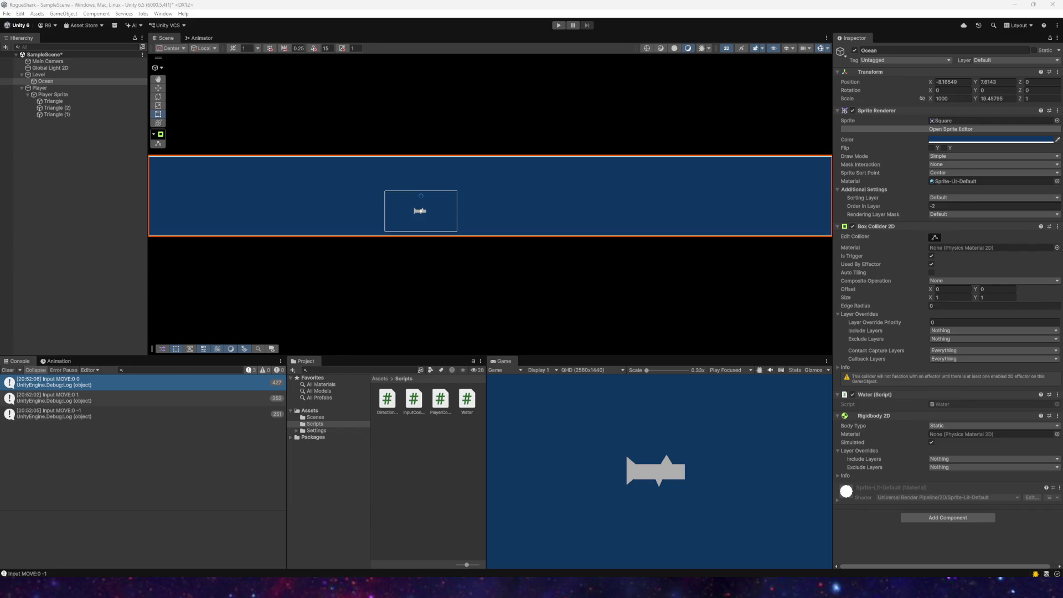
Step: In Water.cs, try appending 2D to OnTriggerExit on line 17, then clear the name
key(alt+Tab)
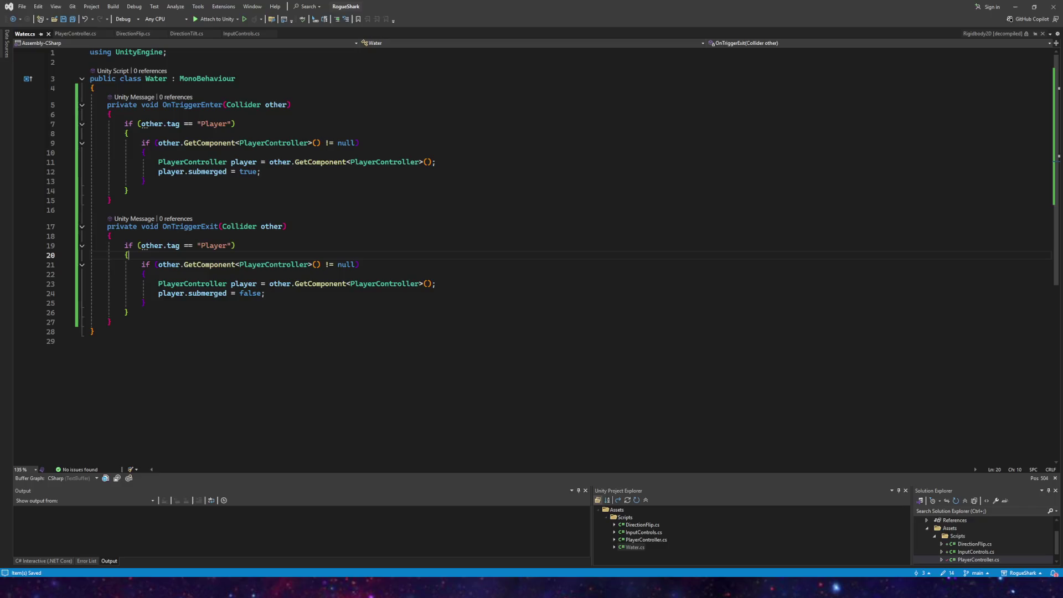
click(217, 226)
text(2D)
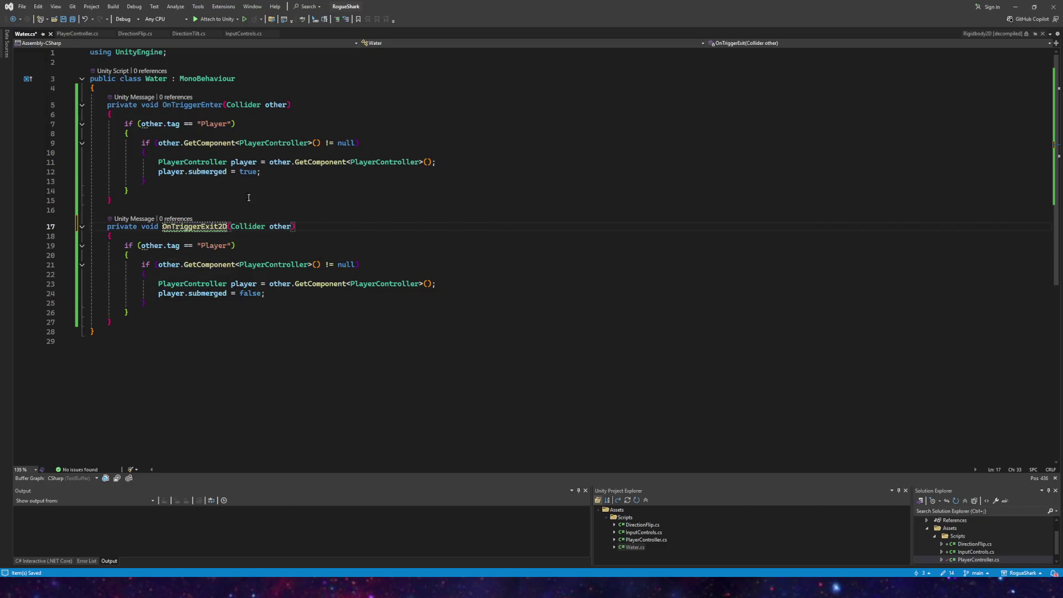
mouse_move(207, 227)
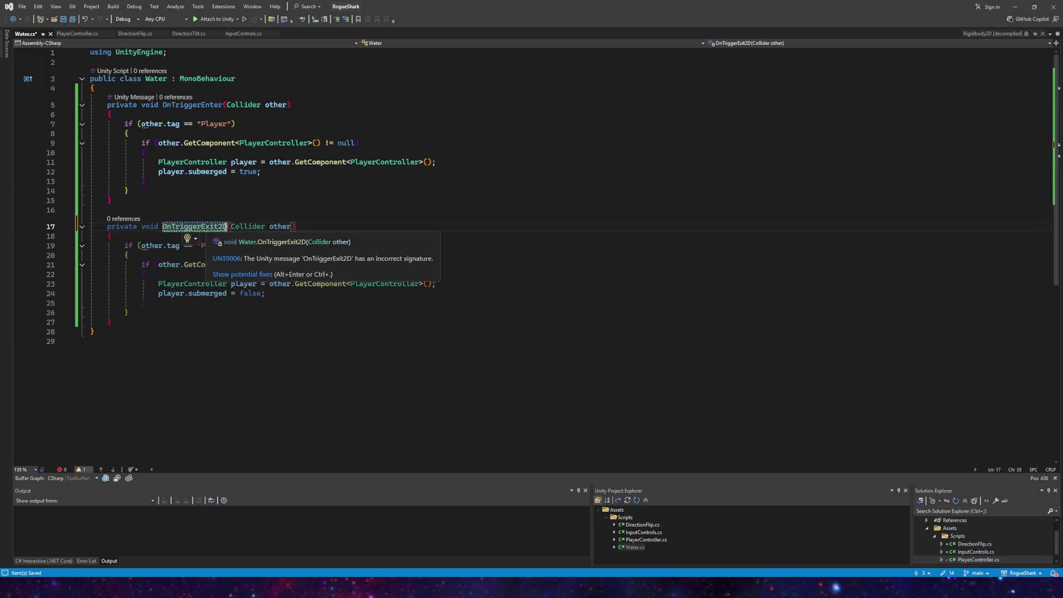
click(222, 227)
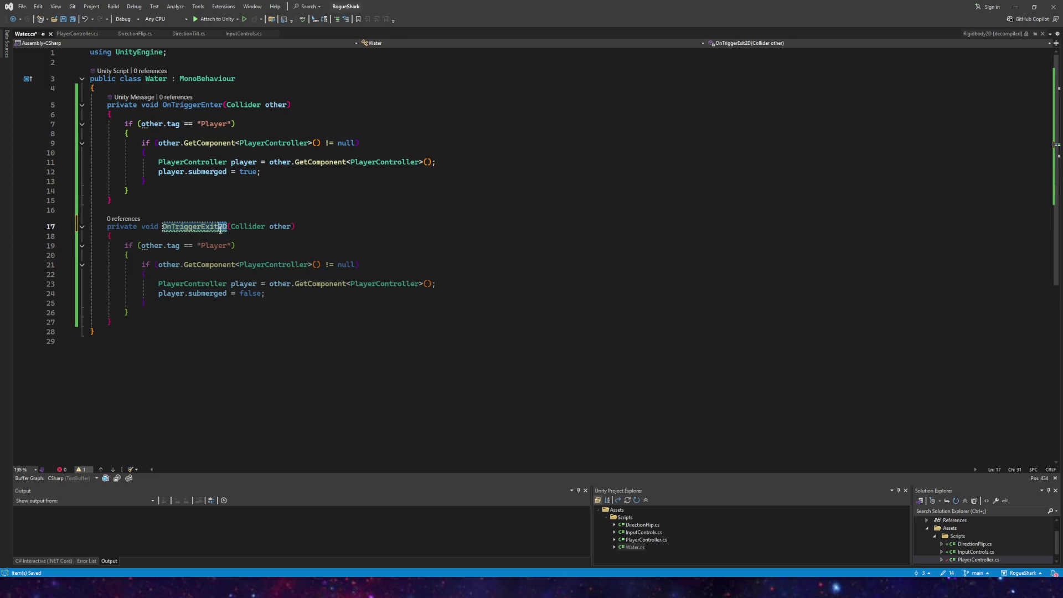
key(BackSpace)
key(Delete)
key(BackSpace)
key(BackSpace)
key(BackSpace)
text(tri)
key(BackSpace)
key(BackSpace)
key(BackSpace)
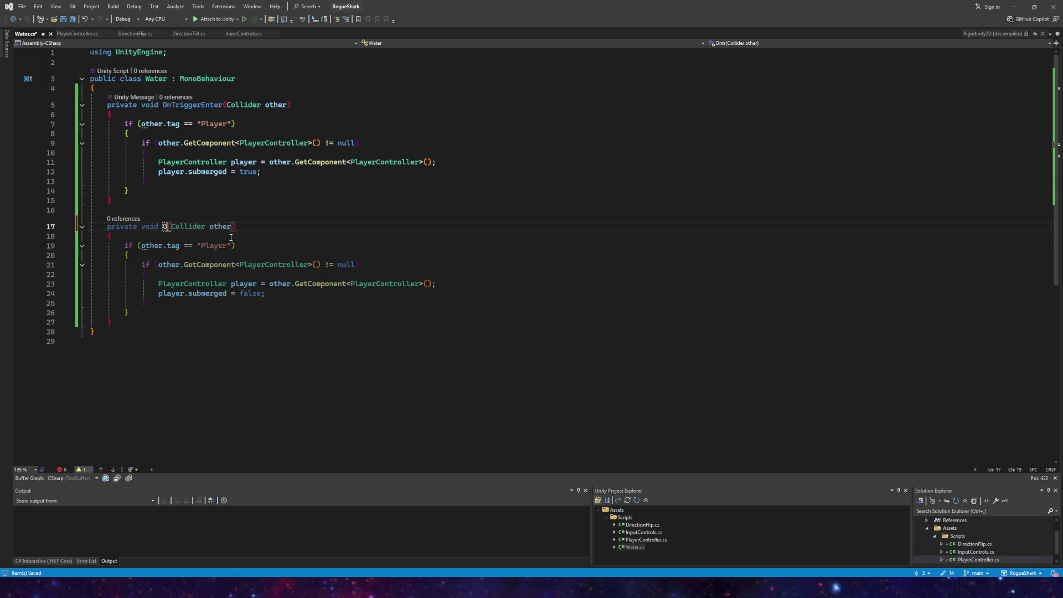
text(On)
Step: Retype the declaration as 'private void OnTriggerExit2D' and check its code actions
key(BackSpace)
key(BackSpace)
key(BackSpace)
text(ate void OnTrigger)
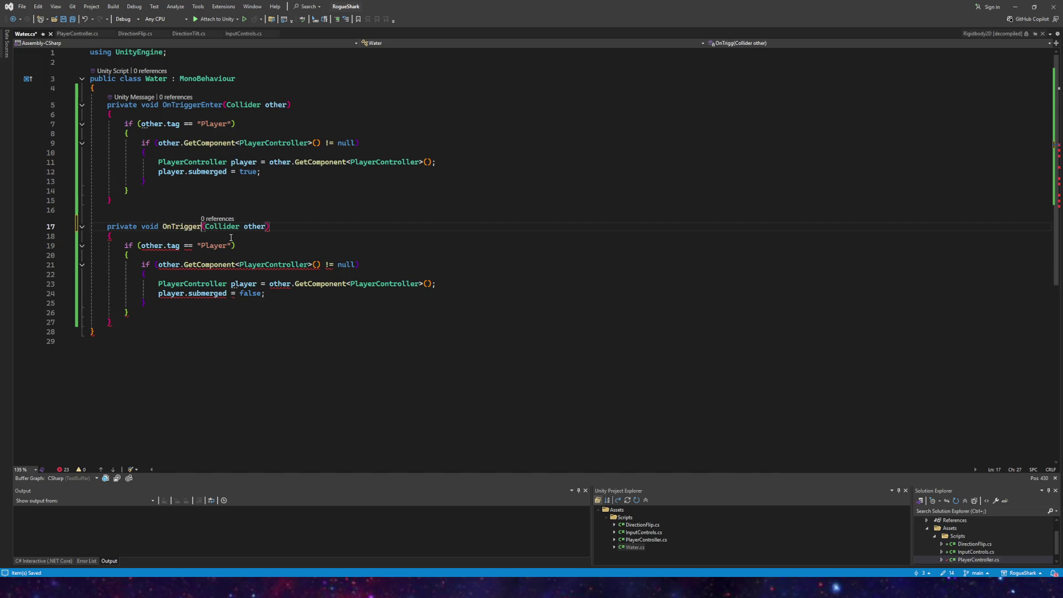
text(Exit2D)
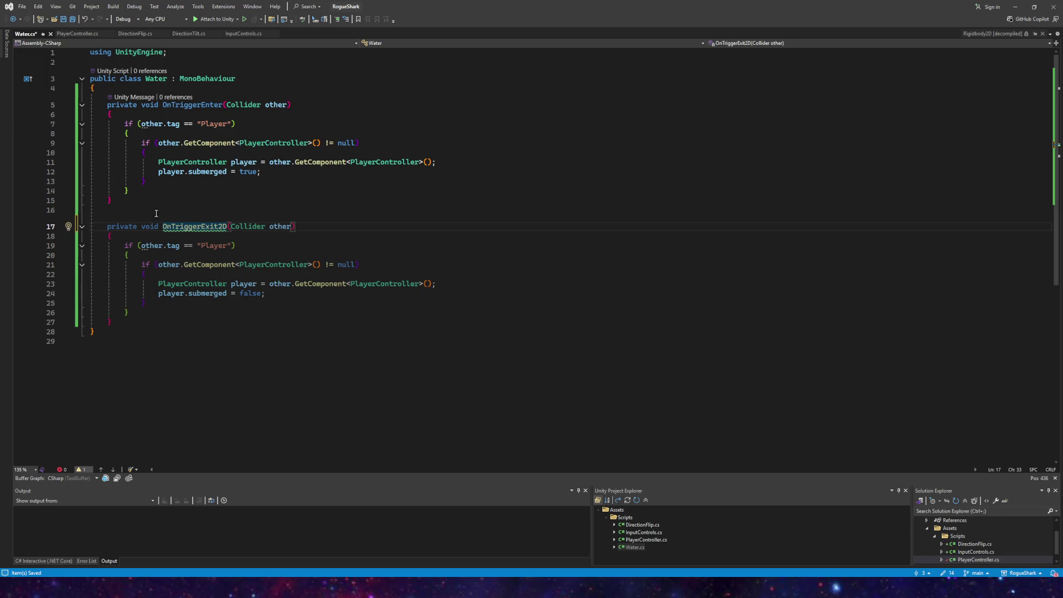
right_click(194, 232)
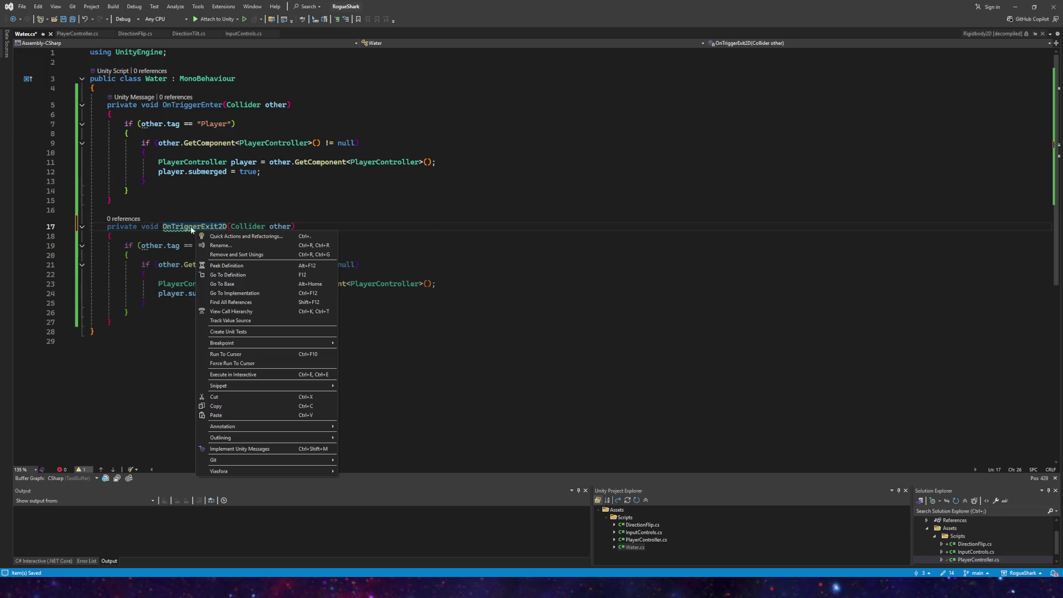
key(Escape)
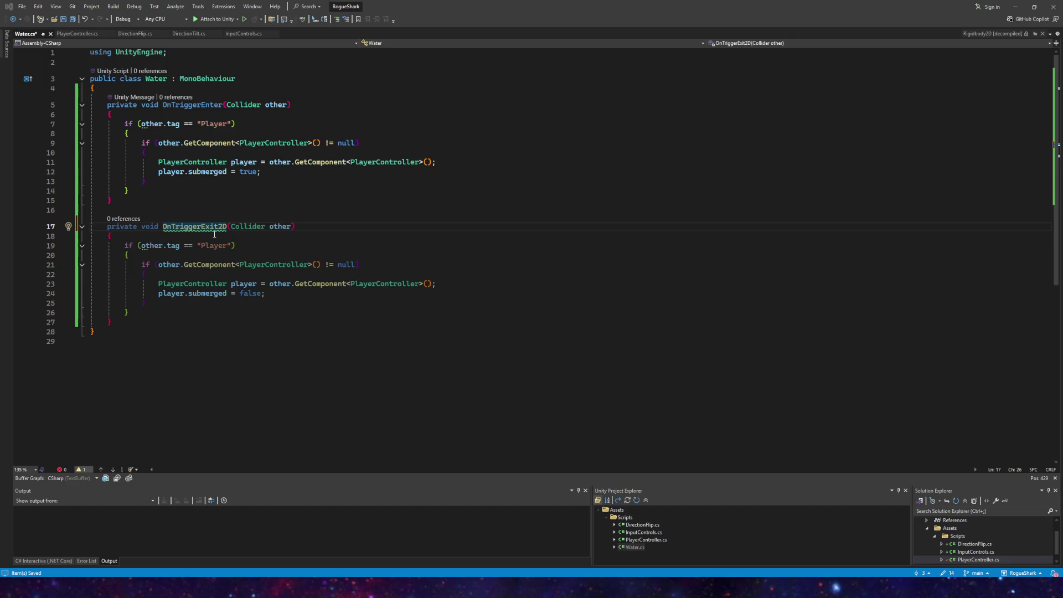
Step: Change the OnTriggerExit2D parameter type from Collider to Collision
double_click(265, 227)
text(coll)
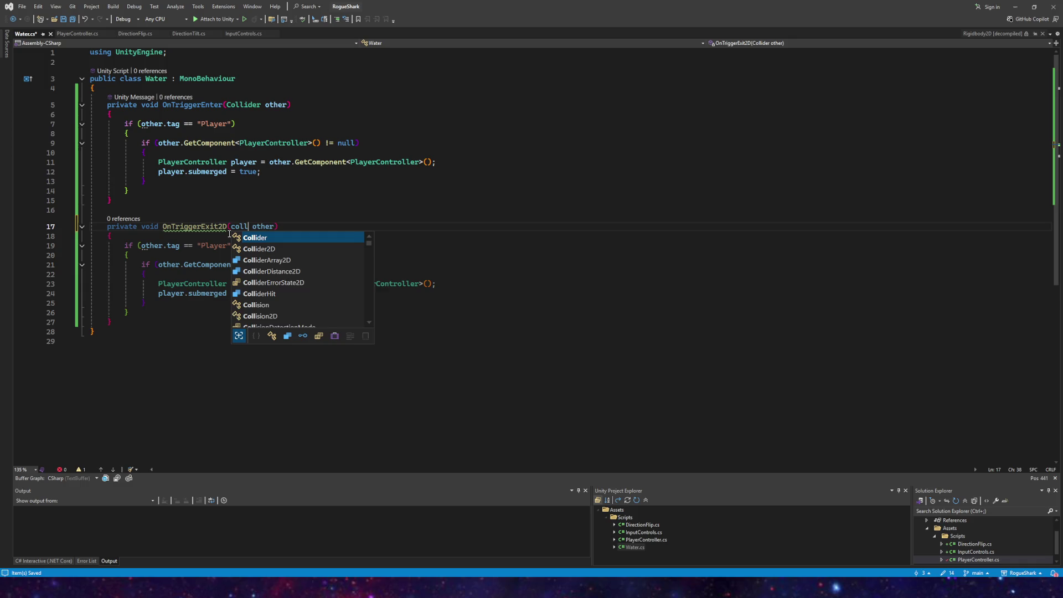
text(ision)
key(Tab)
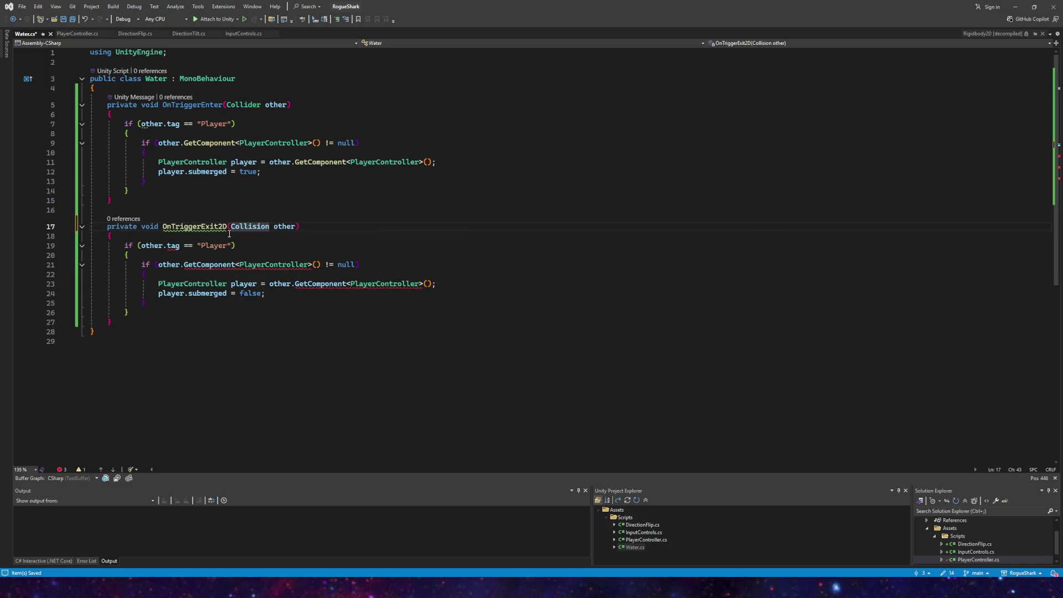
Step: Insert 'gameObject.' before GetComponent on line 21 and before tag on line 19
mouse_move(169, 246)
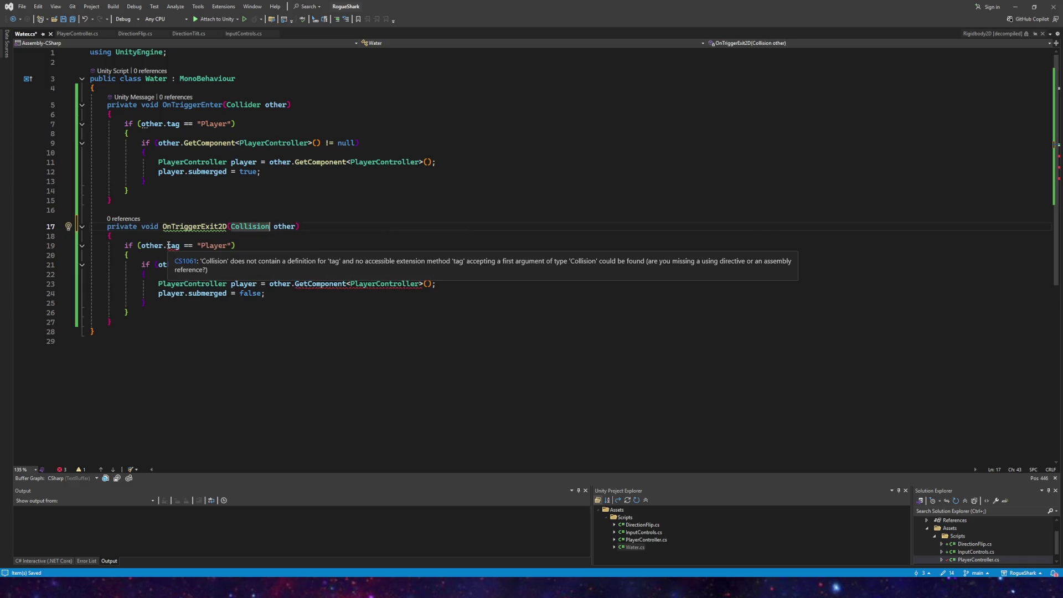
click(184, 265)
text(gameObject.)
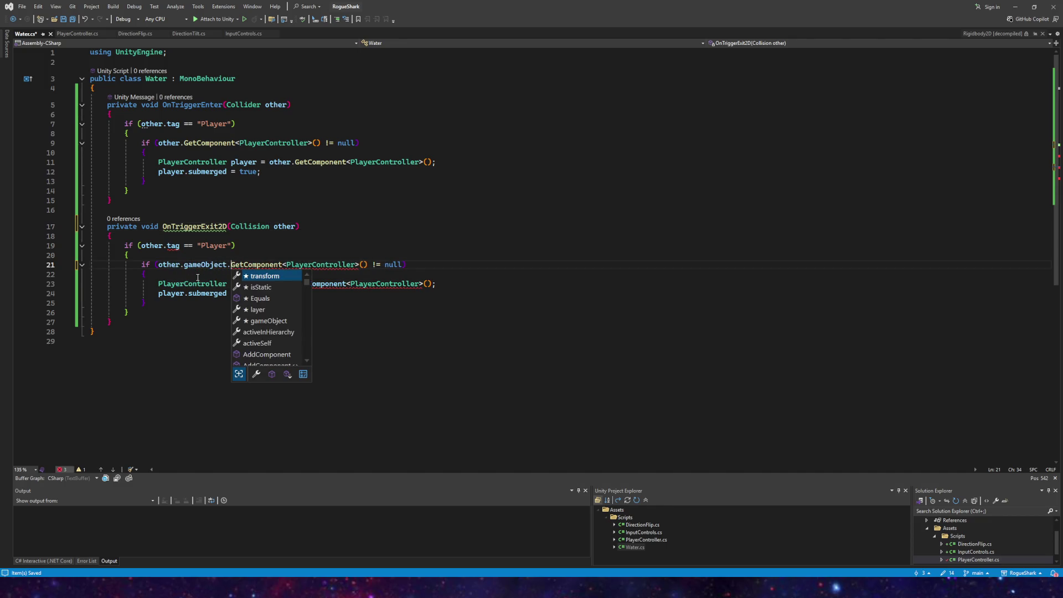
click(166, 246)
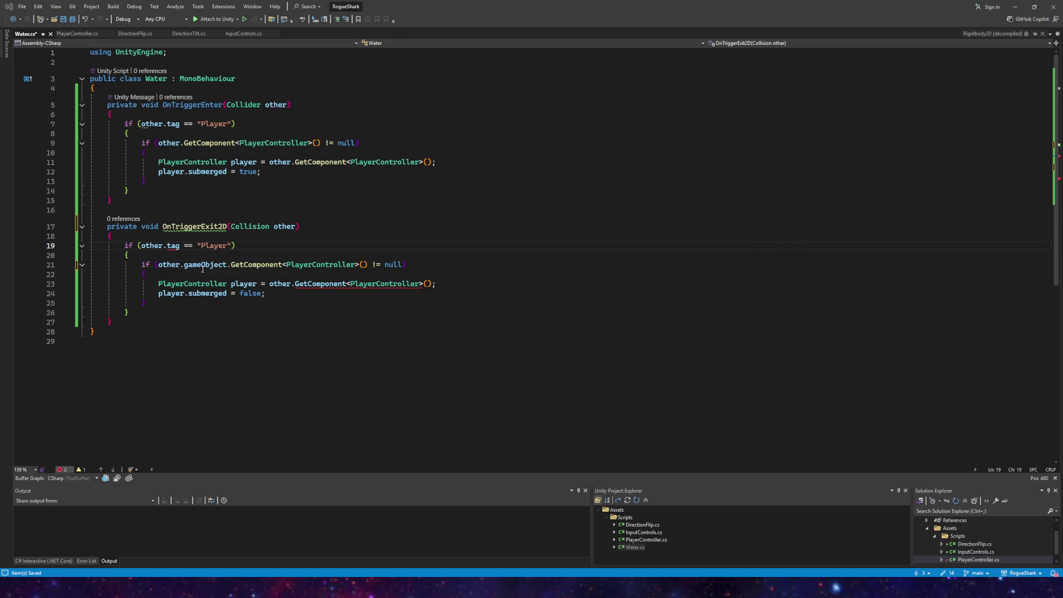
click(168, 246)
text(Game)
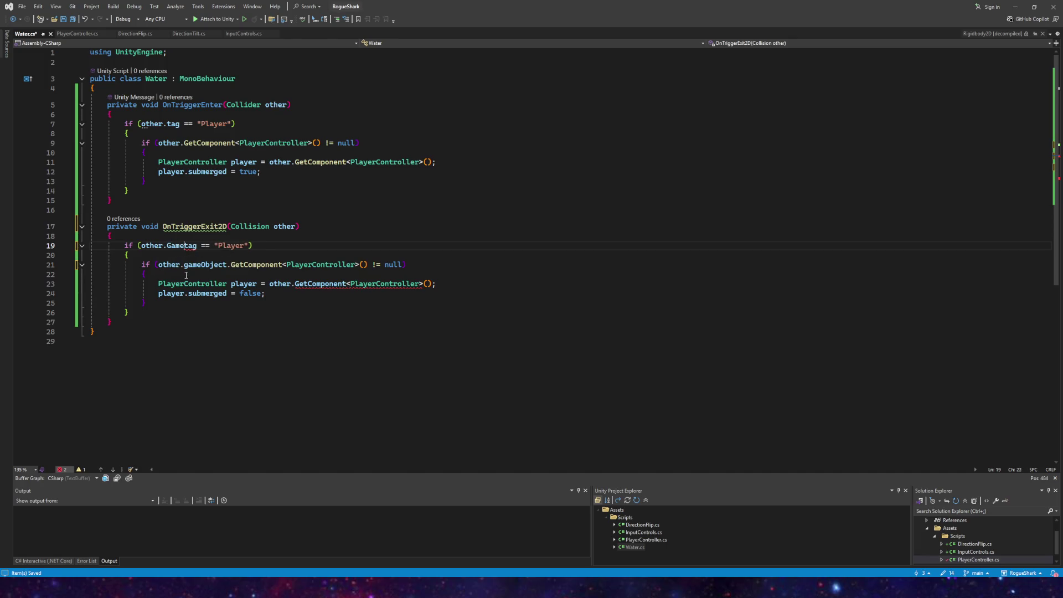
text(Object.)
mouse_move(213, 246)
key(ctrl+Left)
key(ctrl+Left)
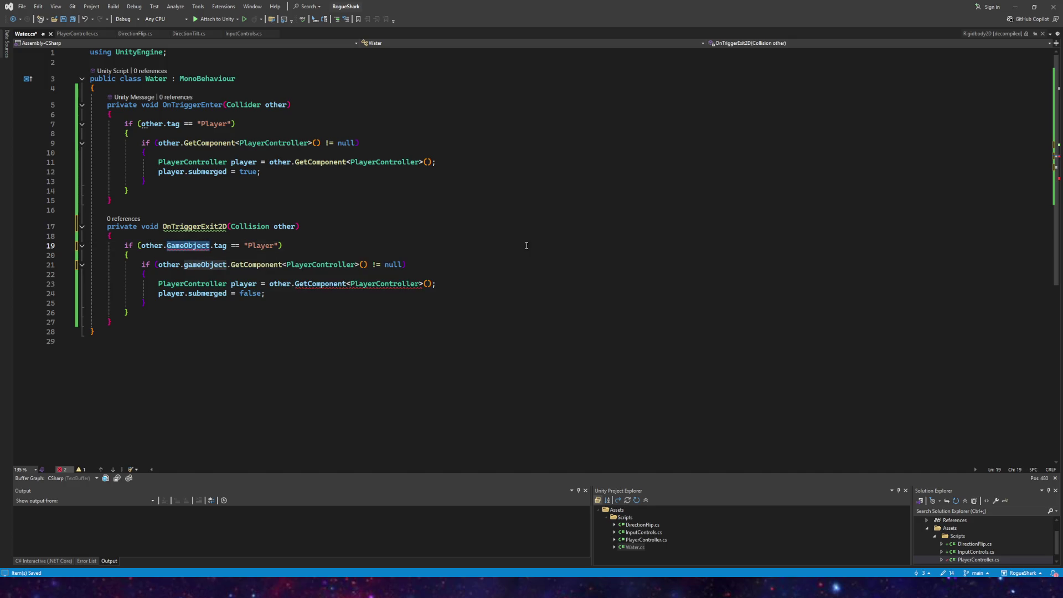
text(gam)
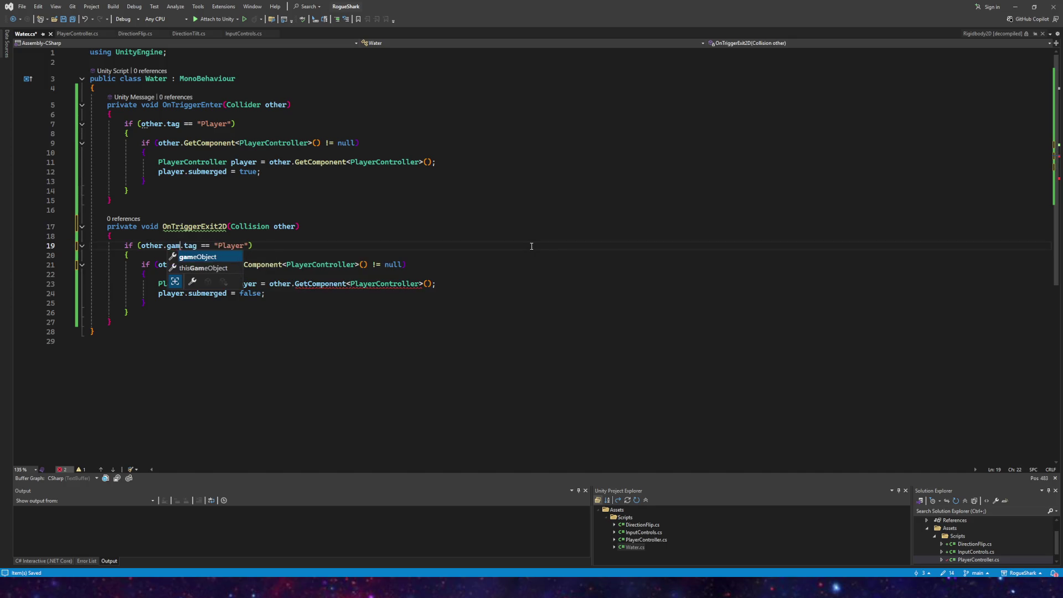
key(Tab)
Step: Add 'gameObject.' before GetComponent on line 23, fixing the gamObject misspelling
click(293, 287)
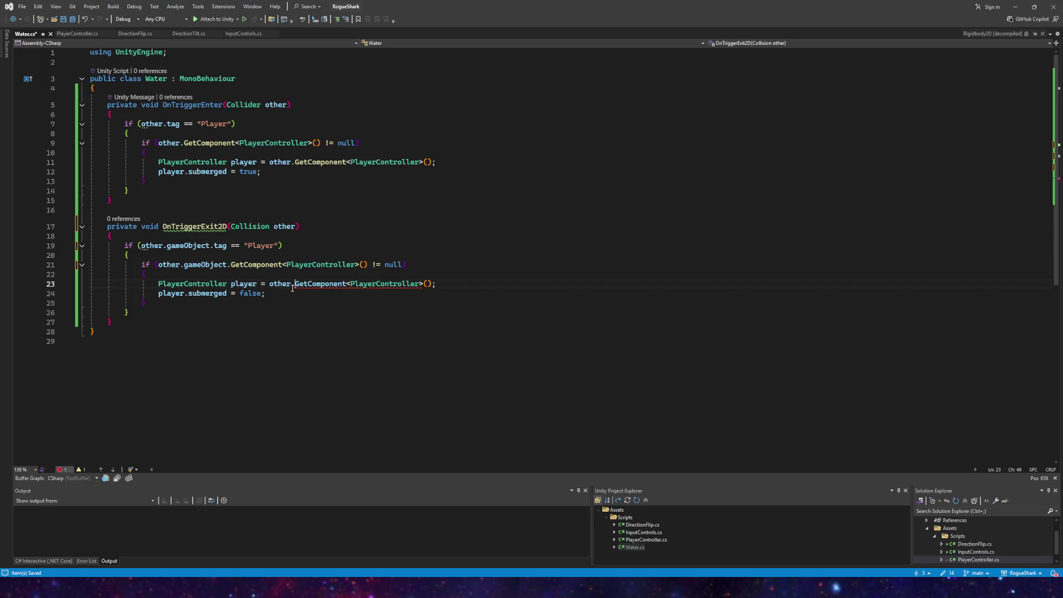
text(gamObject.)
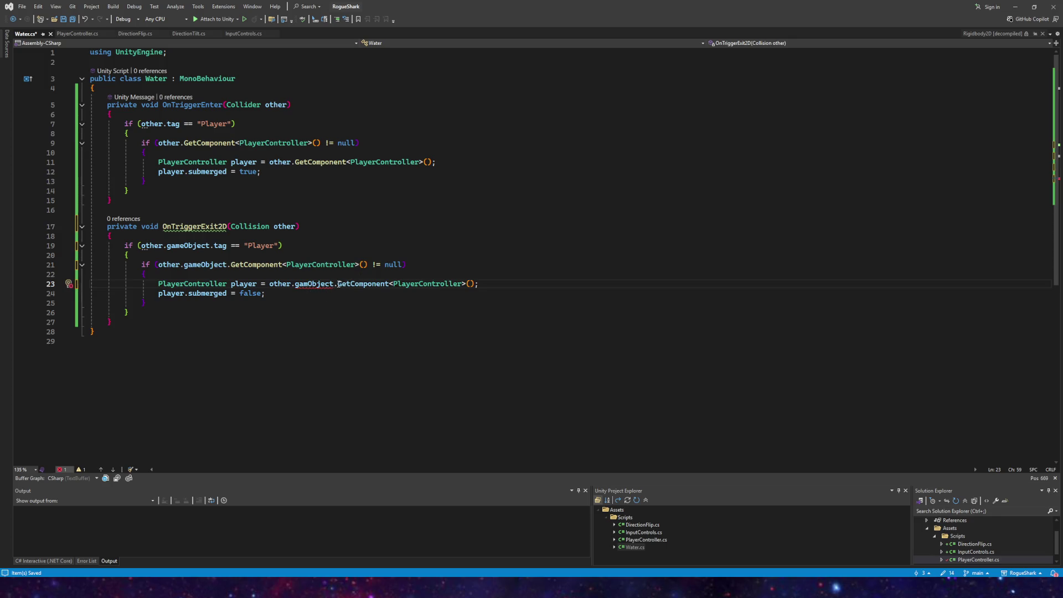
drag(338, 284, 296, 286)
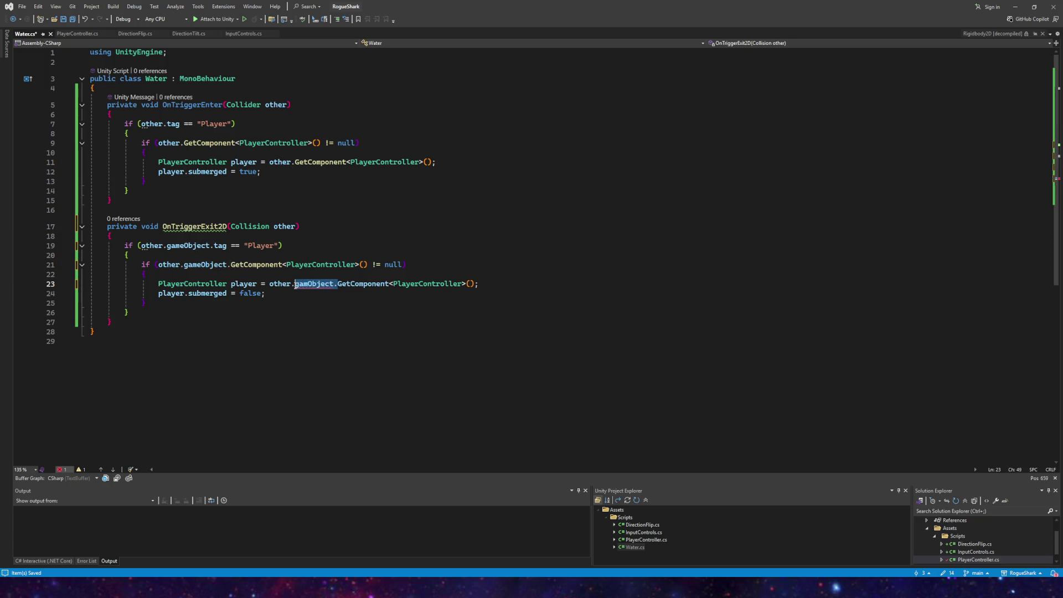
click(308, 284)
mouse_move(308, 284)
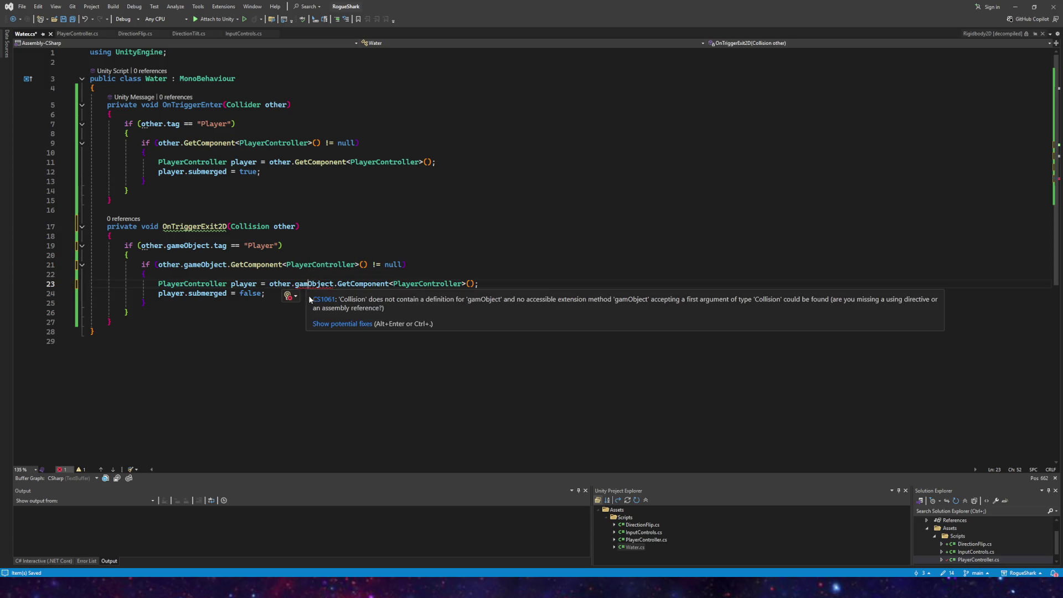
text(e)
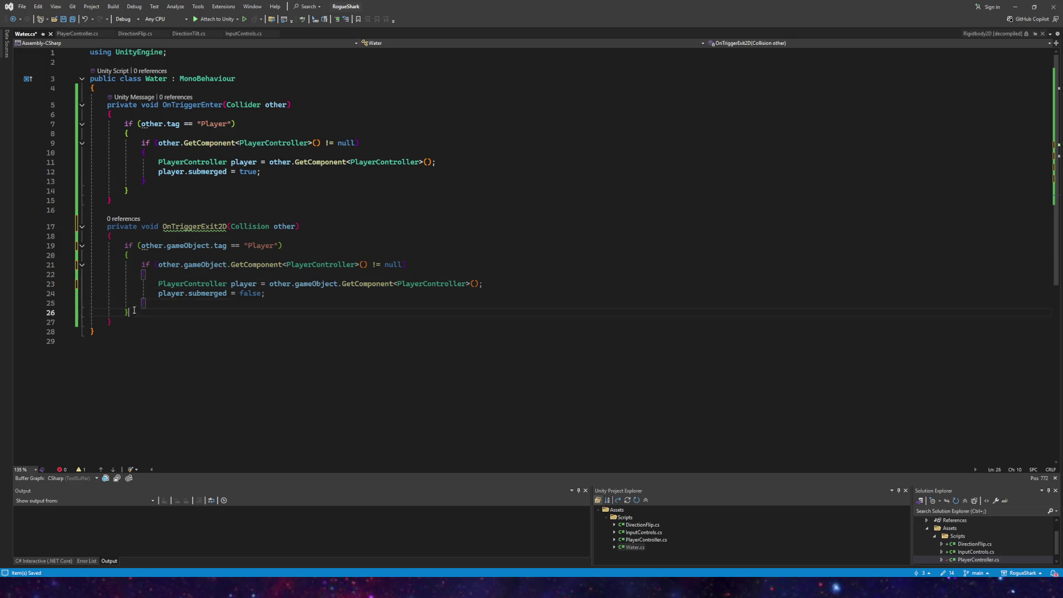
Step: Copy the OnTriggerExit2D method and paste it over the old OnTriggerEnter method
drag(140, 313, 47, 232)
key(ctrl+c)
mouse_move(134, 195)
mouse_down()
mouse_move(127, 124)
mouse_move(226, 93)
mouse_move(206, 105)
mouse_up()
key(ctrl+v)
key(BackSpace)
key(BackSpace)
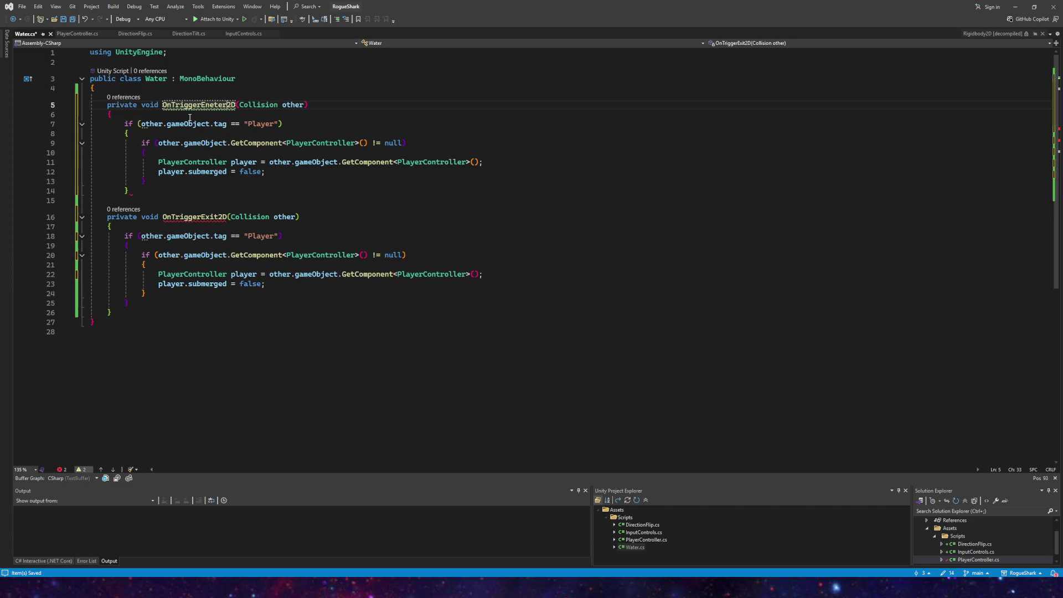
Step: Rename the copy to OnTriggerEnter2D, add its closing brace, and make it set submerged to true
text(nter)
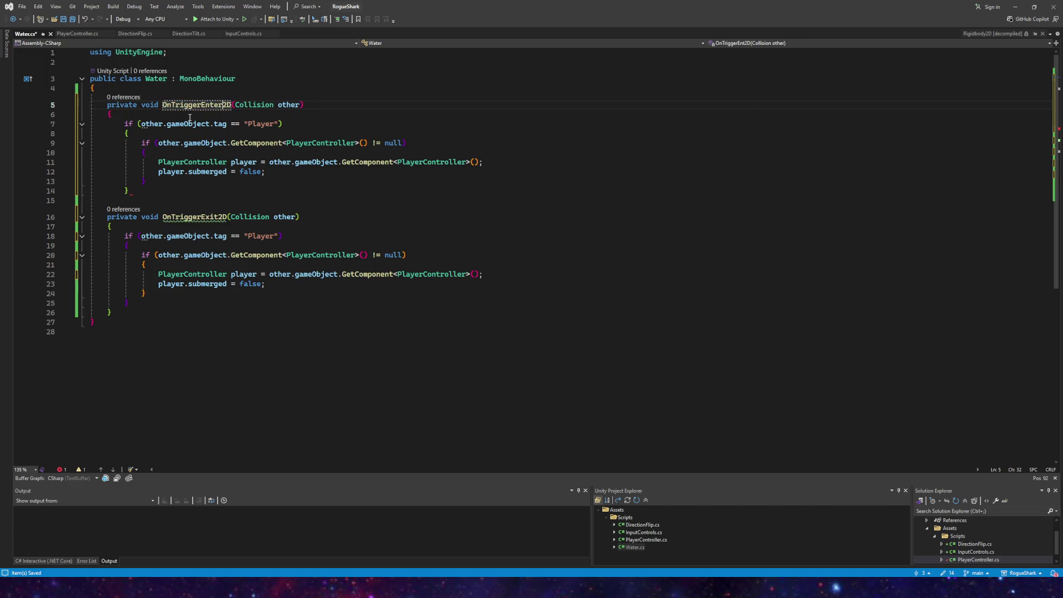
click(277, 104)
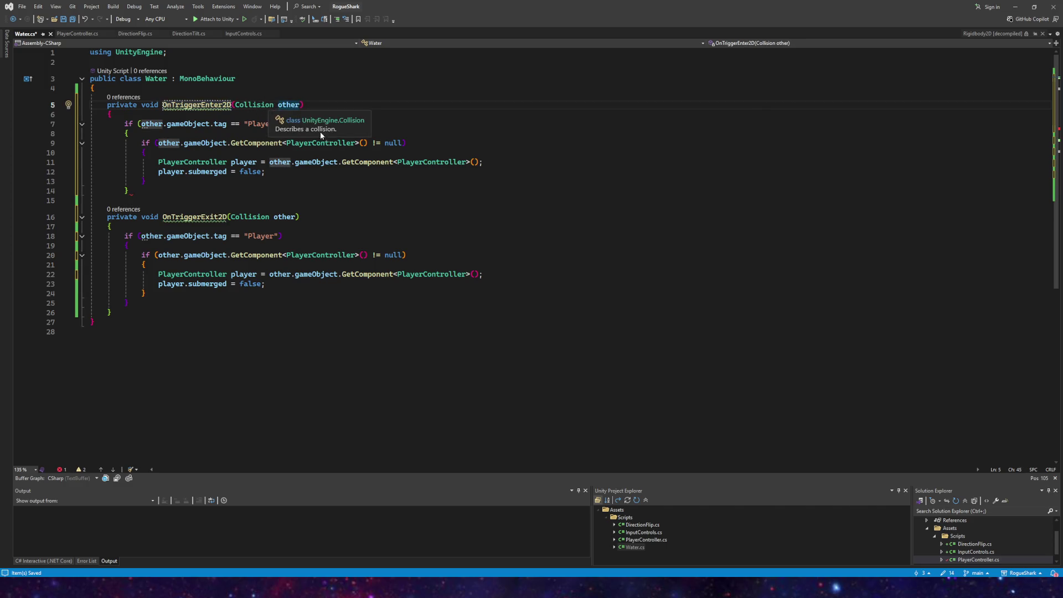
click(135, 191)
key(Return)
text(})
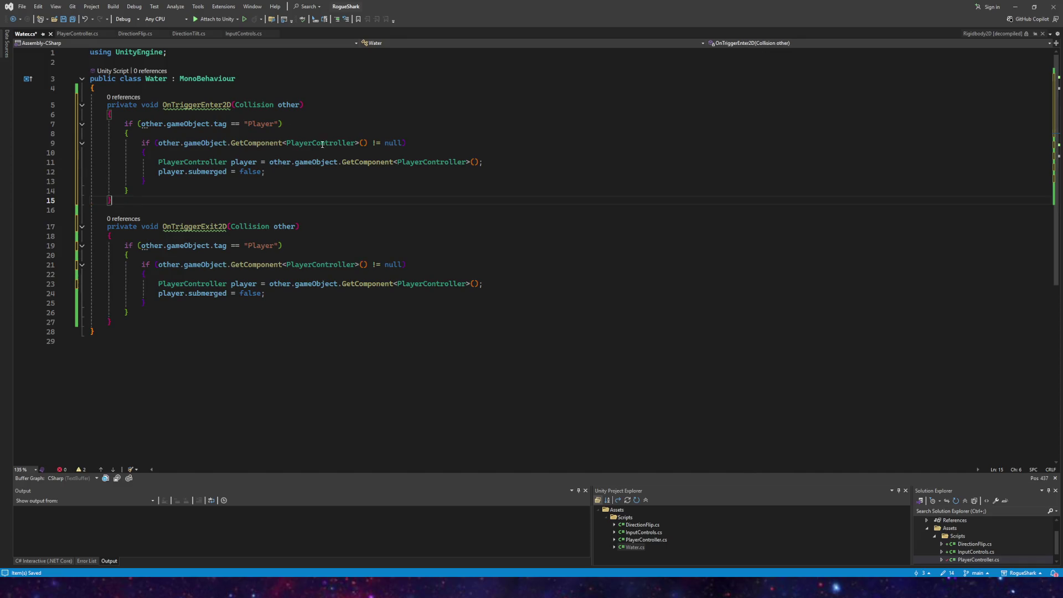
double_click(262, 172)
text(tr)
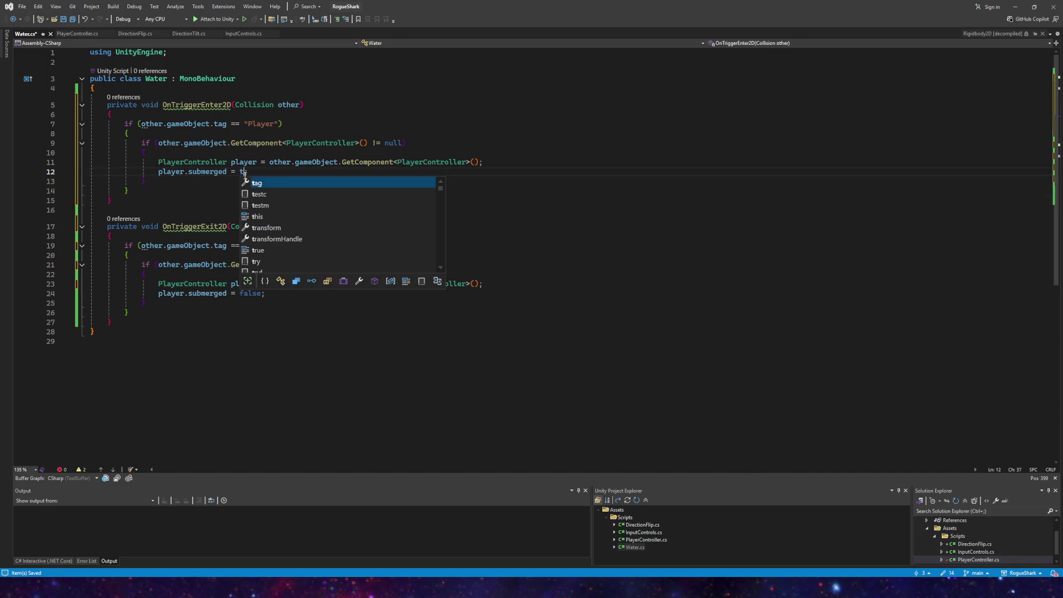
text(u)
key(Tab)
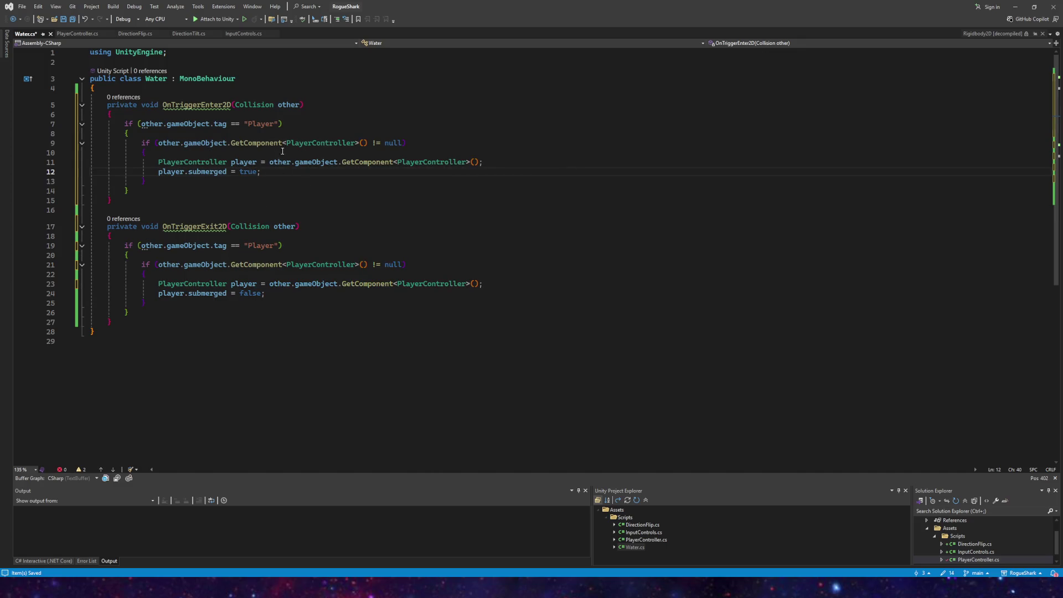
Step: Remove the private modifier from the OnTriggerEnter2D declaration
click(331, 142)
mouse_move(222, 105)
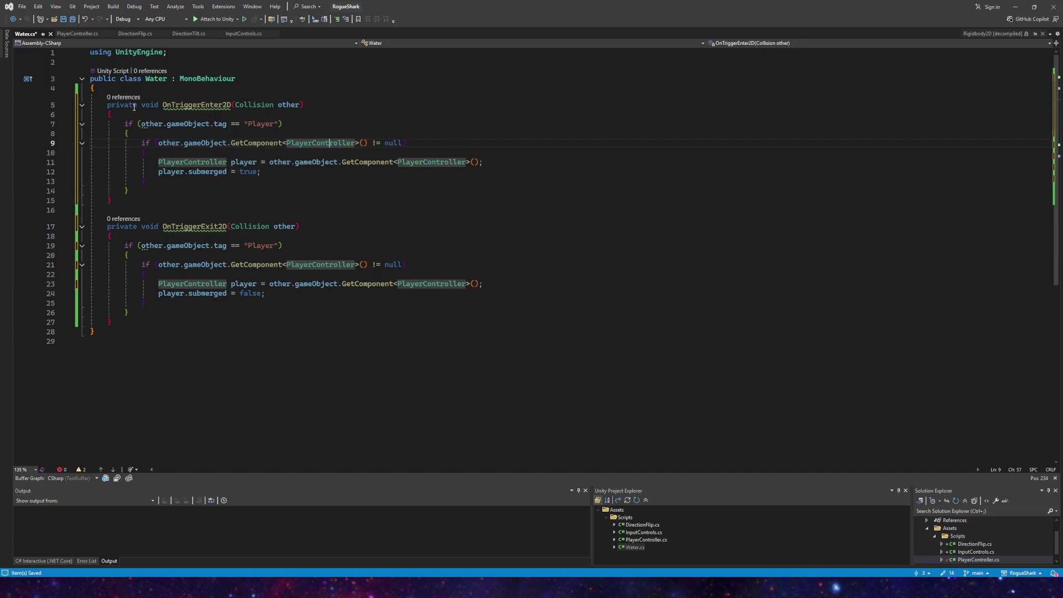
click(102, 107)
key(ctrl+Delete)
text(publ)
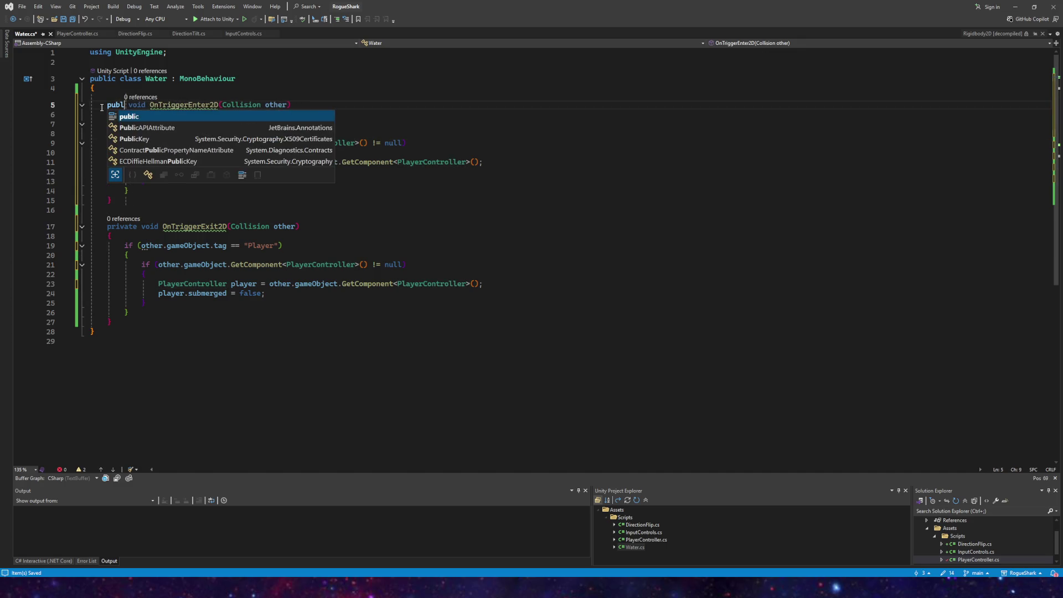
key(BackSpace)
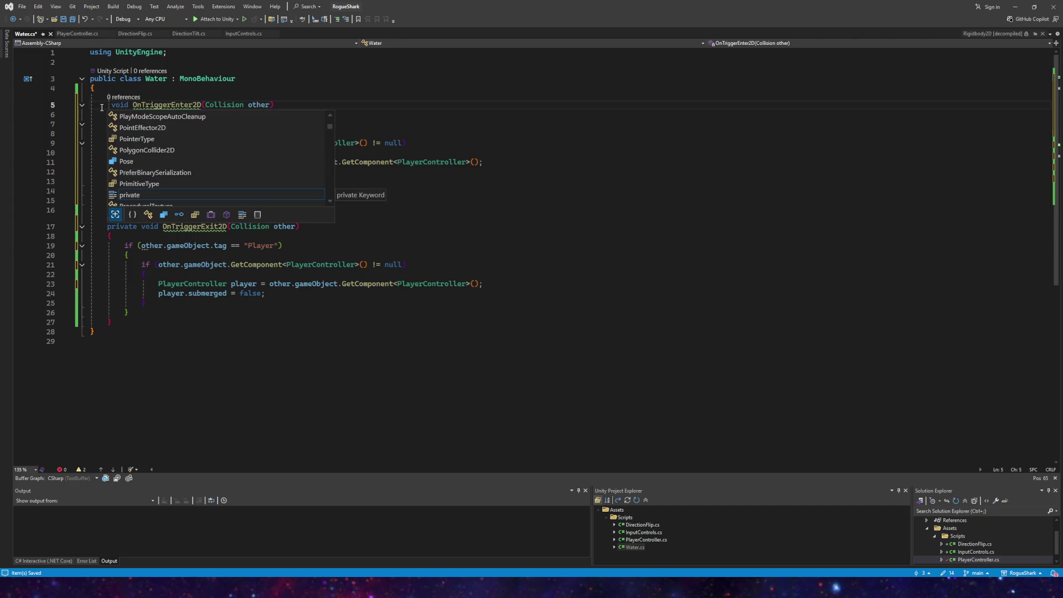
key(Escape)
key(BackSpace)
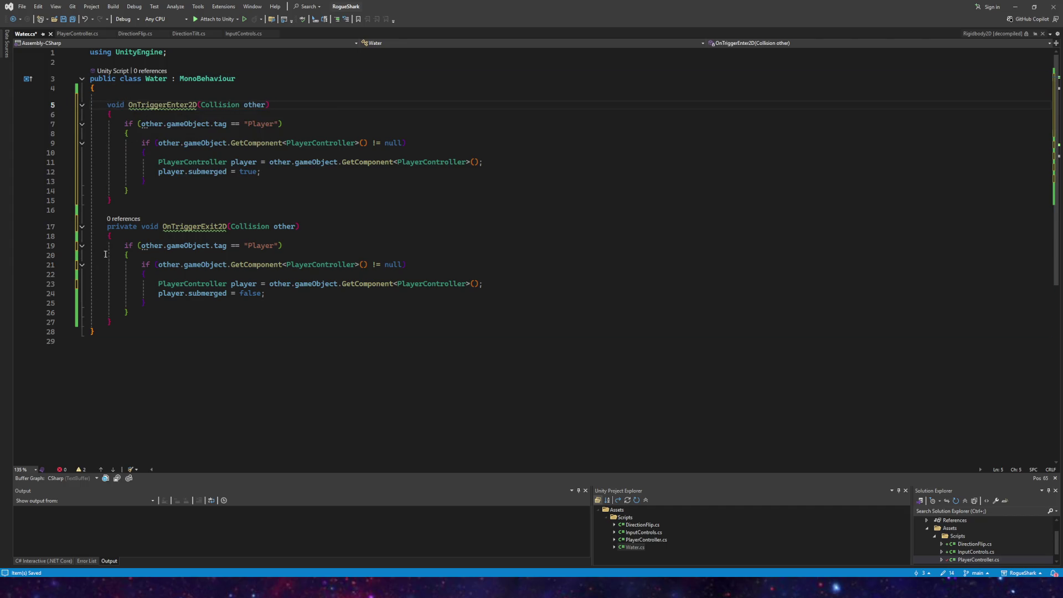
Step: Delete private from OnTriggerExit2D, save Water.cs, and show potential fixes for its signature
drag(139, 228, 106, 228)
key(BackSpace)
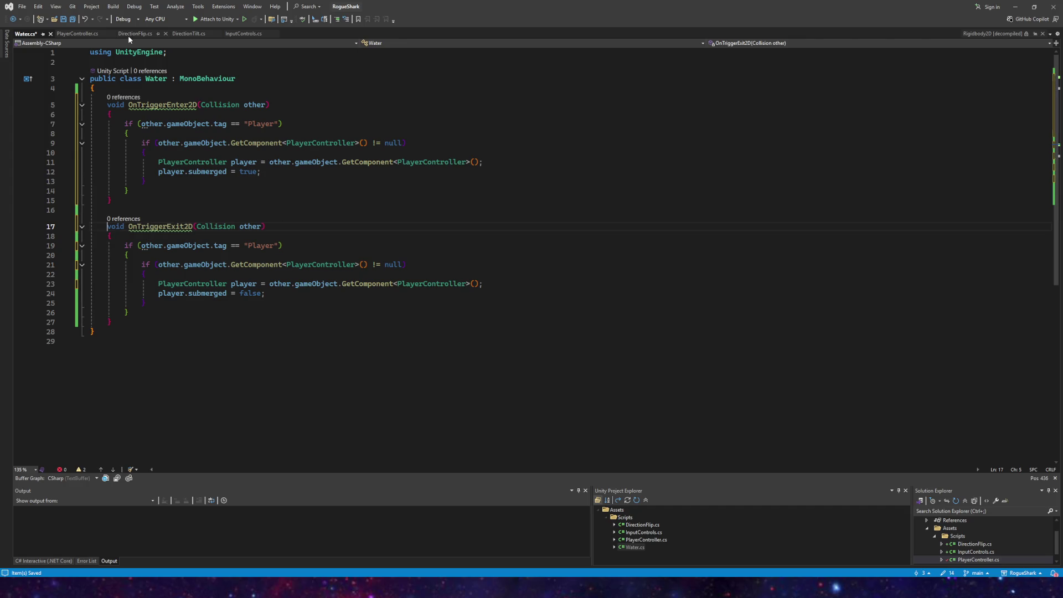
click(72, 19)
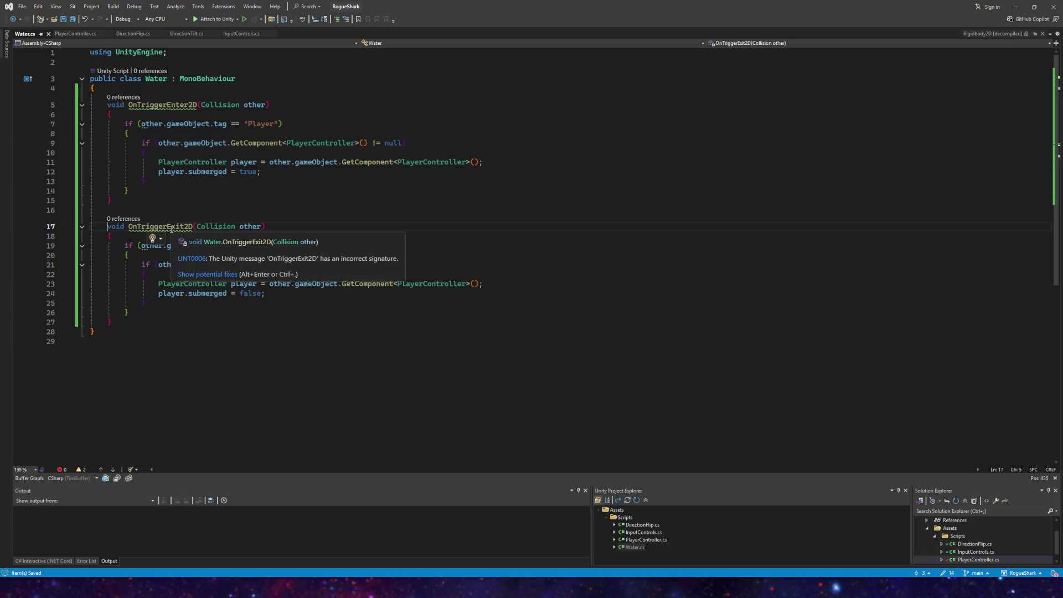
click(213, 274)
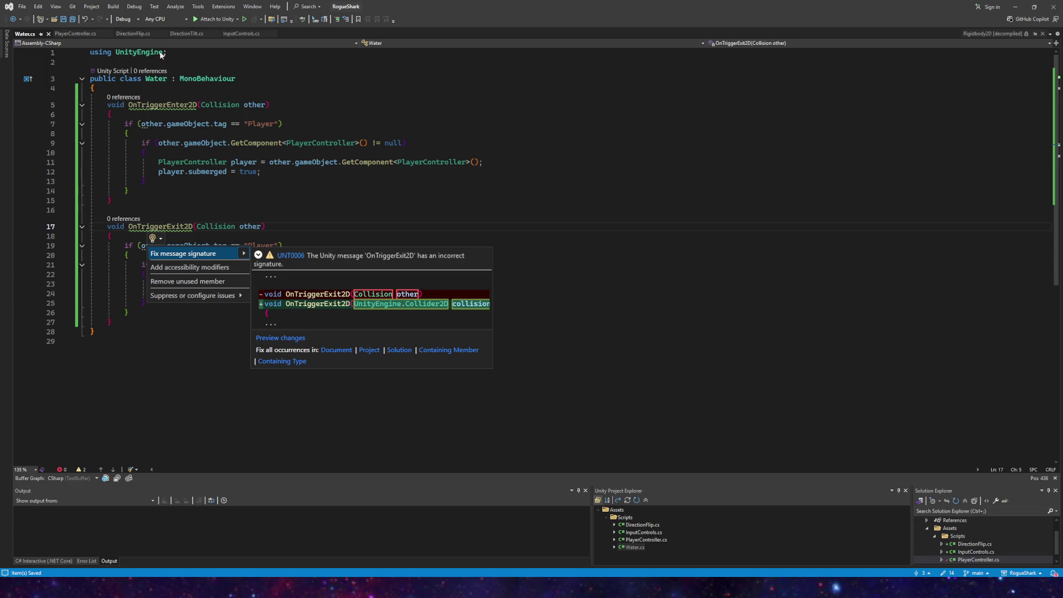
Step: Dismiss the suggested fix, then start a 'using UnityEngine.col' line on line 2 and erase it
click(179, 52)
key(Return)
text(using )
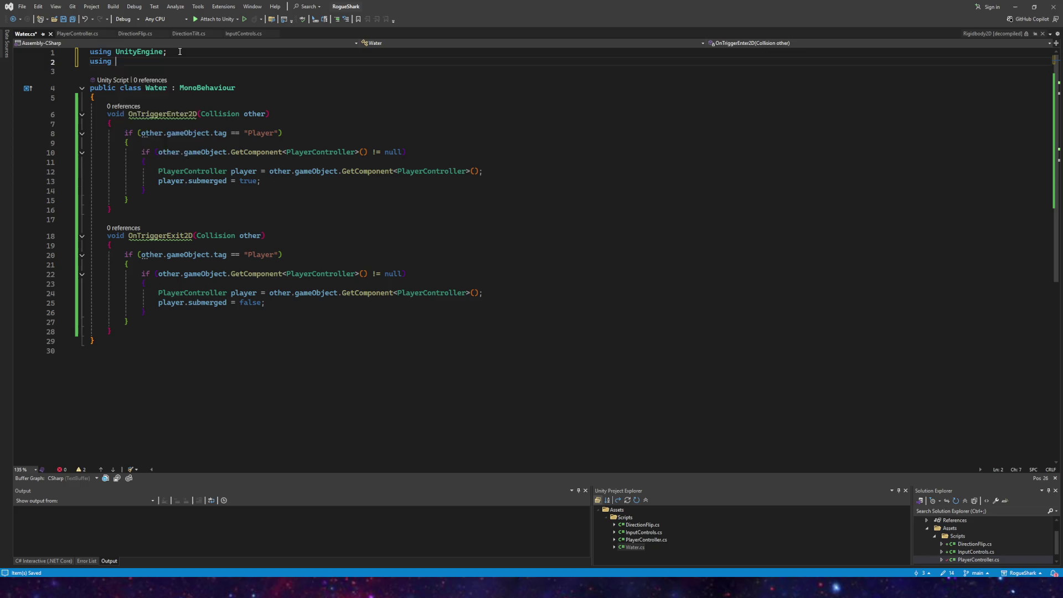
text(UnityEngine.col)
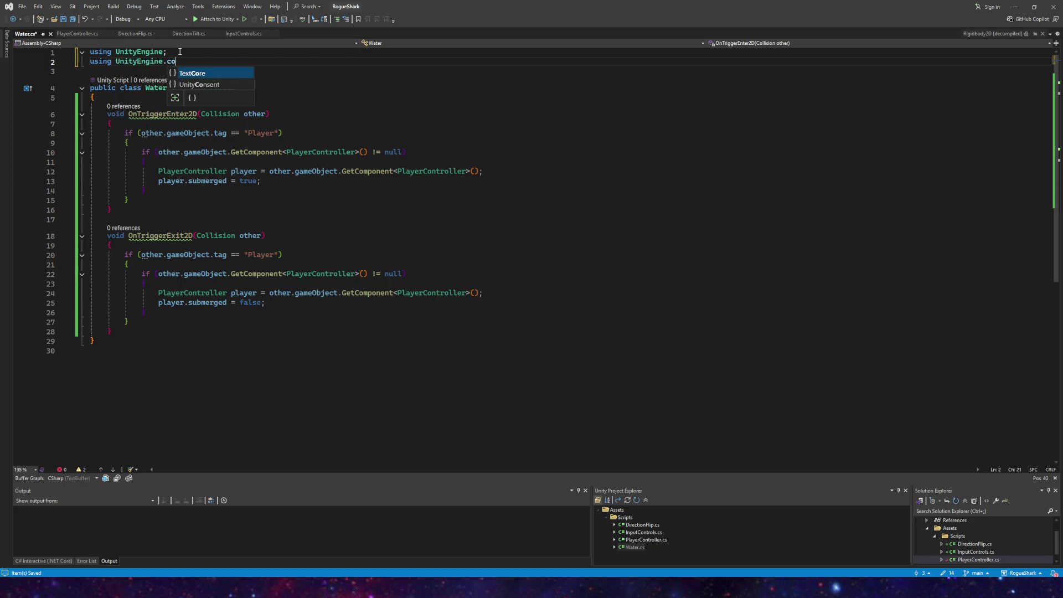
key(BackSpace)
key(BackSpace)
key(BackSpace)
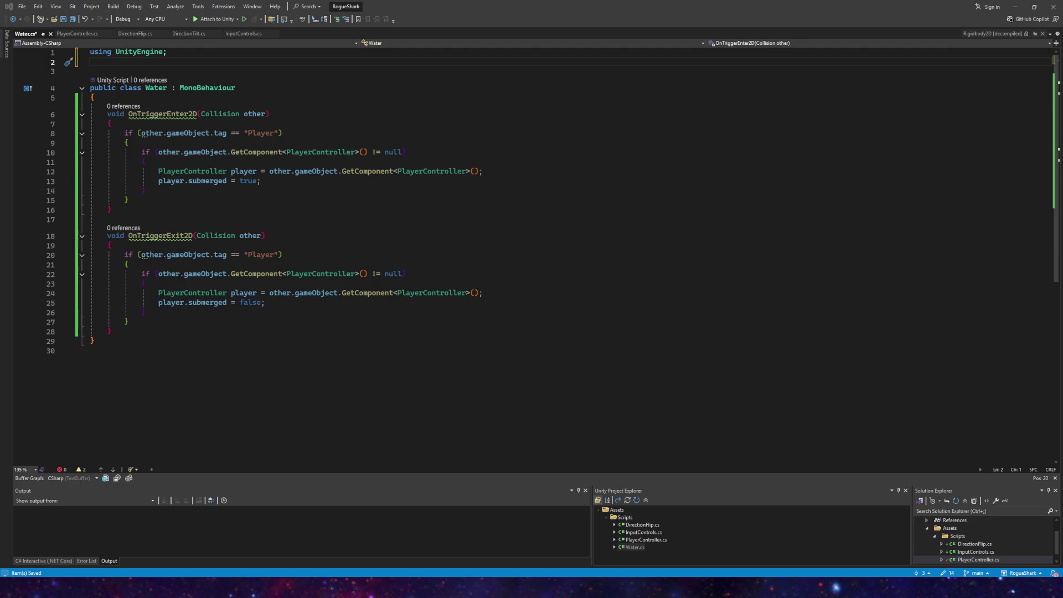
Step: Replace the Collision parameter type with Collider in both trigger handlers
double_click(203, 114)
text(Collider)
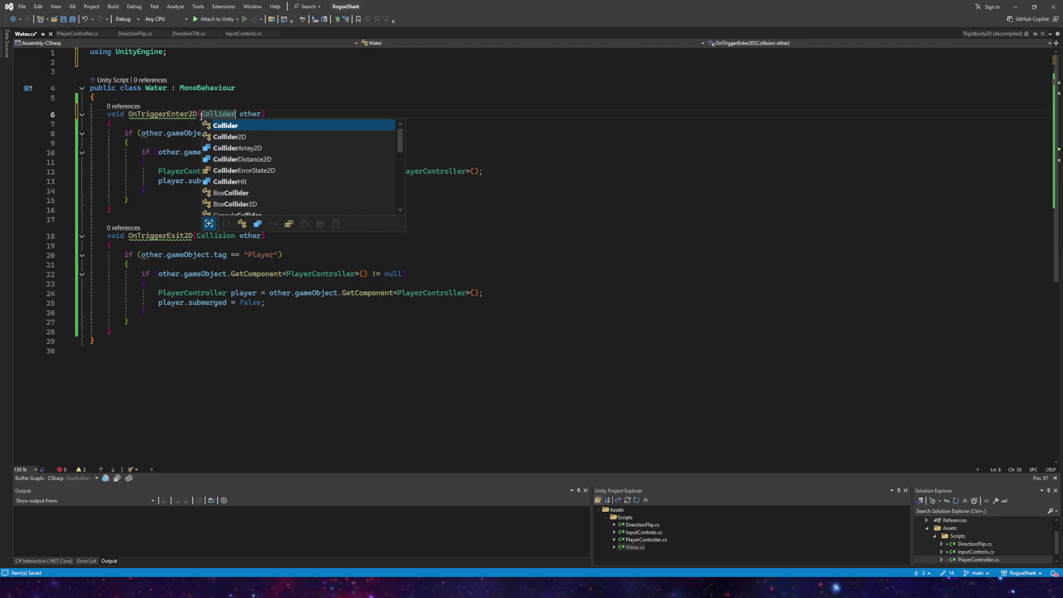
key(Tab)
click(288, 191)
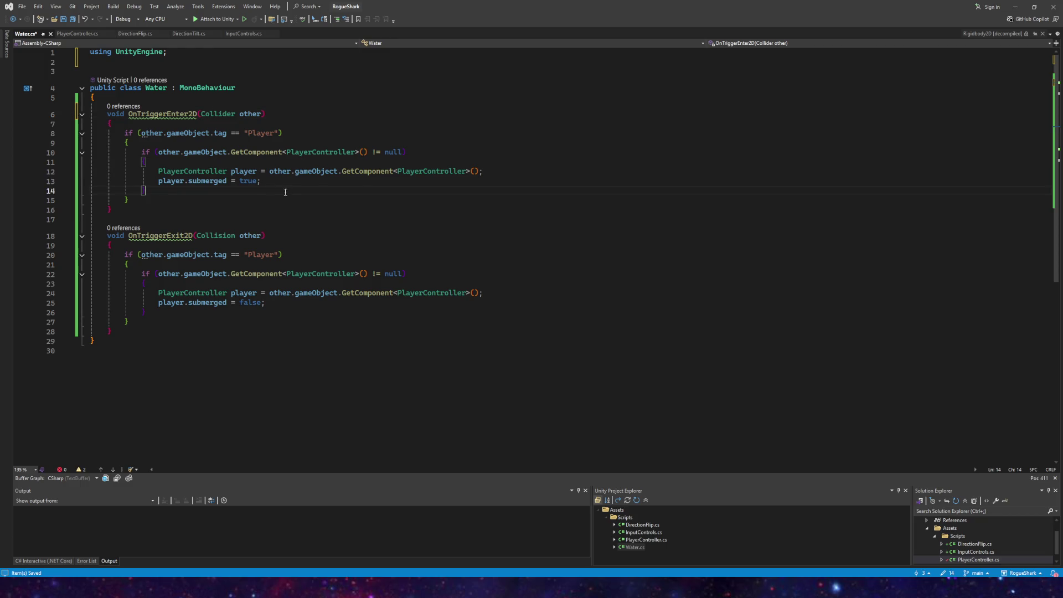
double_click(232, 237)
text(Colli)
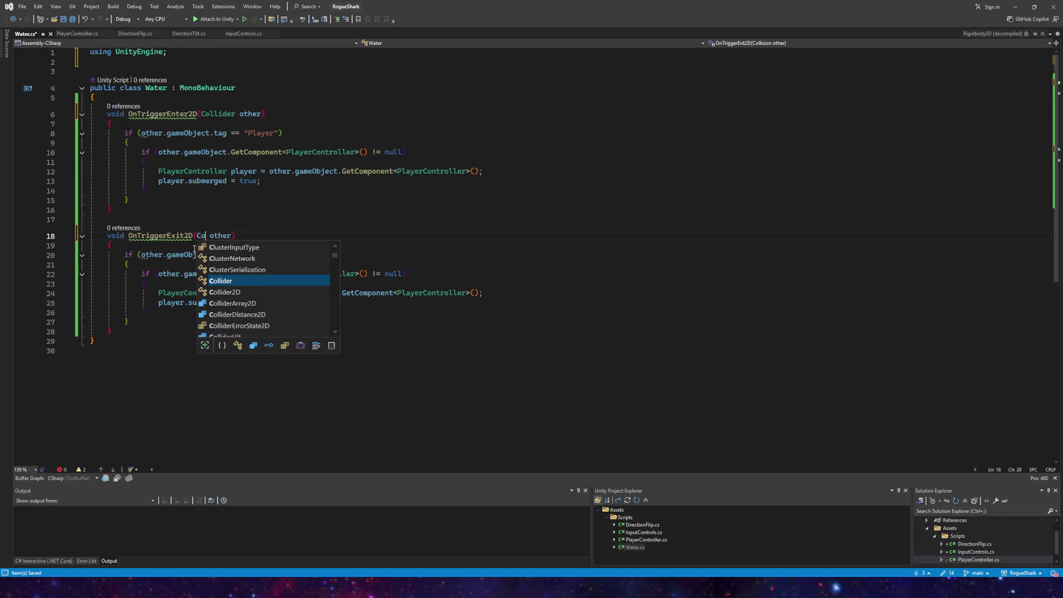
text(der)
key(Tab)
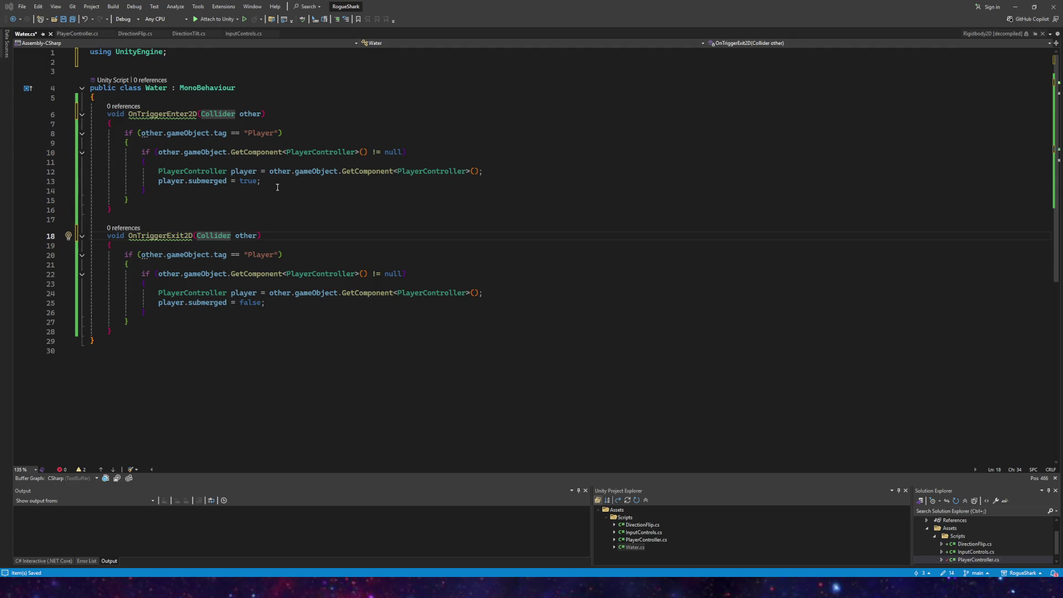
Step: Make both parameters Collider2D and save Water.cs
click(235, 114)
text(2D)
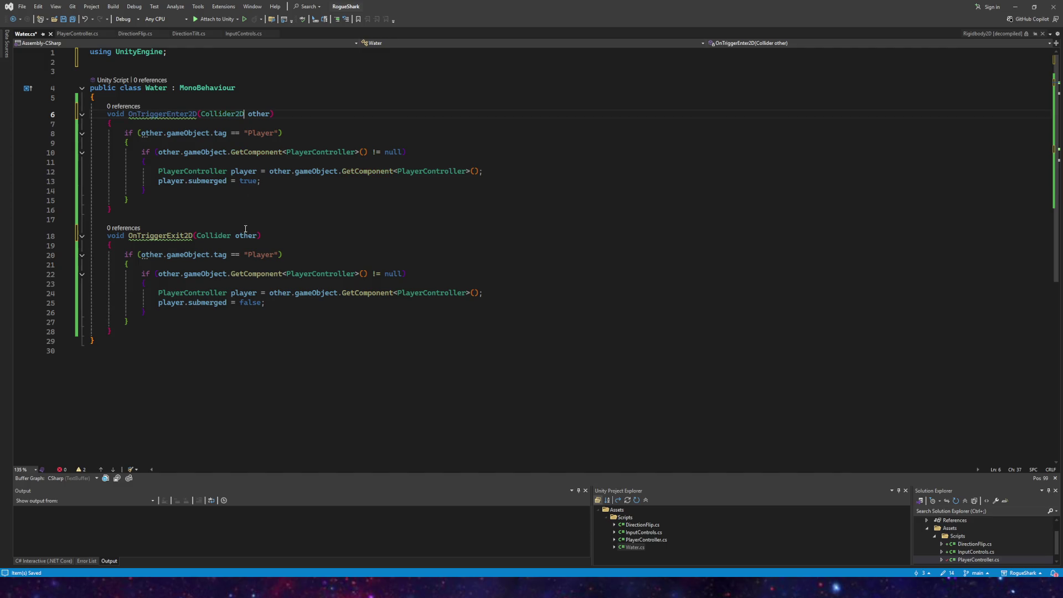
click(233, 236)
text(2D)
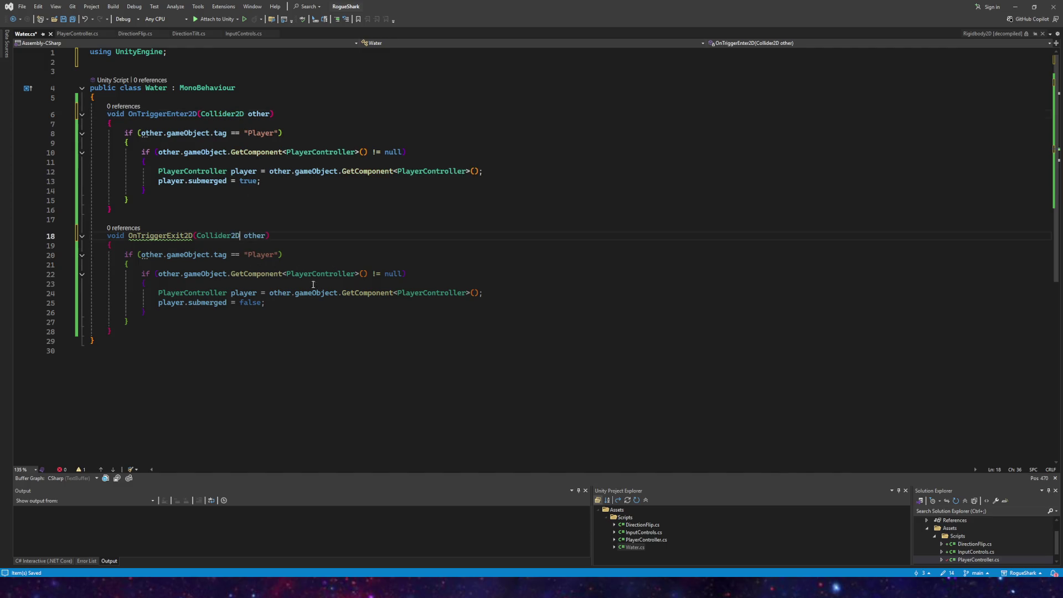
click(326, 285)
click(269, 236)
click(280, 312)
click(283, 304)
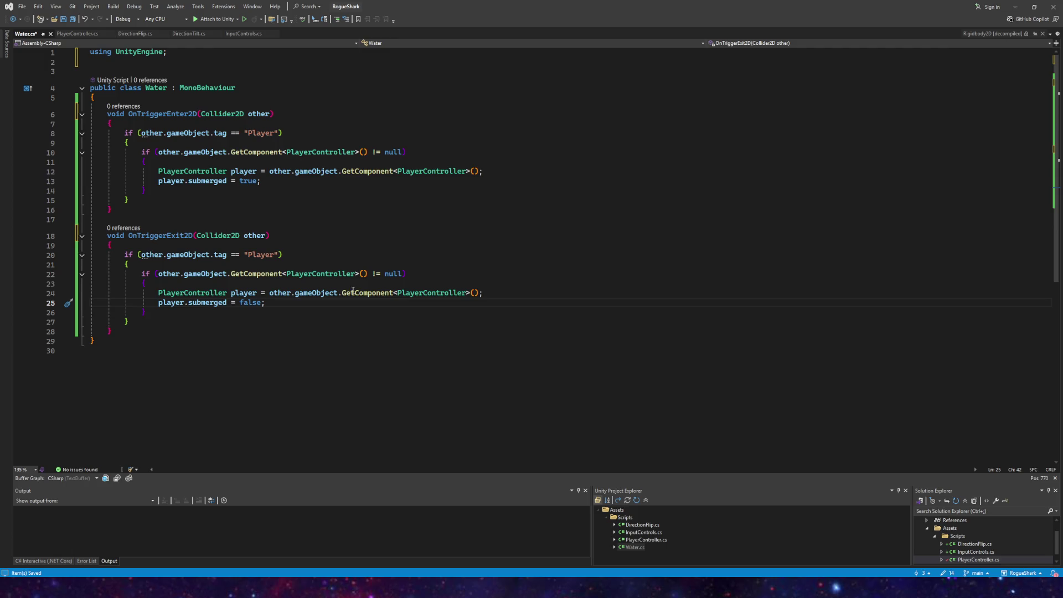
click(72, 19)
key(alt+Tab)
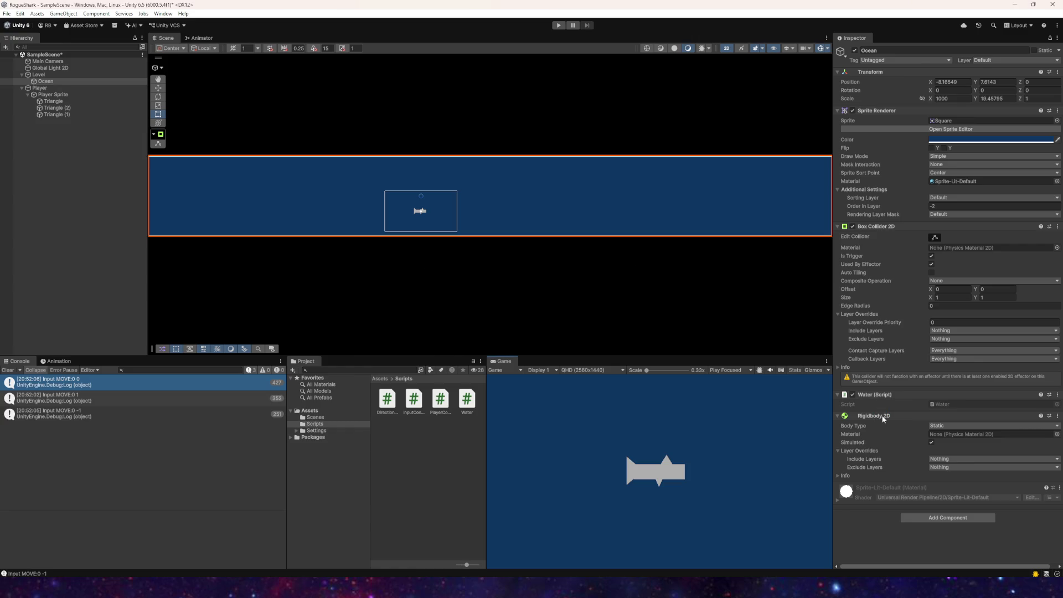
Step: Select Ocean and remove its Rigidbody 2D component
right_click(882, 416)
click(50, 90)
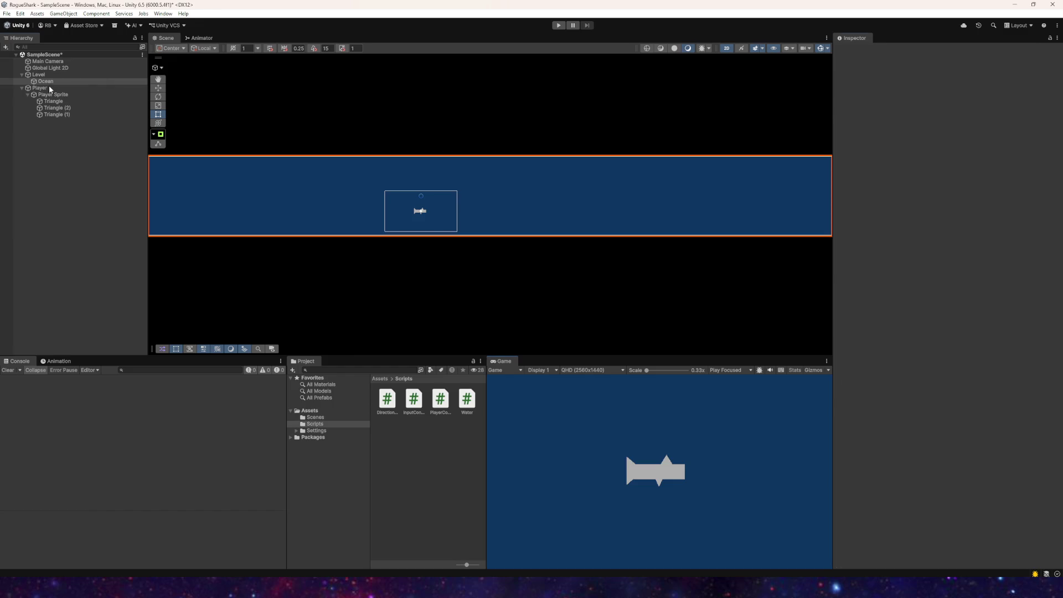
right_click(865, 416)
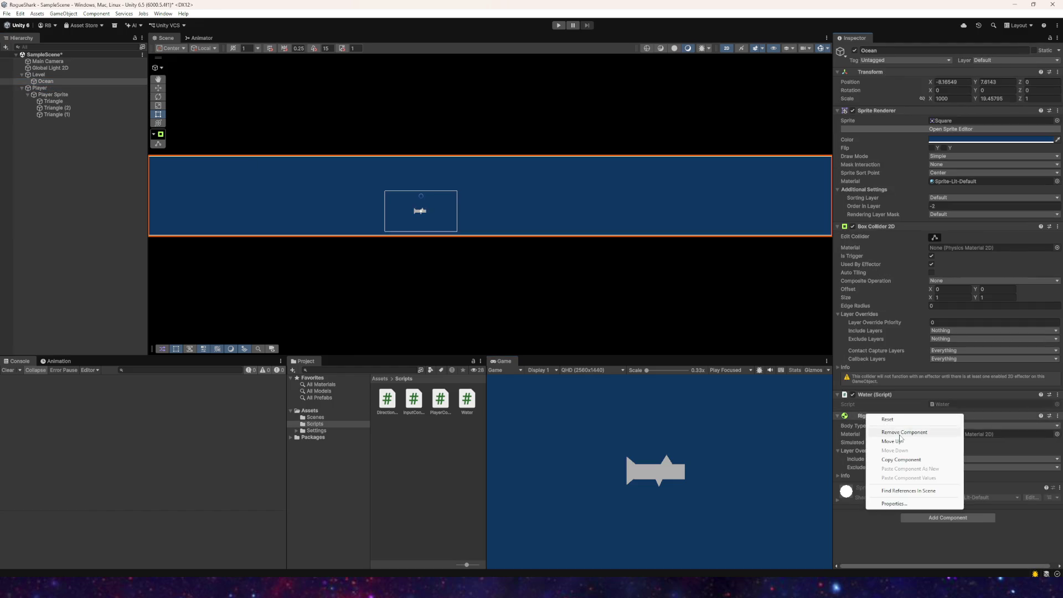
click(900, 433)
Step: Save the scene and enter Play mode
click(7, 13)
click(40, 53)
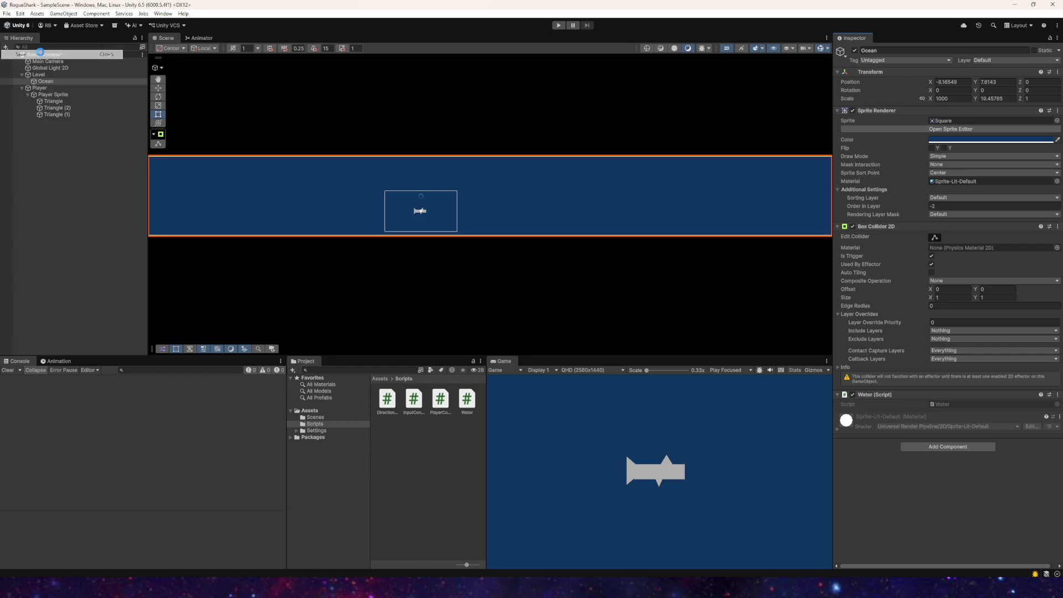
click(559, 25)
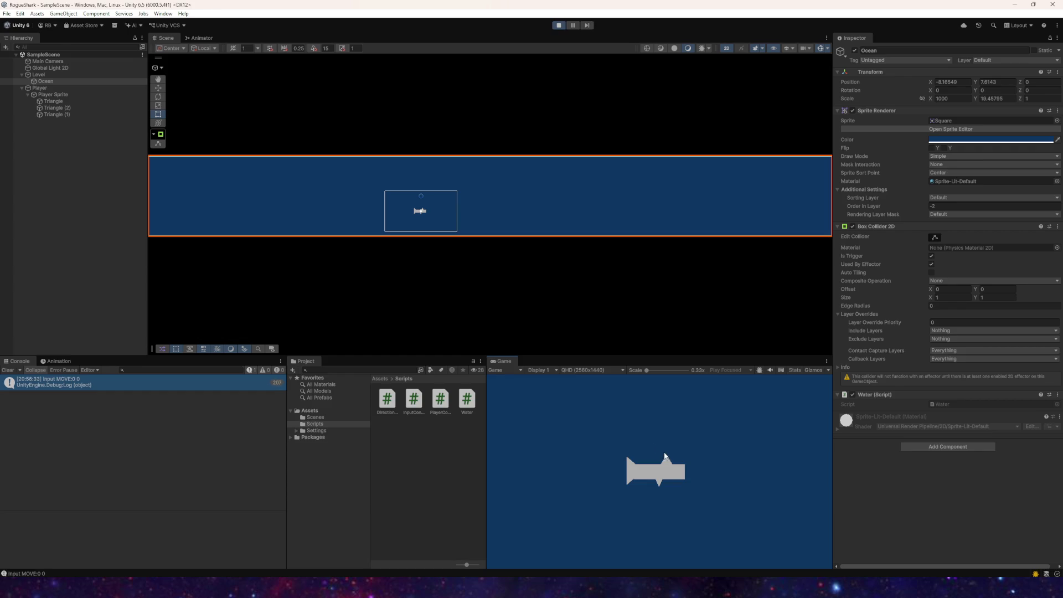
Step: Steer the shark around with the arrow keys while watching the Player, then stop Play mode and select its Acceleration field
key(Right)
key(Up)
key(Left)
key(Down)
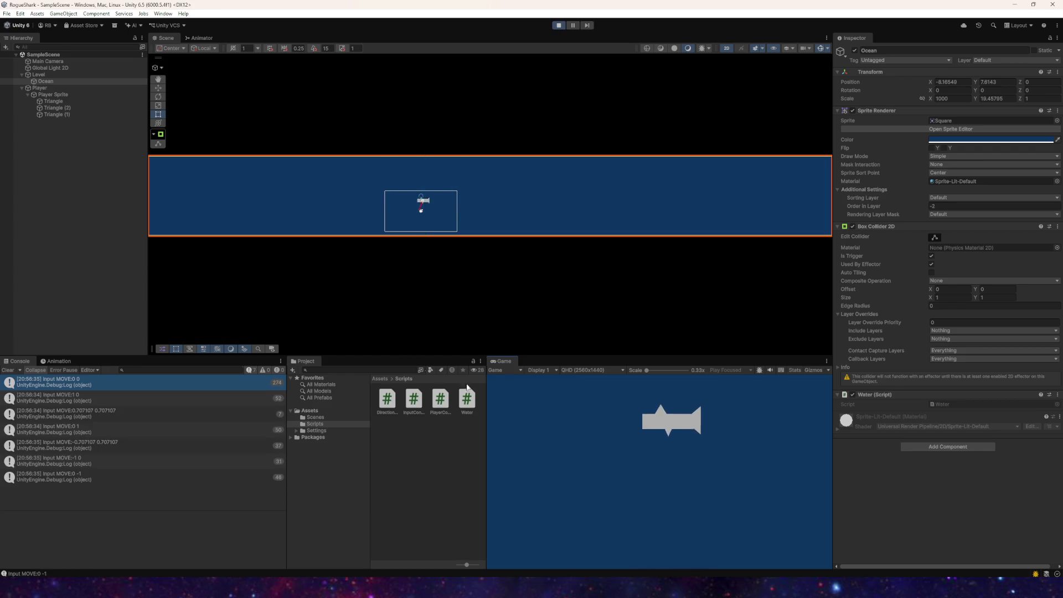
click(421, 205)
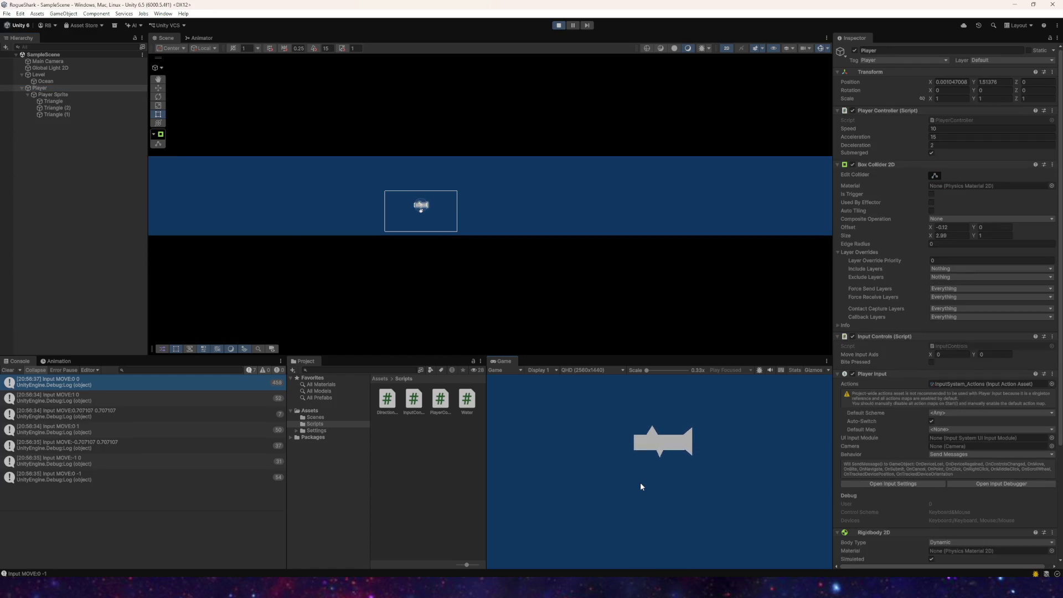
key(Up)
key(Left)
key(Up)
key(Down)
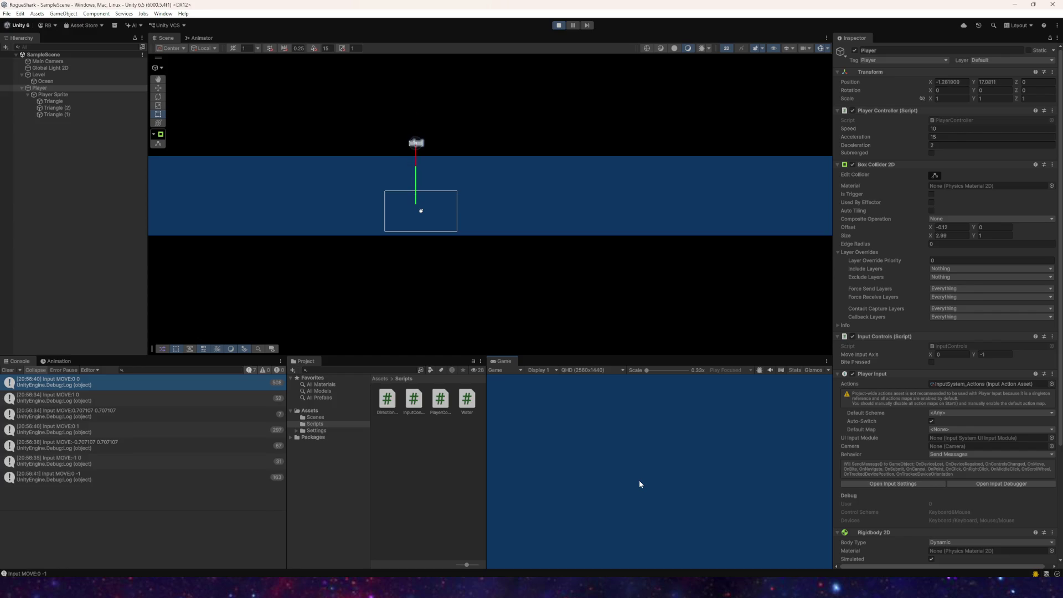
key(Up)
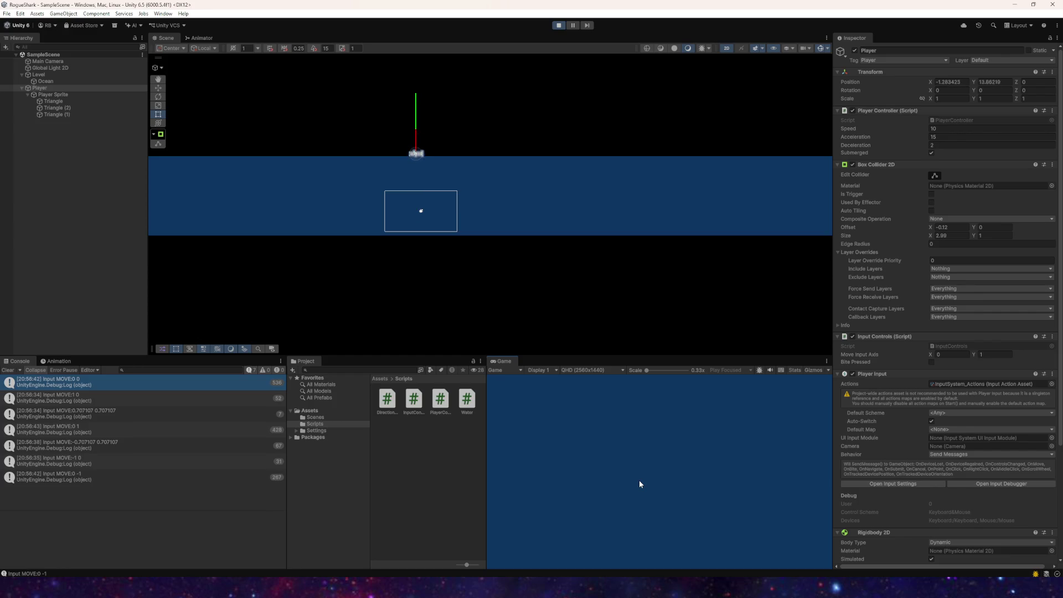
key(Left)
key(Down)
key(Right)
click(559, 25)
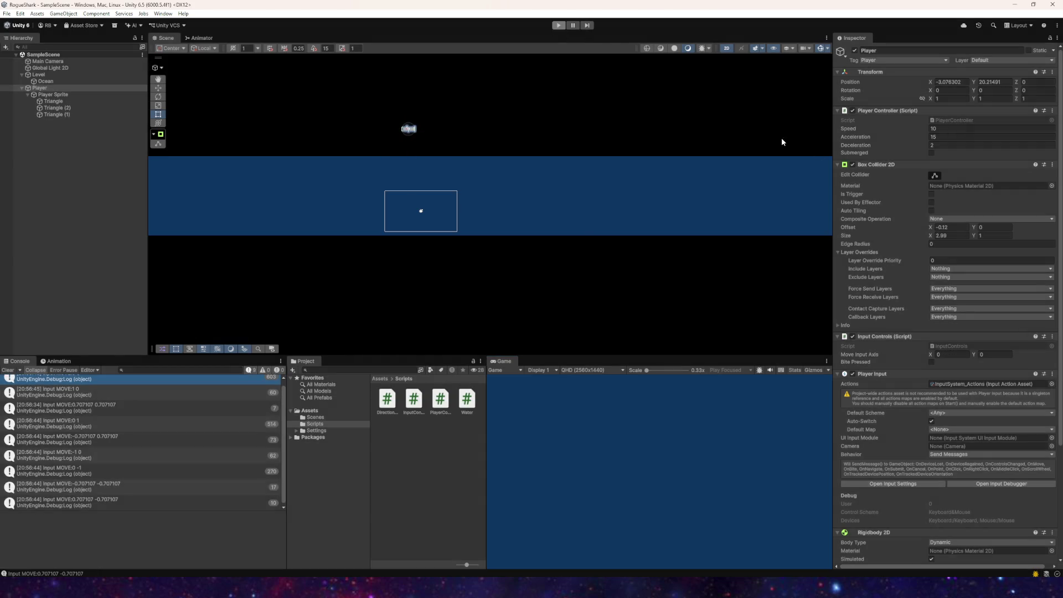
click(940, 137)
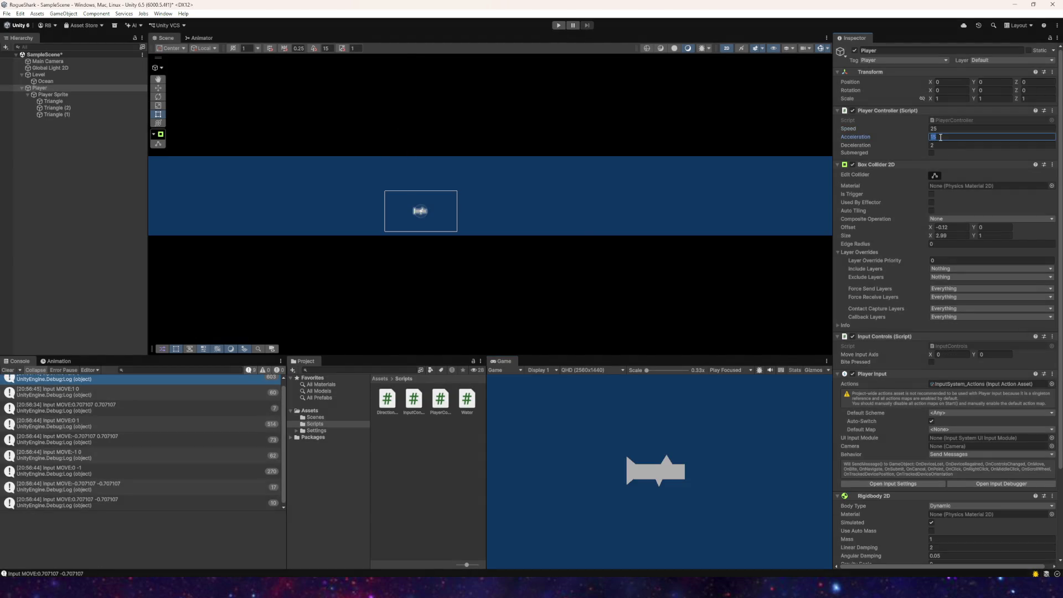
Step: Enter a 0 in the Acceleration field and play-test the shark diving with WASD
text(20)
click(559, 26)
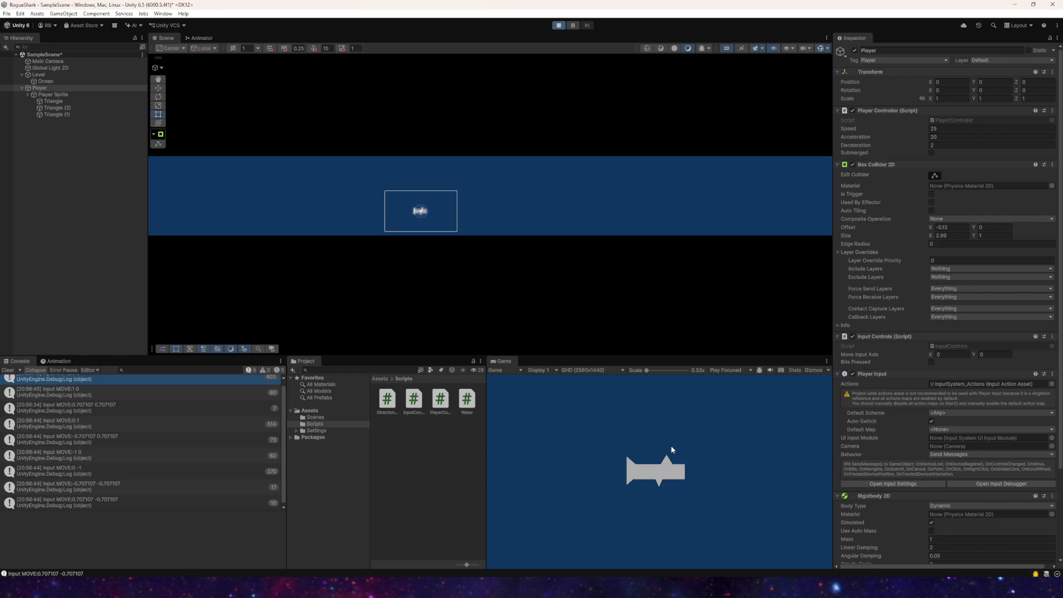
key(s)
key(d)
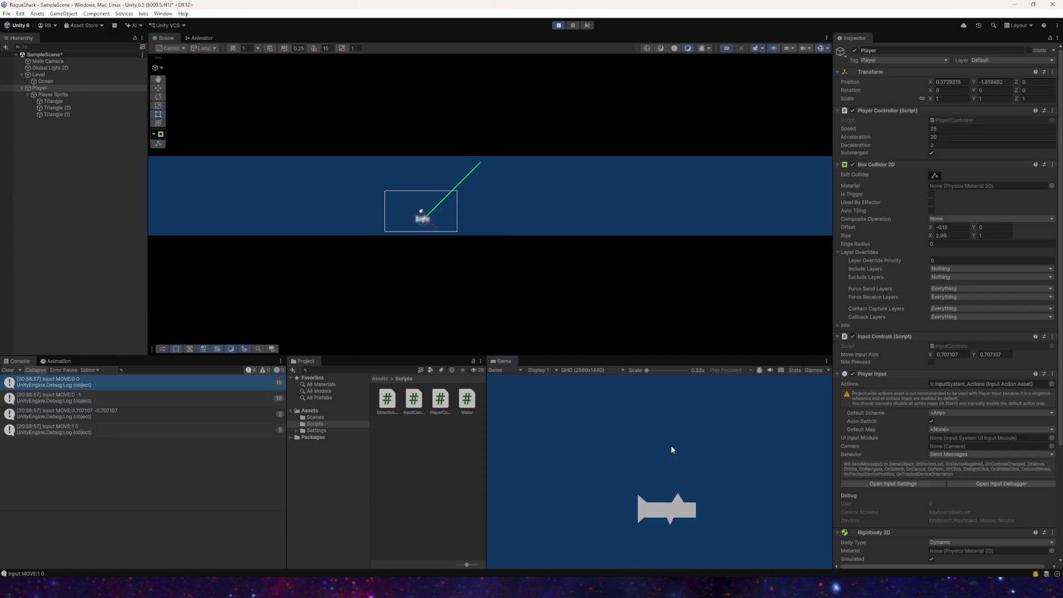
key(w)
key(a)
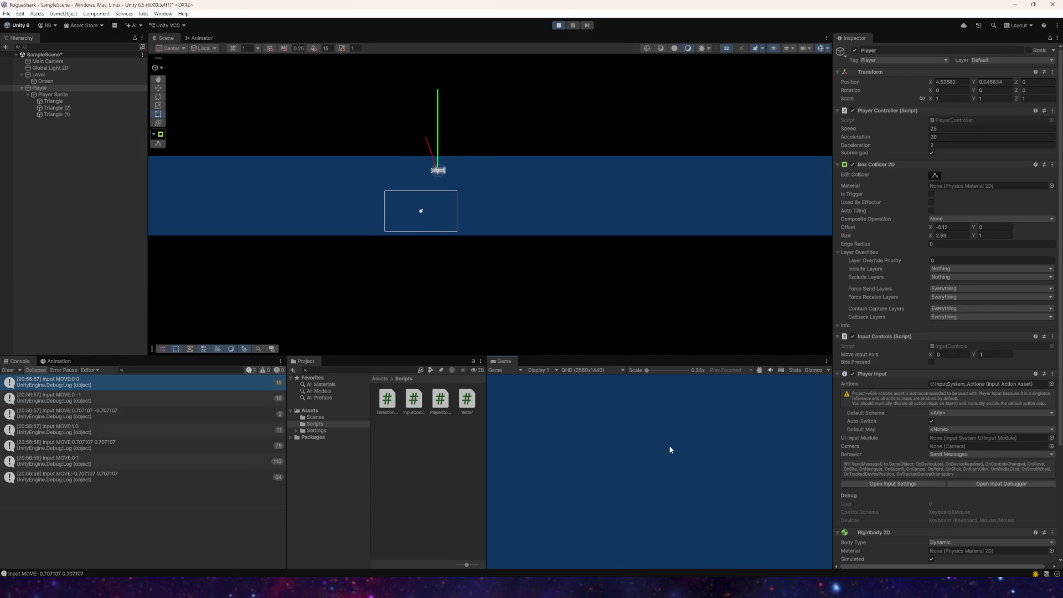
key(s)
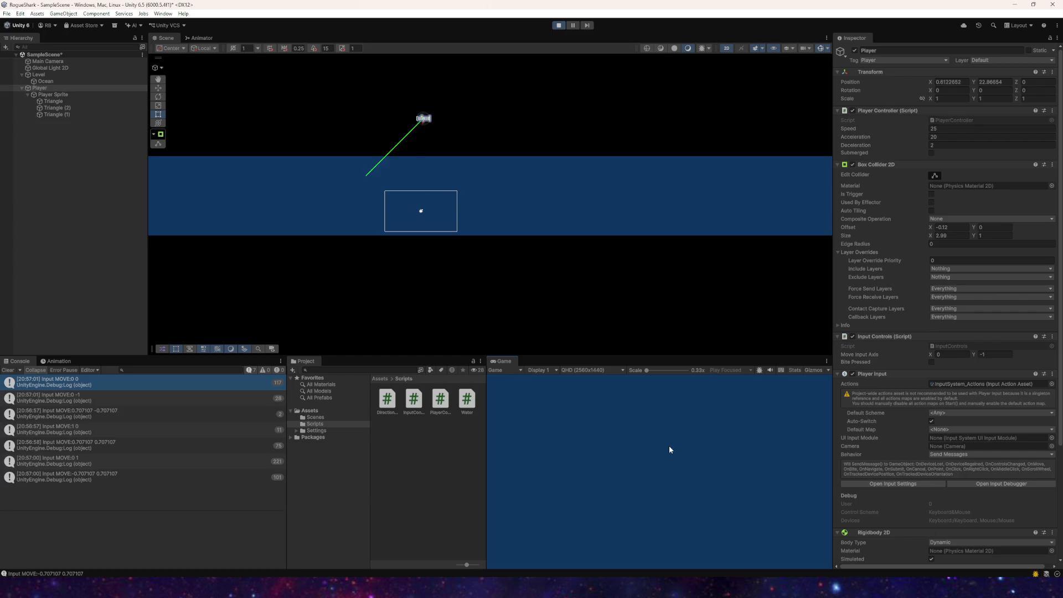
key(a)
key(d)
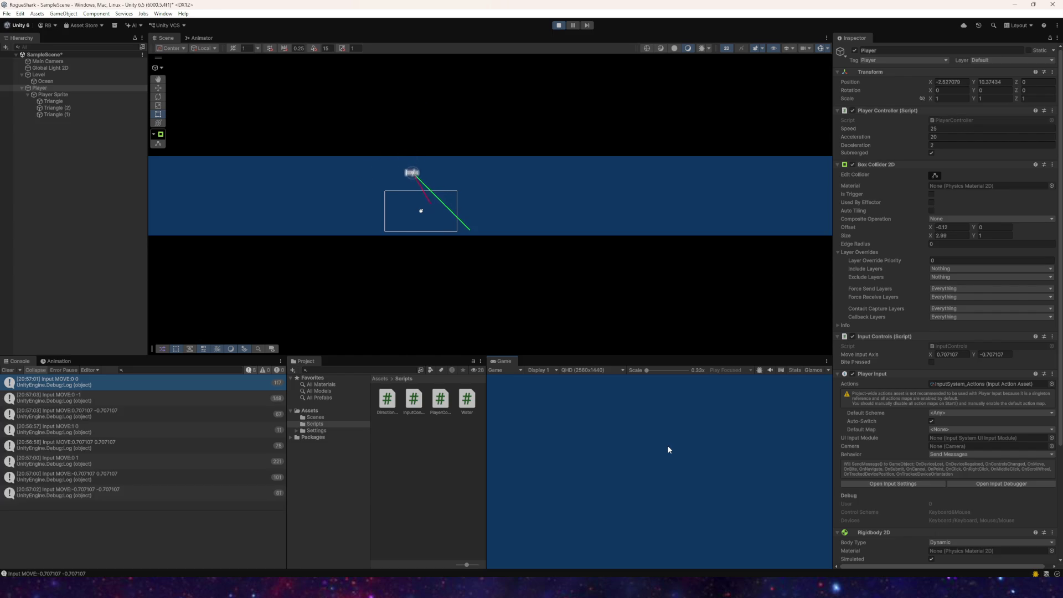
Step: Swim the shark up out of the water and back in, then stop Play mode
key(w)
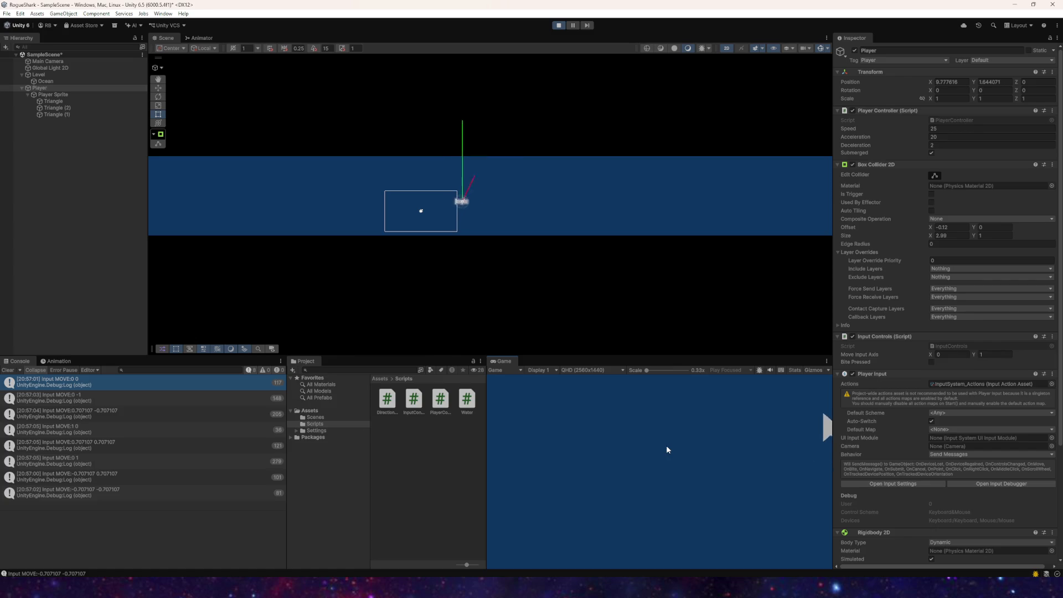
key(d)
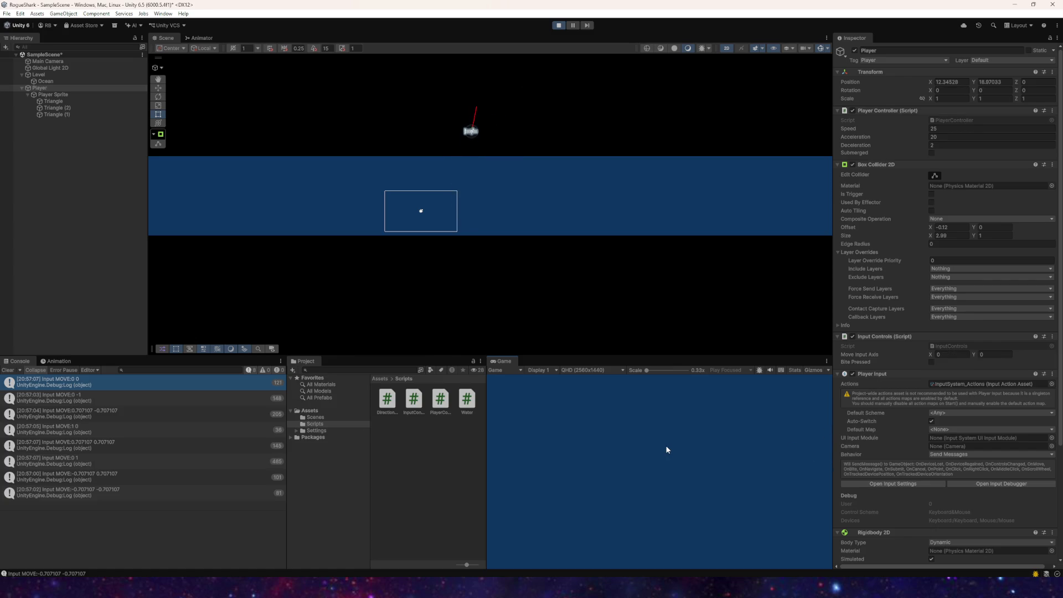
key(w)
key(d)
key(s)
key(a)
key(s)
key(a)
key(w)
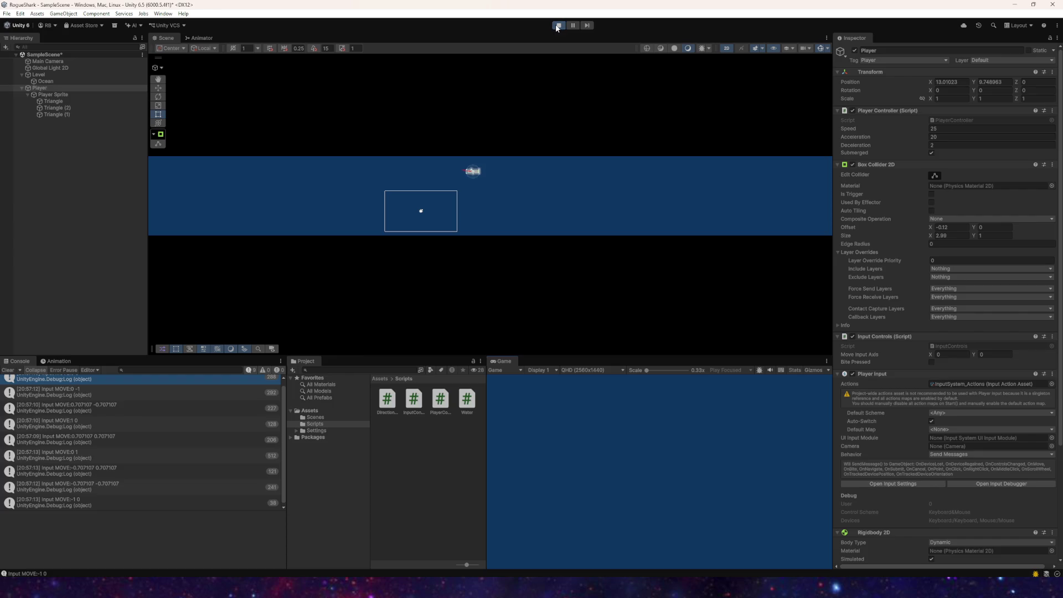
click(557, 26)
key(alt+Tab)
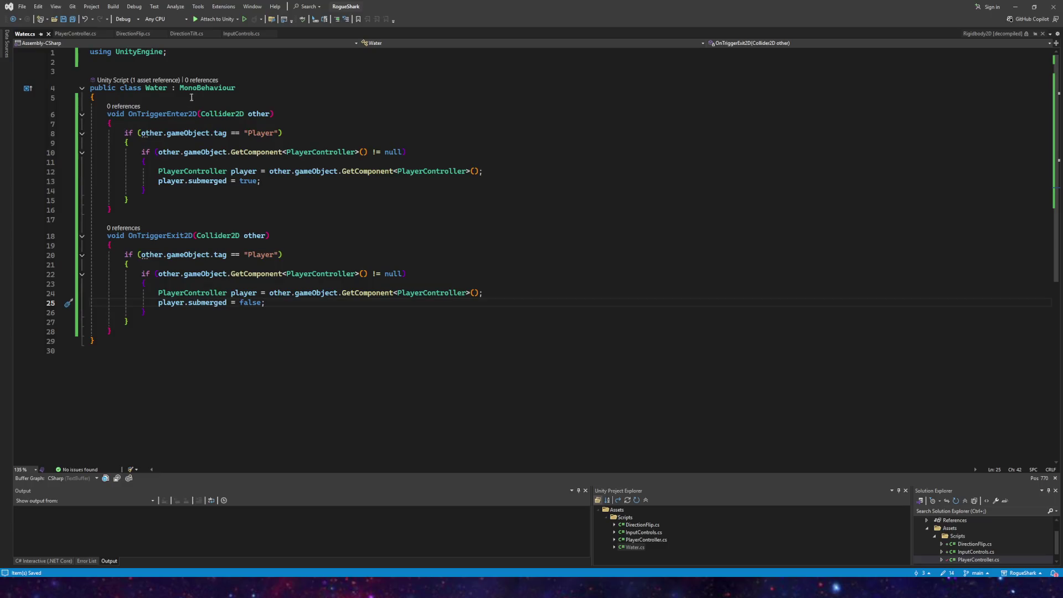
Step: In PlayerController.cs, add 'public float gravity;' on a new line below 'public bool submerged;'
key(ctrl+Tab)
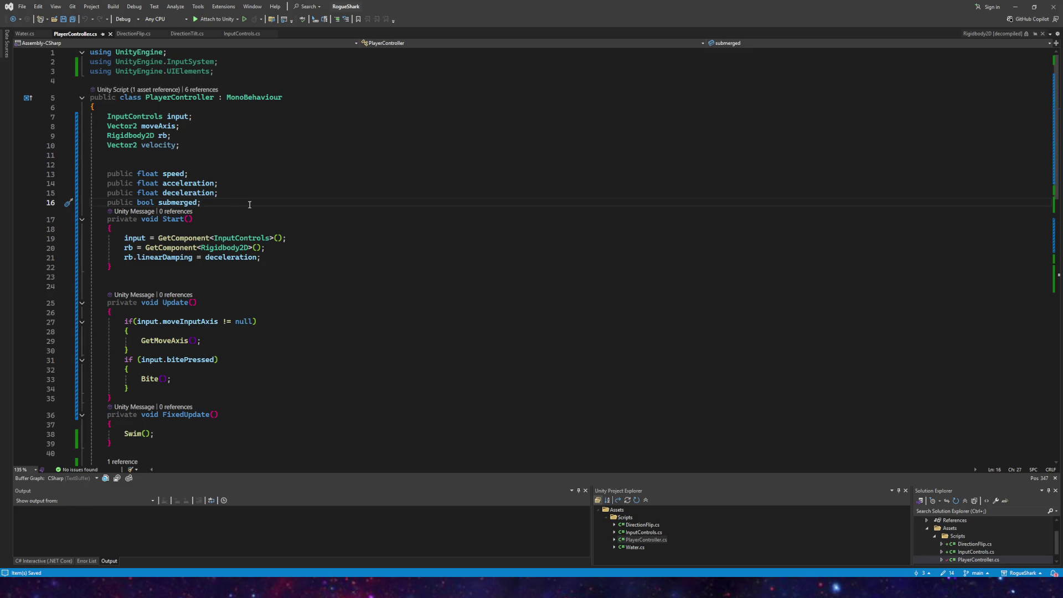
key(Return)
key(Return)
text(public )
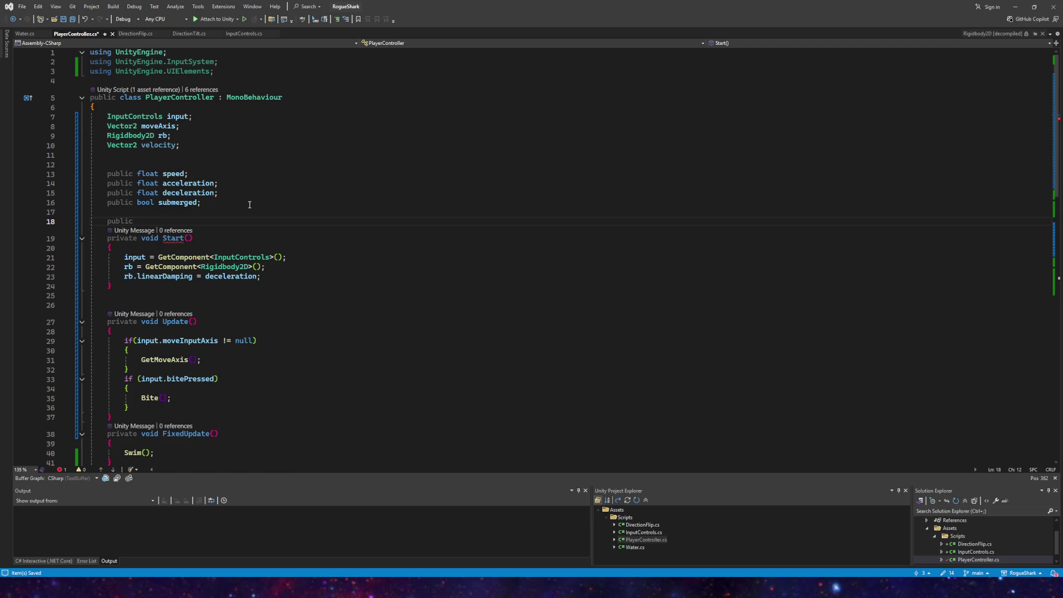
text(fl)
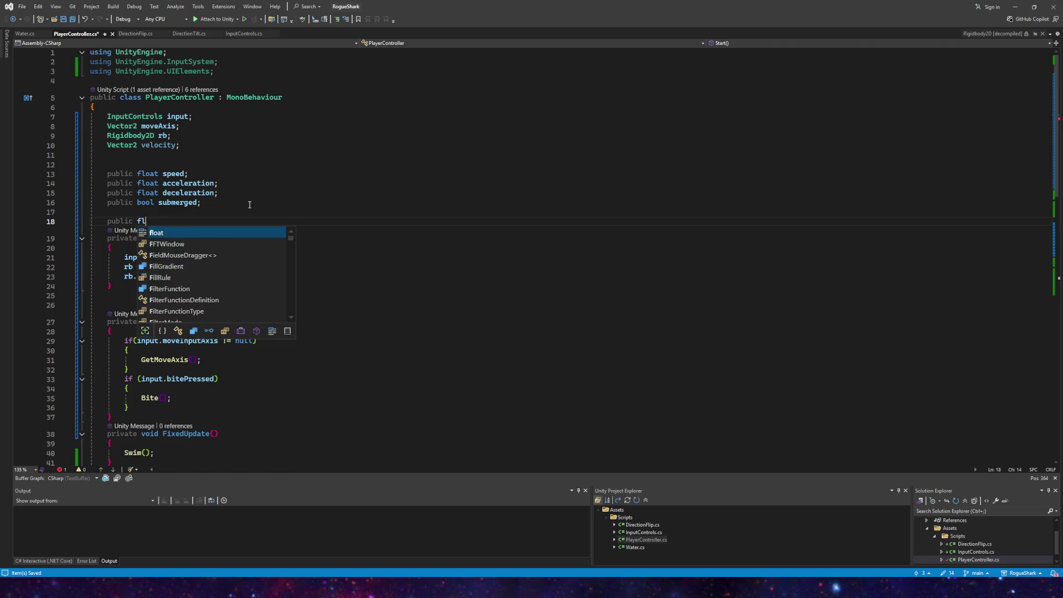
text(oat gravity;)
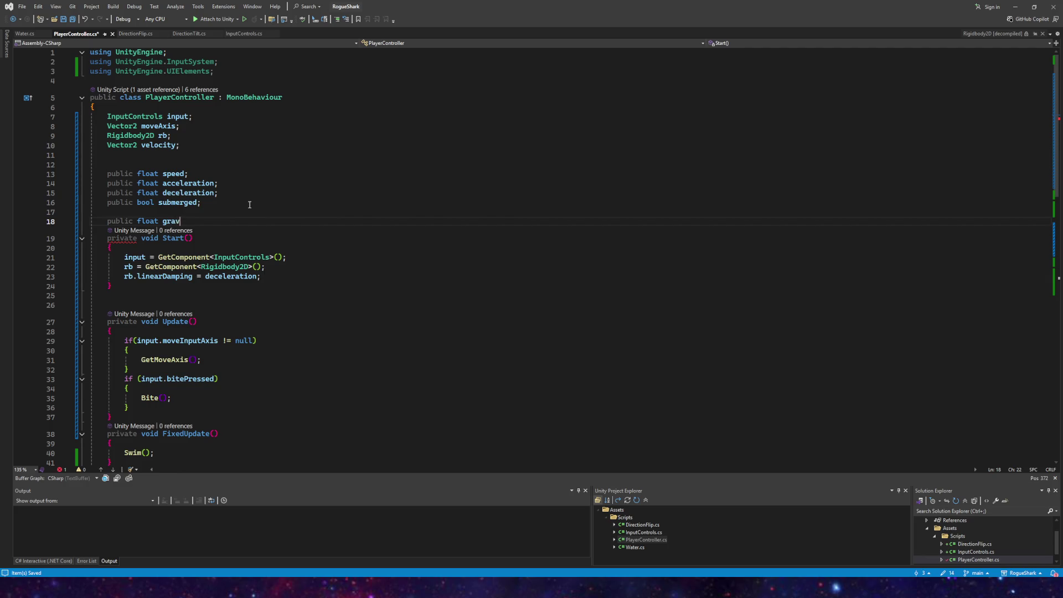
scroll(222, 183, down, 10)
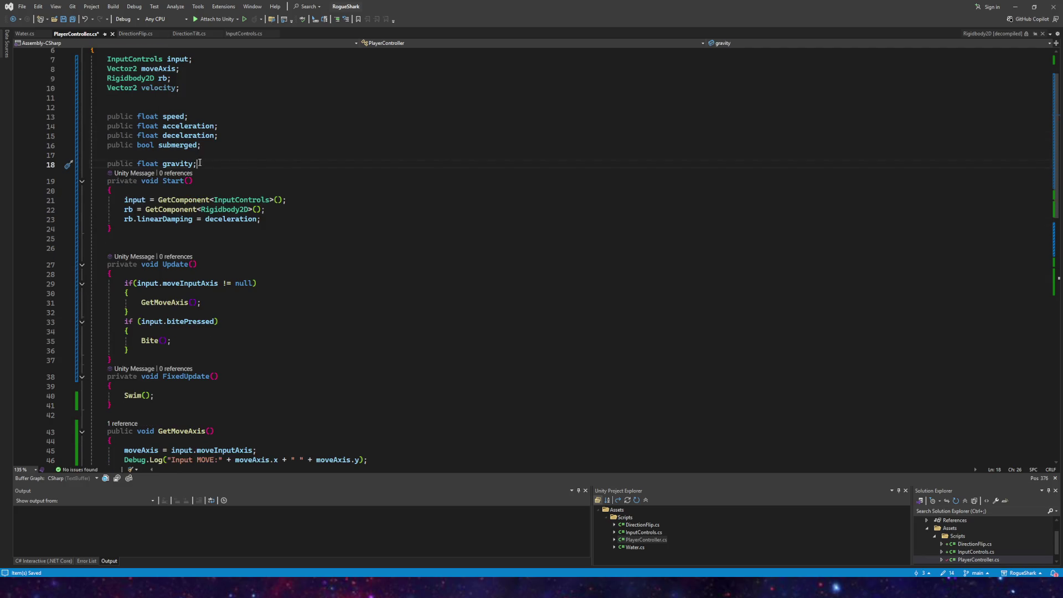
scroll(221, 208, down, 1)
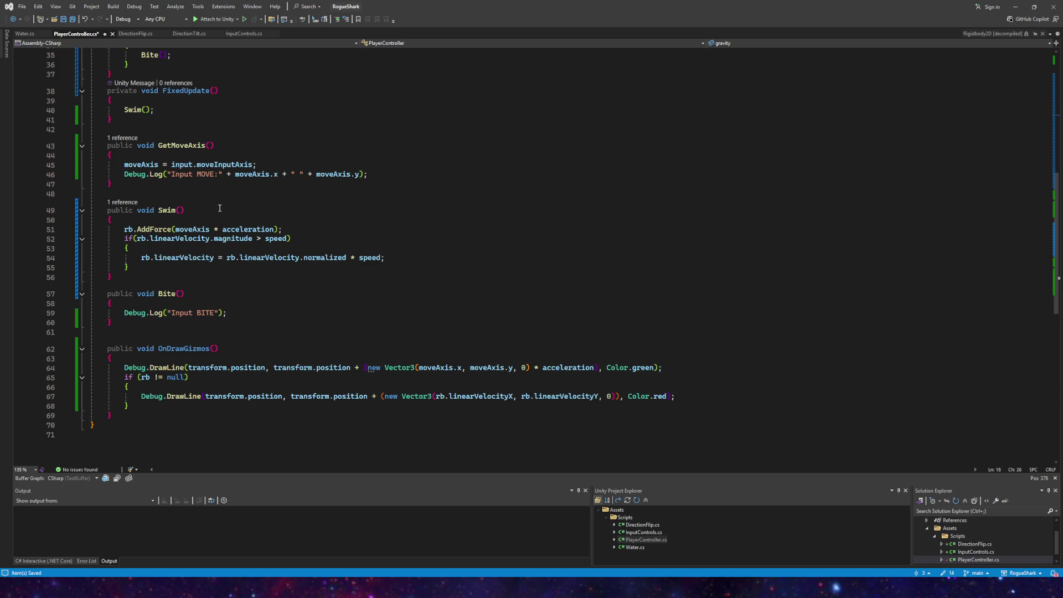
scroll(220, 208, up, 6)
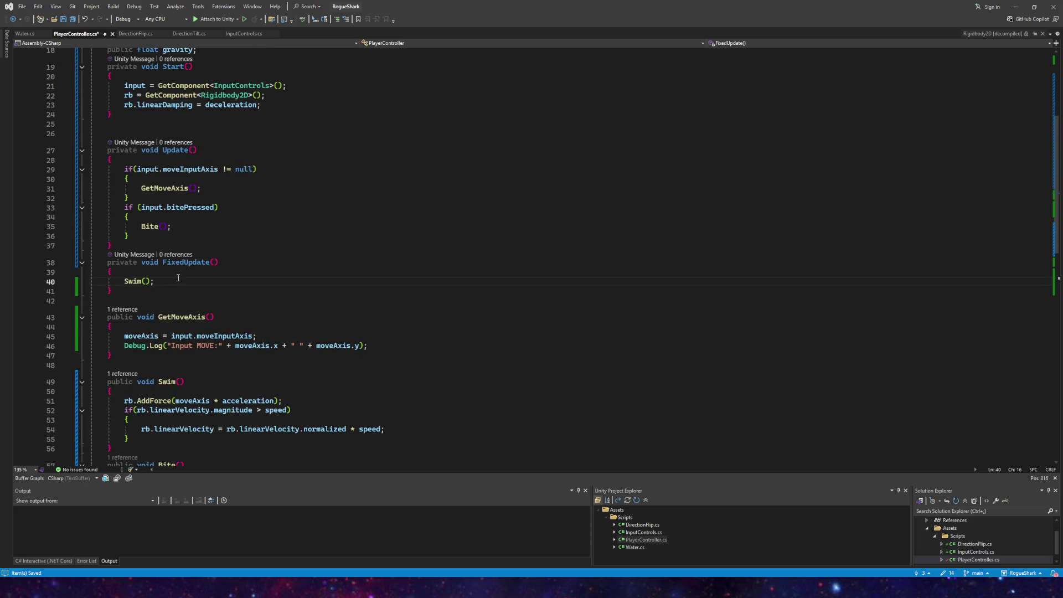
Step: Add an if (submerged) block after Swim() containing a gravity assignment line
key(Return)
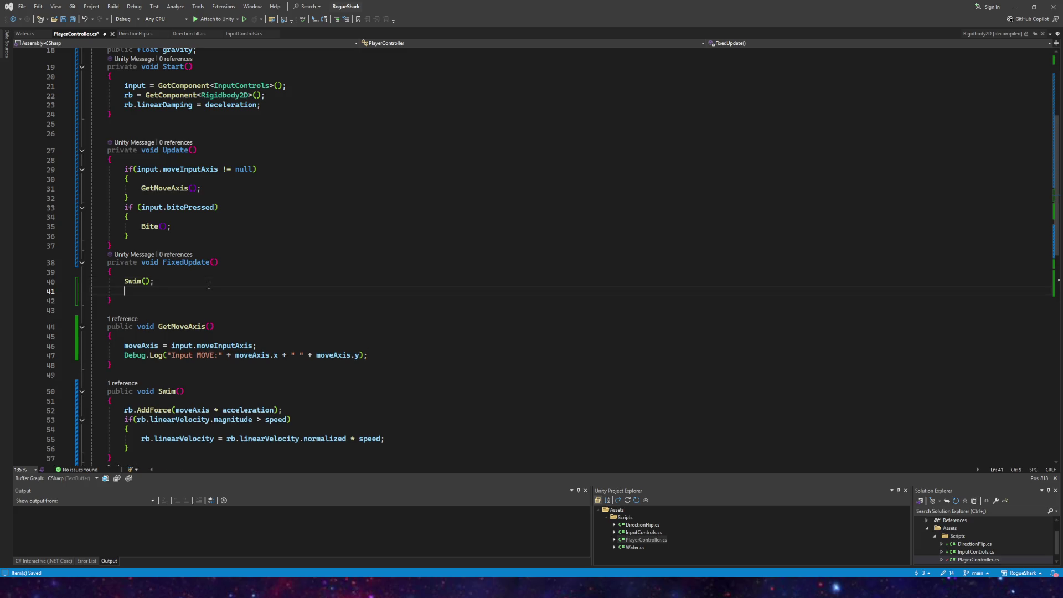
text(if (s)
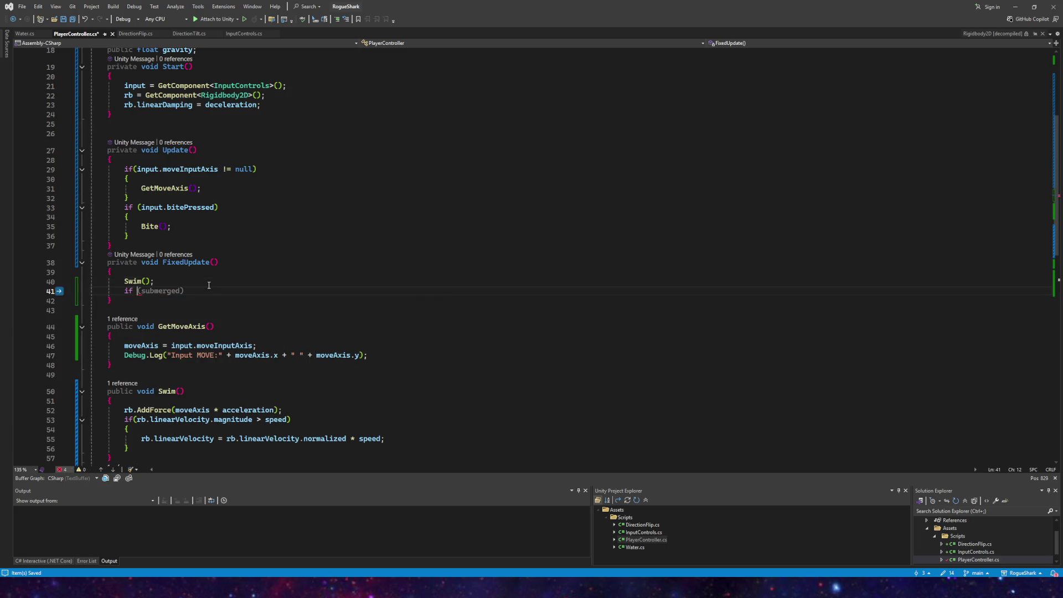
text(ubmerged)
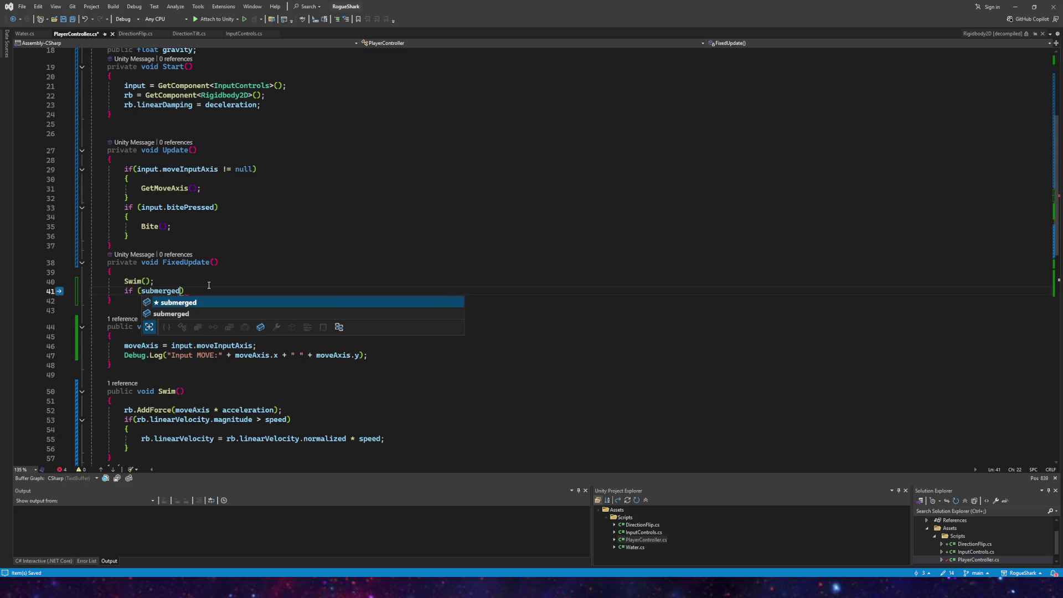
key(Escape)
text({)
key(Return)
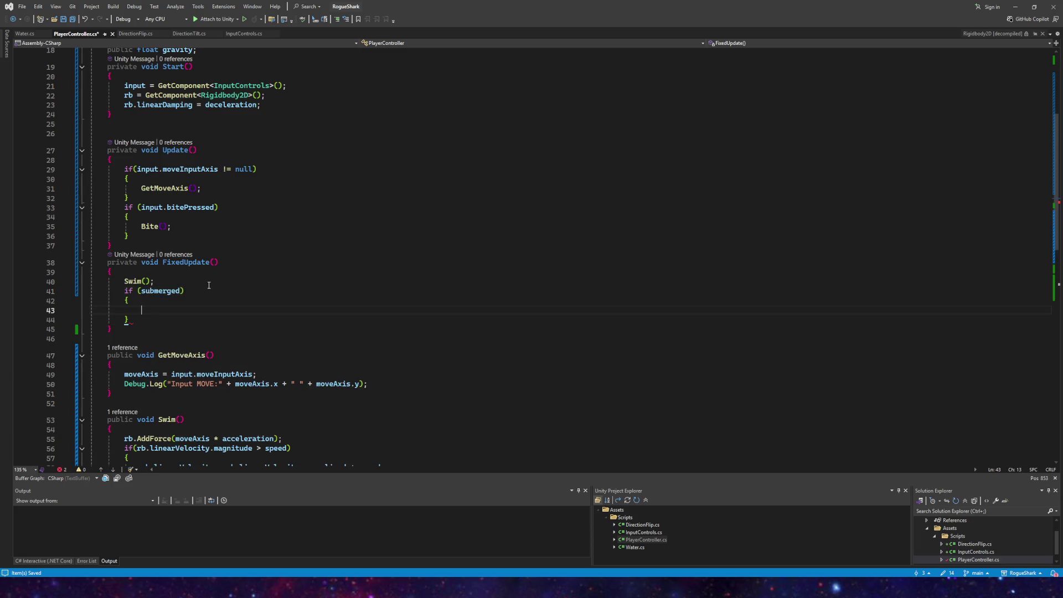
text(gravity = 0;)
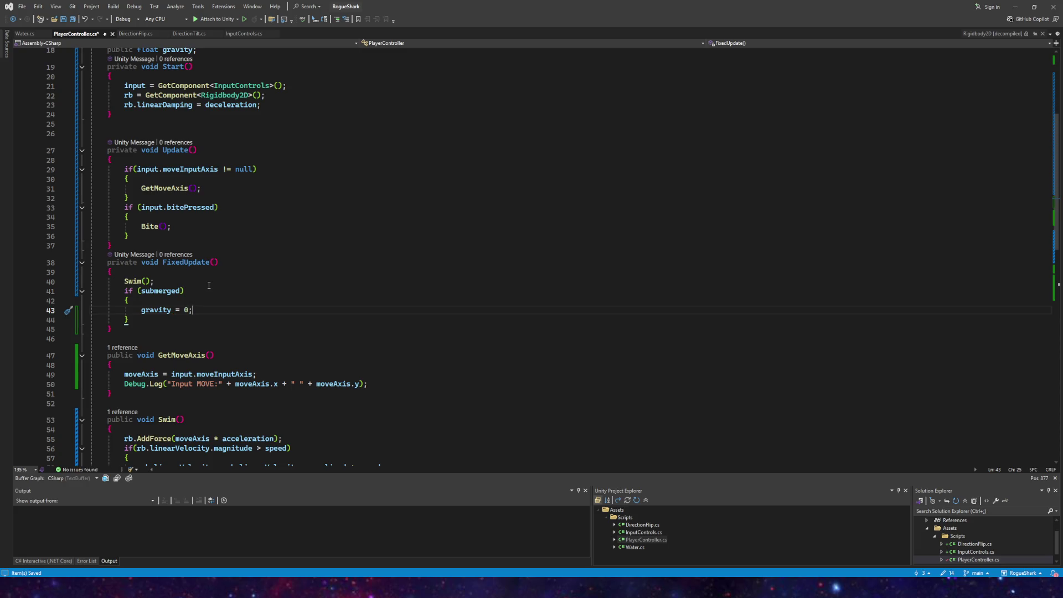
scroll(207, 275, down, 6)
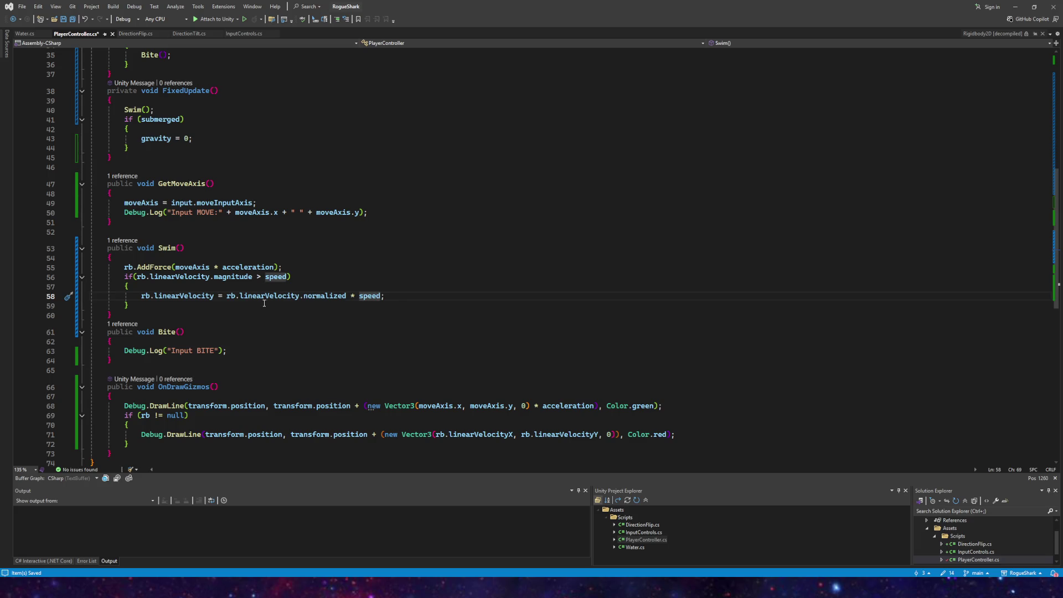
scroll(235, 289, up, 4)
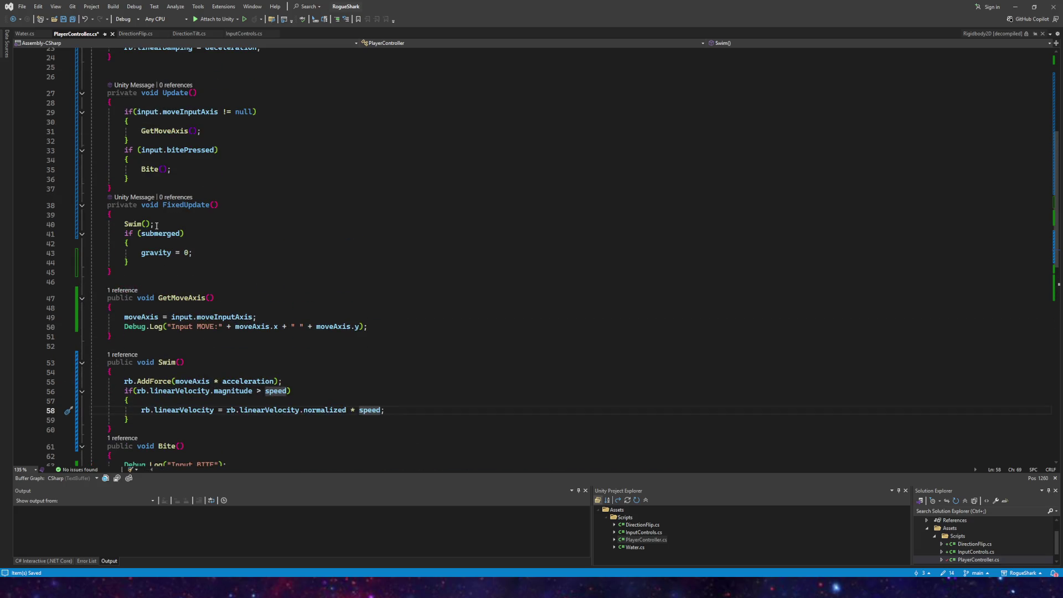
scroll(157, 225, up, 1)
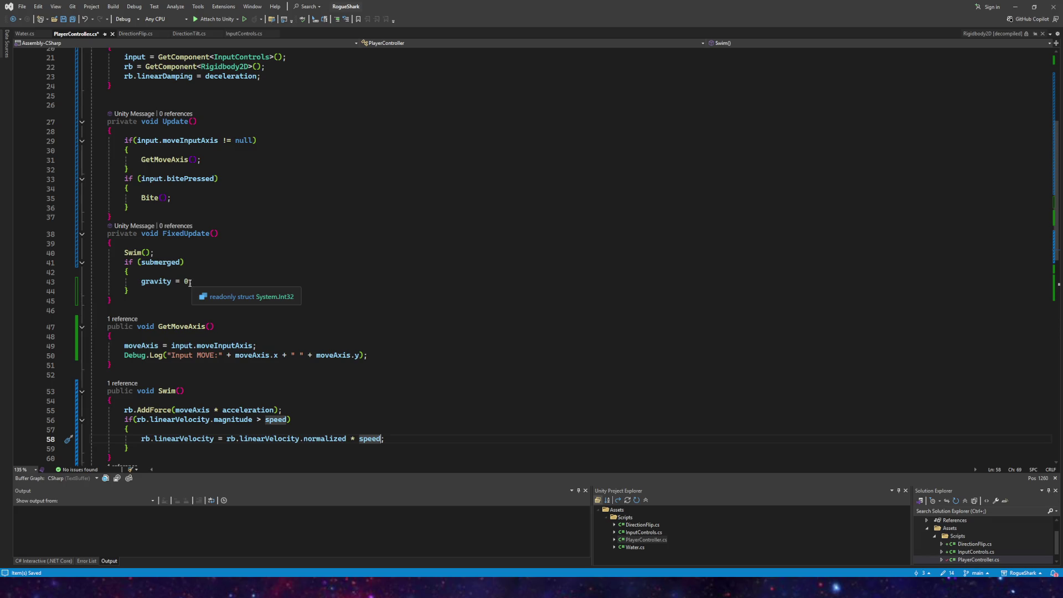
click(190, 282)
text(;)
Step: Add an else branch below the if block with its own gravity line
click(146, 289)
key(Return)
text(else)
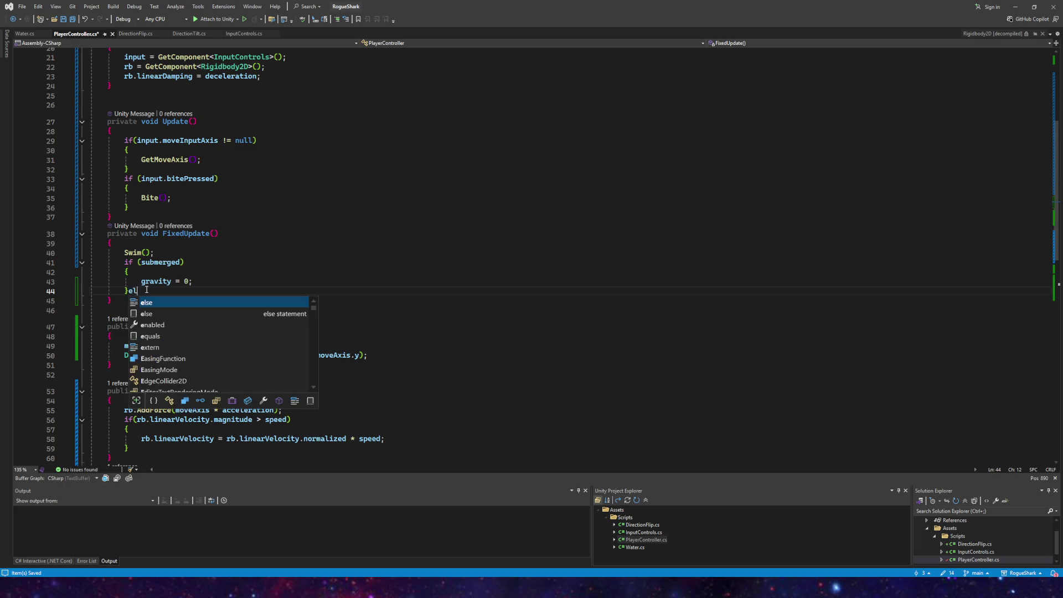
key(Tab)
key(Tab)
text(gravity)
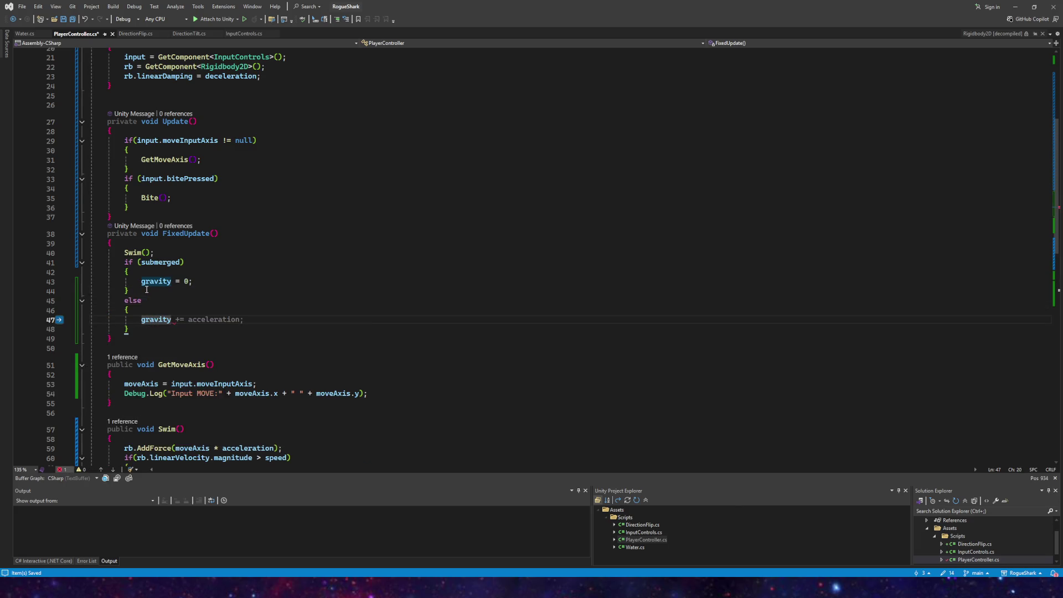
Step: Make the branches set rb.gravityScale to 0 and to gravity, then save PlayerController.cs
click(145, 282)
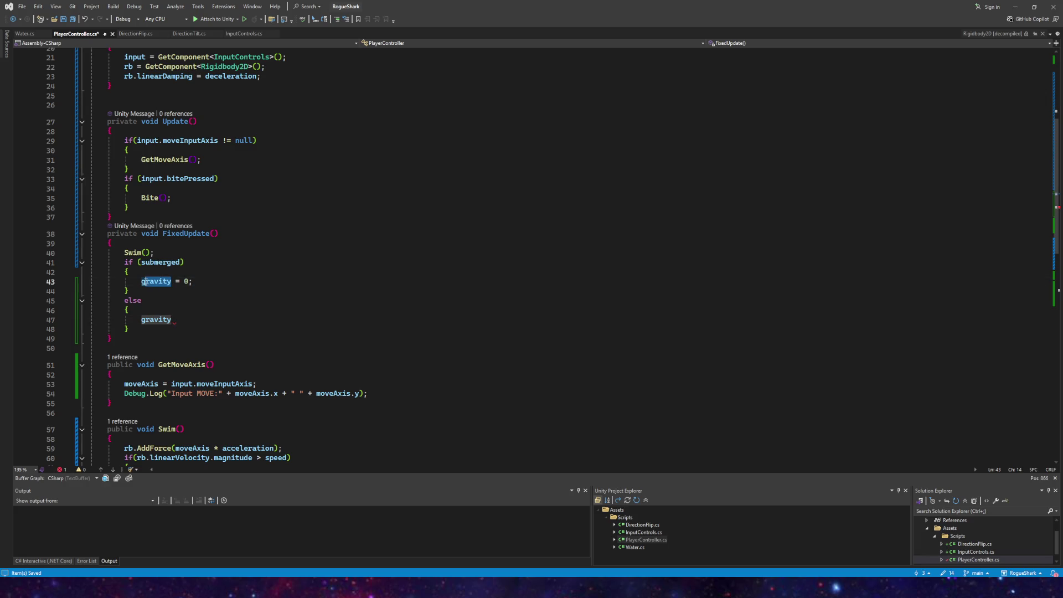
text(rb.gra)
key(Tab)
drag(183, 324, 140, 323)
text(rb.g)
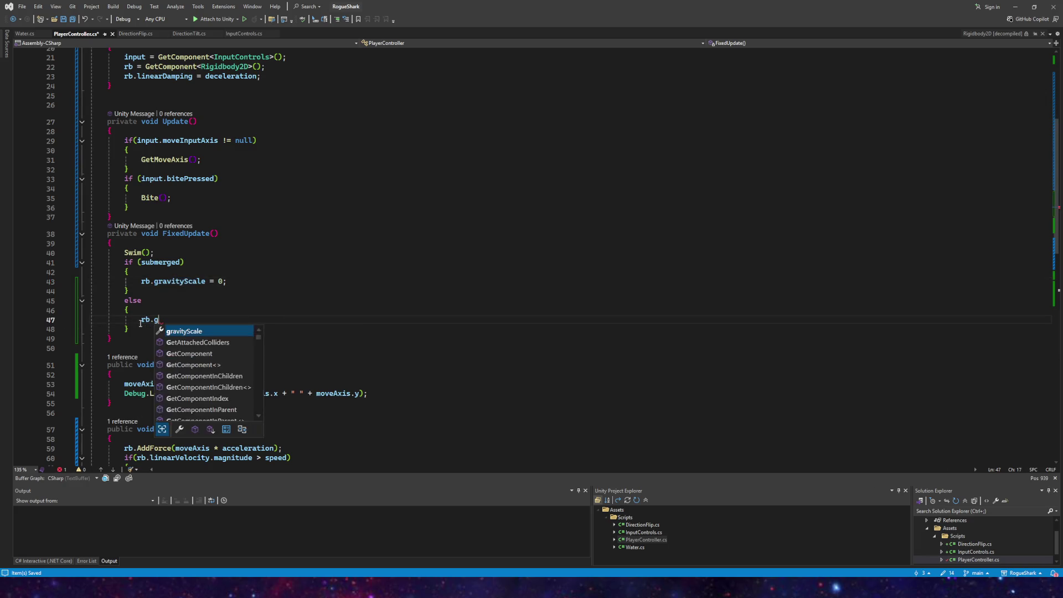
key(Tab)
key(BackSpace)
key(BackSpace)
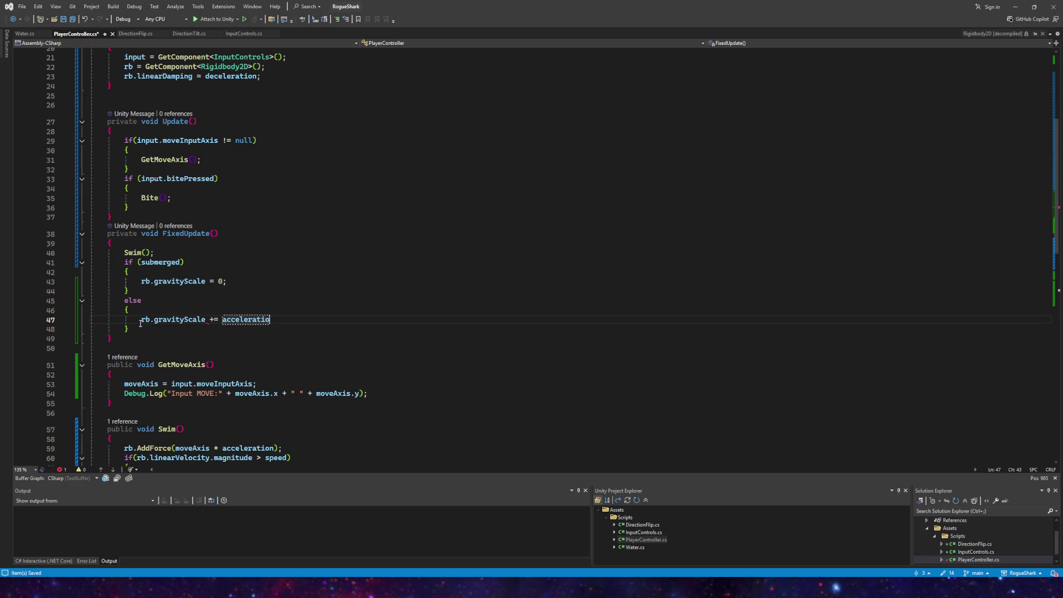
text(gravity;)
key(ctrl+s)
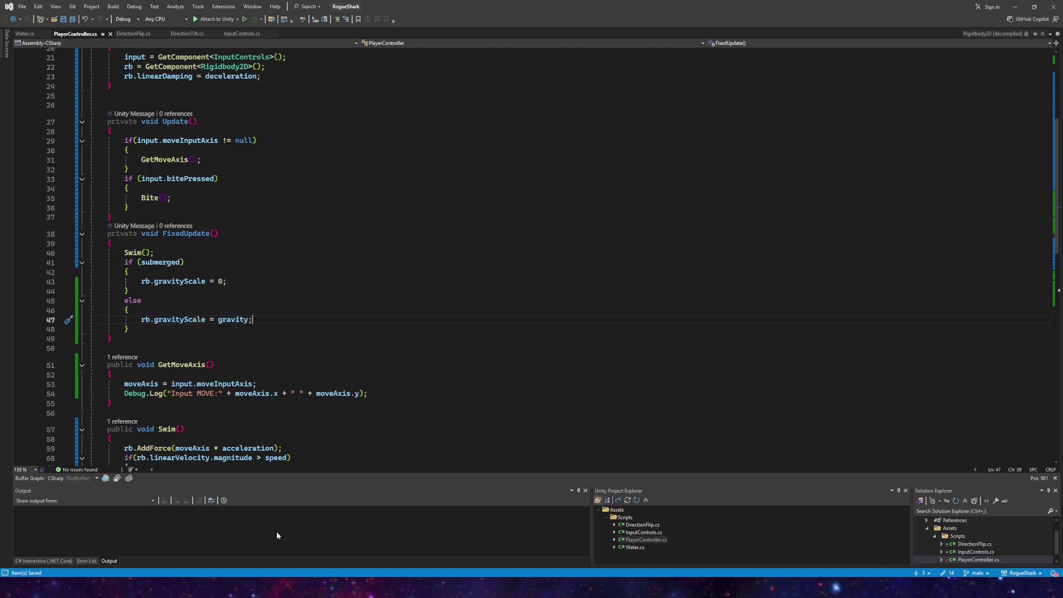
key(alt+Tab)
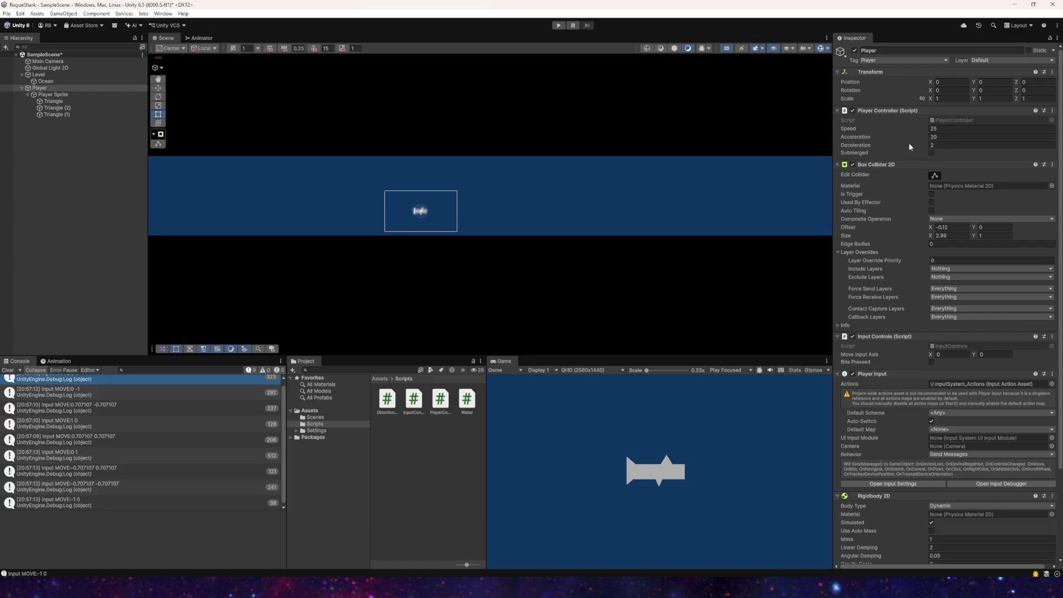
Step: Start a play test and steer the shark right, down-left, up-left and right
click(941, 161)
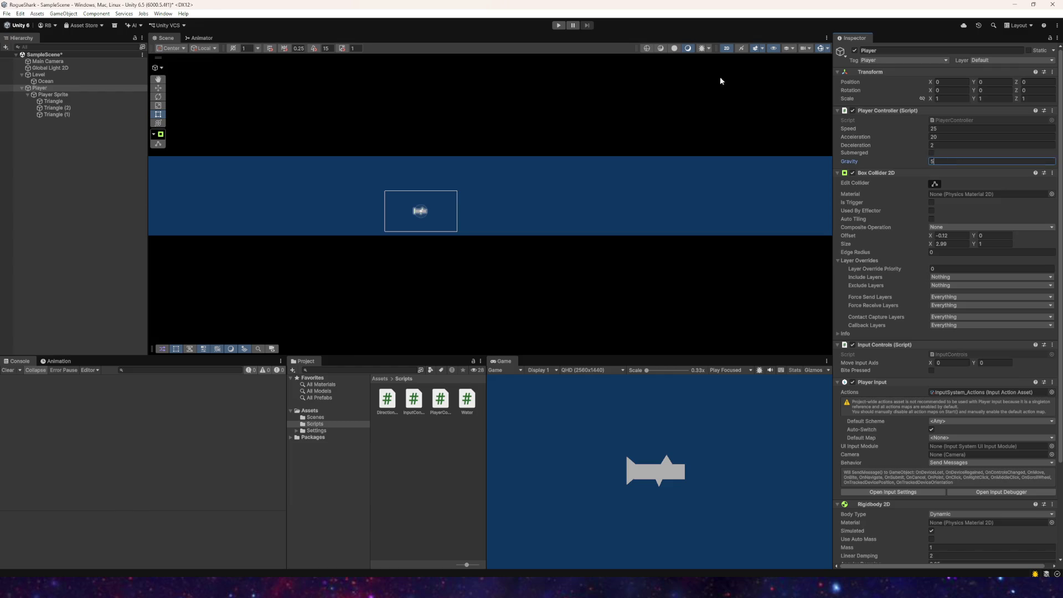
click(558, 25)
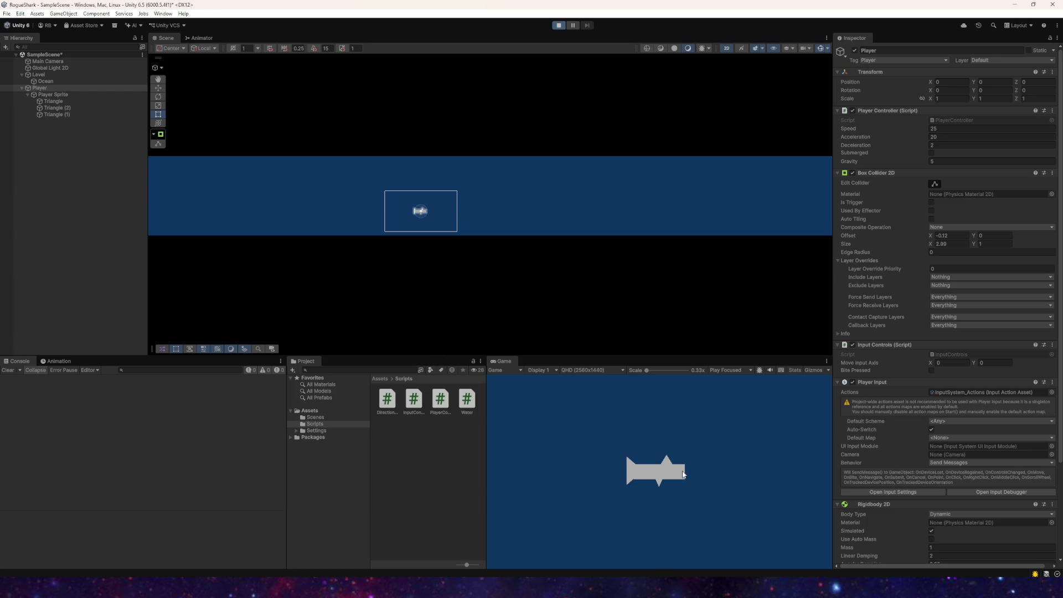
key(d)
key(s)
key(a)
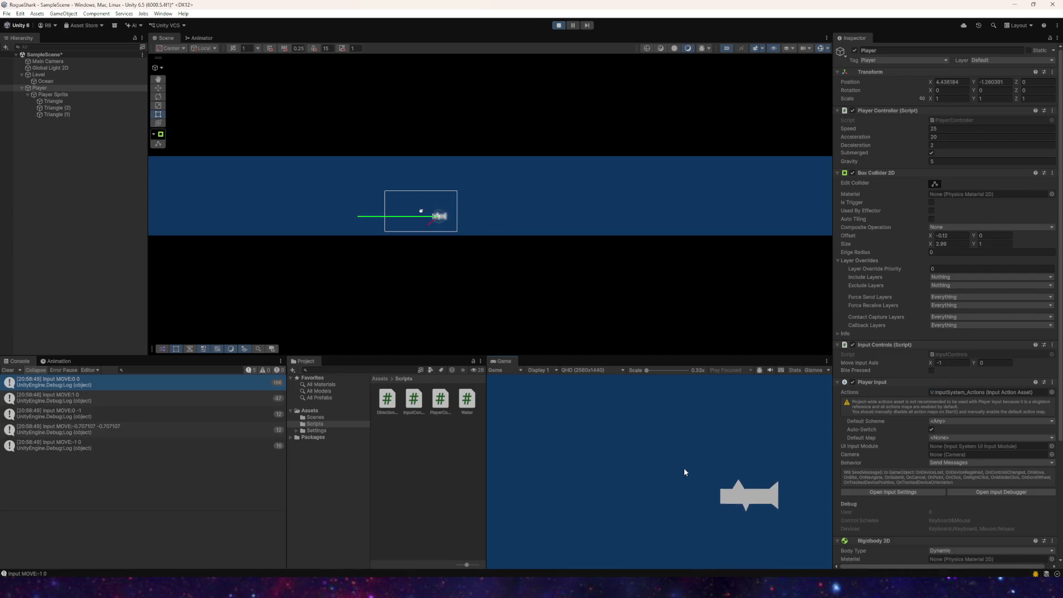
key(w)
key(w)
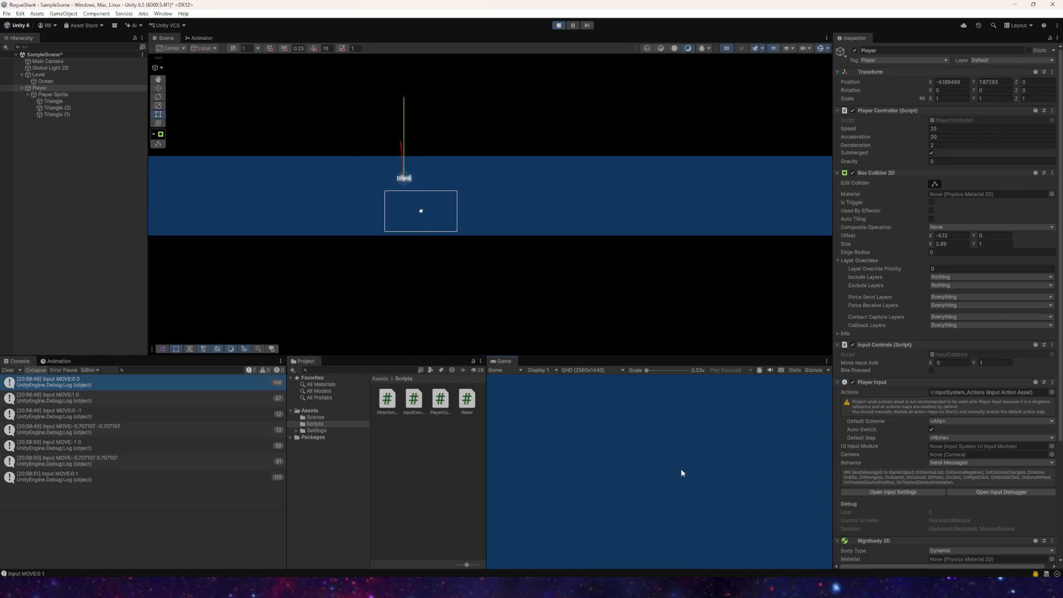
key(d)
key(s)
key(w)
Step: Lower the Player's Gravity during play and keep steering the shark around
click(934, 165)
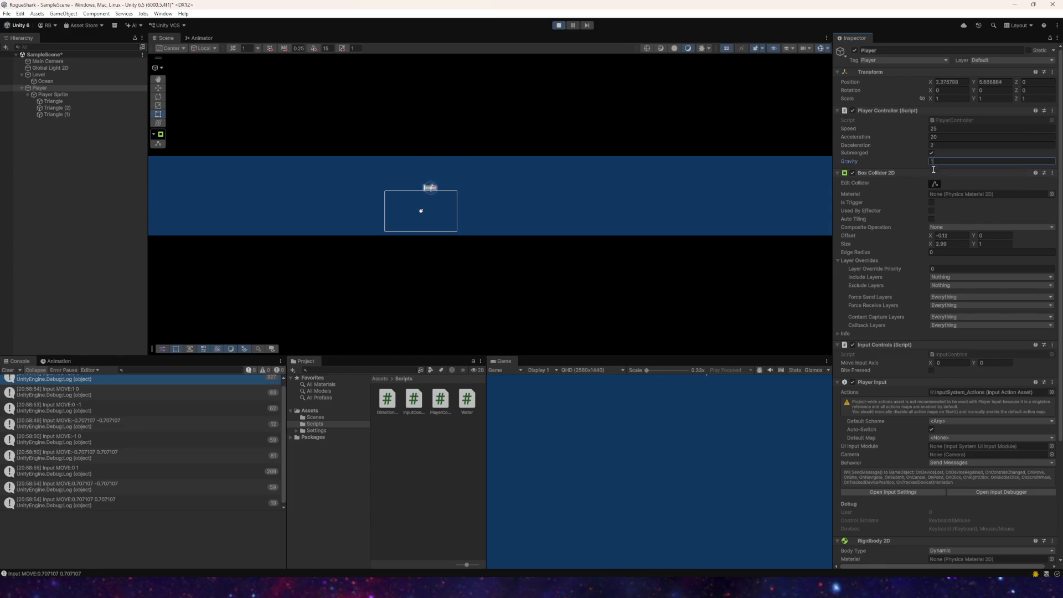
click(720, 450)
key(s)
key(d)
key(w)
key(a)
key(a)
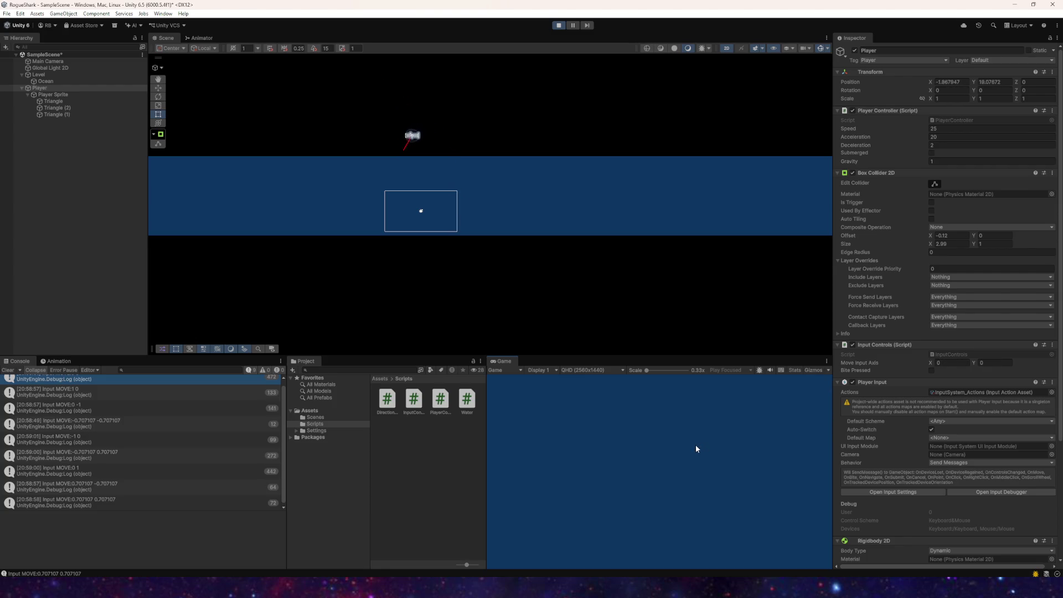
key(a)
key(w)
key(d)
Step: Set Gravity to 2 and steer the shark up until it arcs out of the water
click(938, 161)
text(2)
click(692, 447)
key(s)
key(a)
key(d)
key(w)
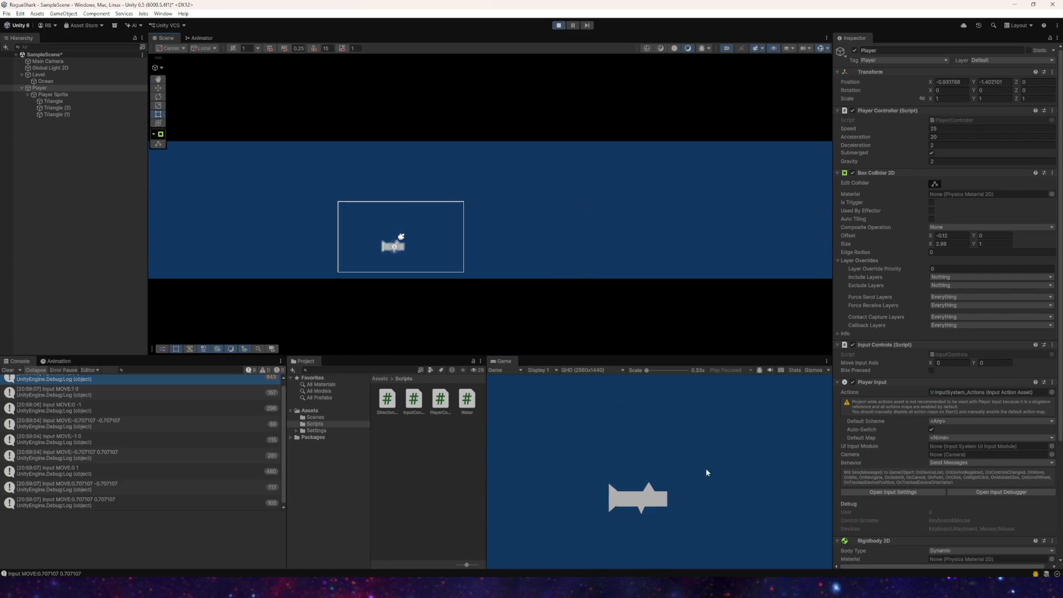
key(d)
key(w)
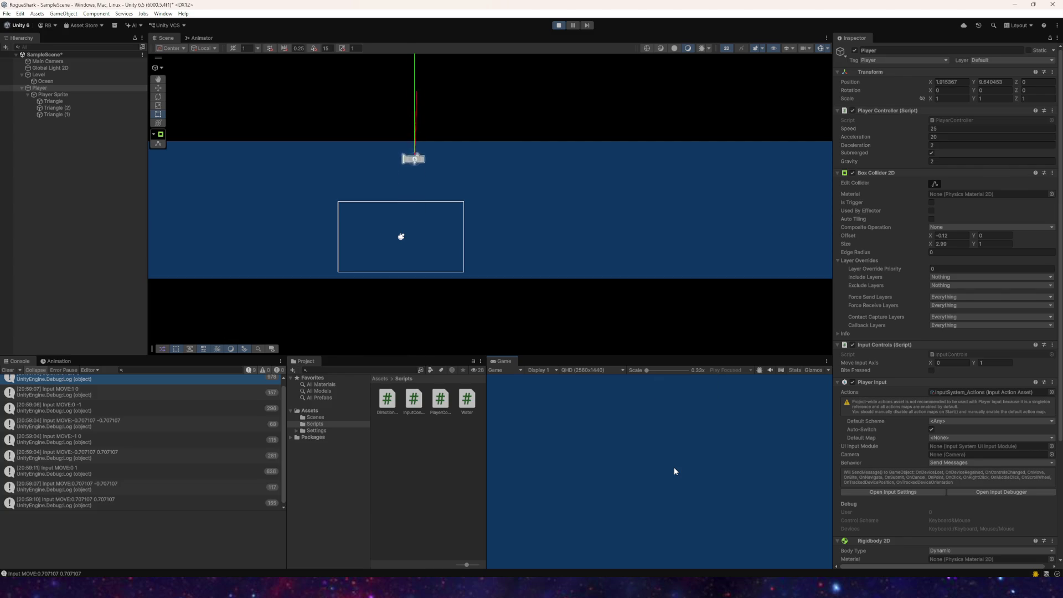
key(s)
key(d)
key(w)
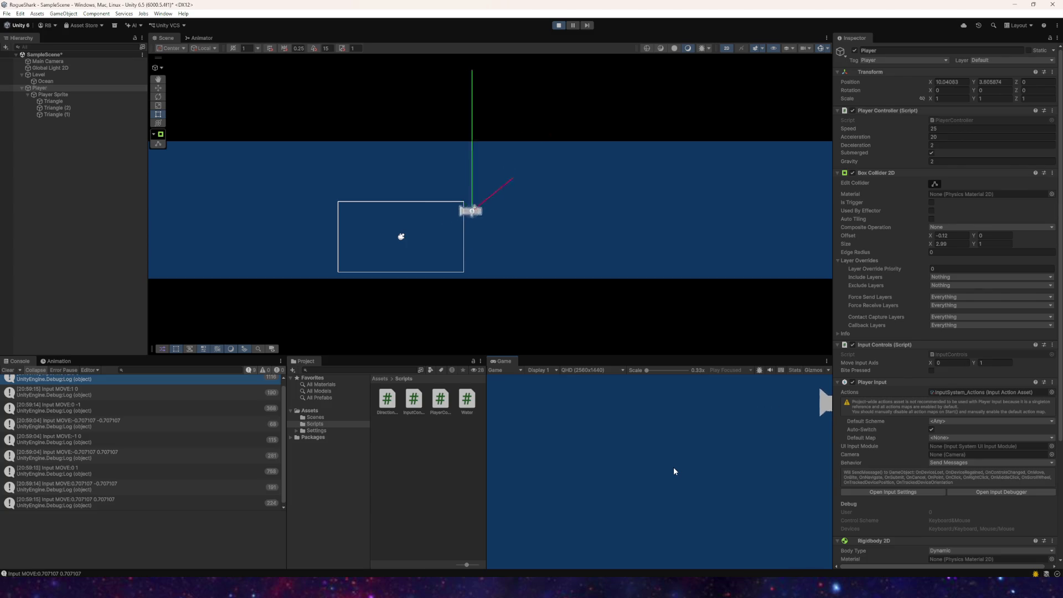
key(d)
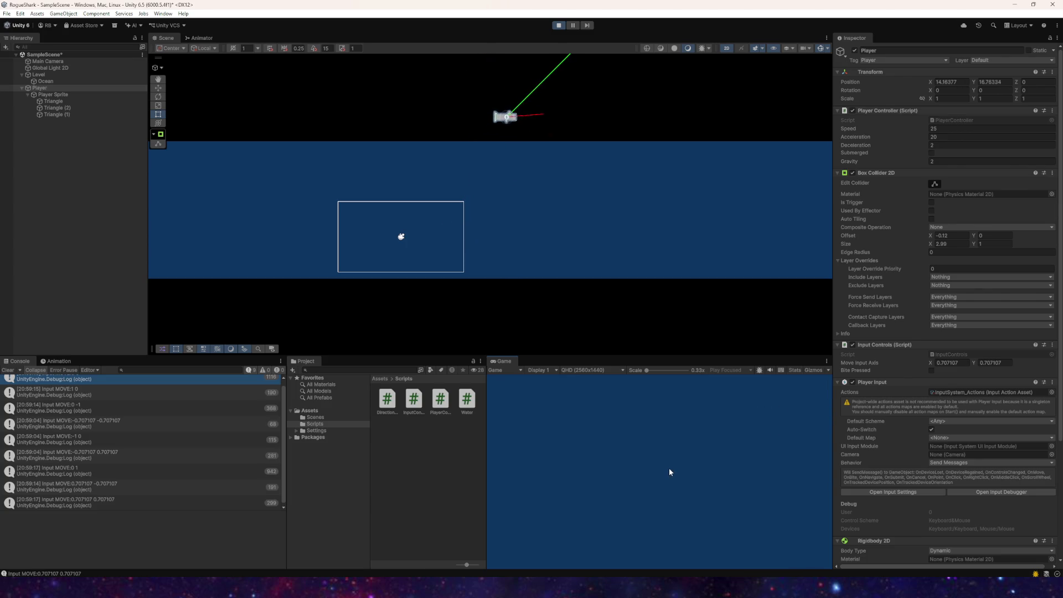
key(a)
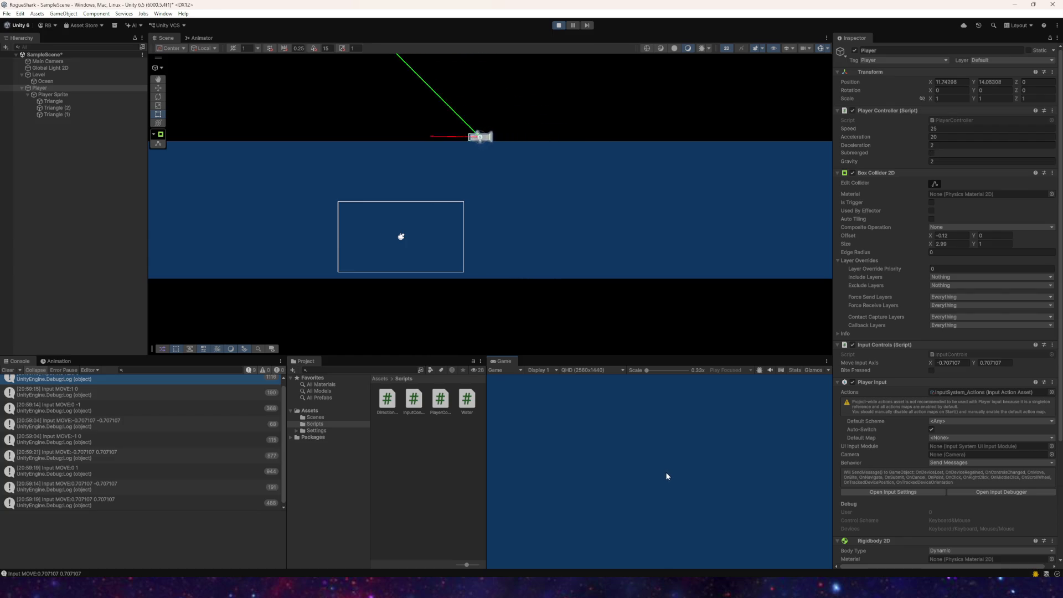
Step: Stop the shark and set the Player Controller Speed to 50 while playing
key(s)
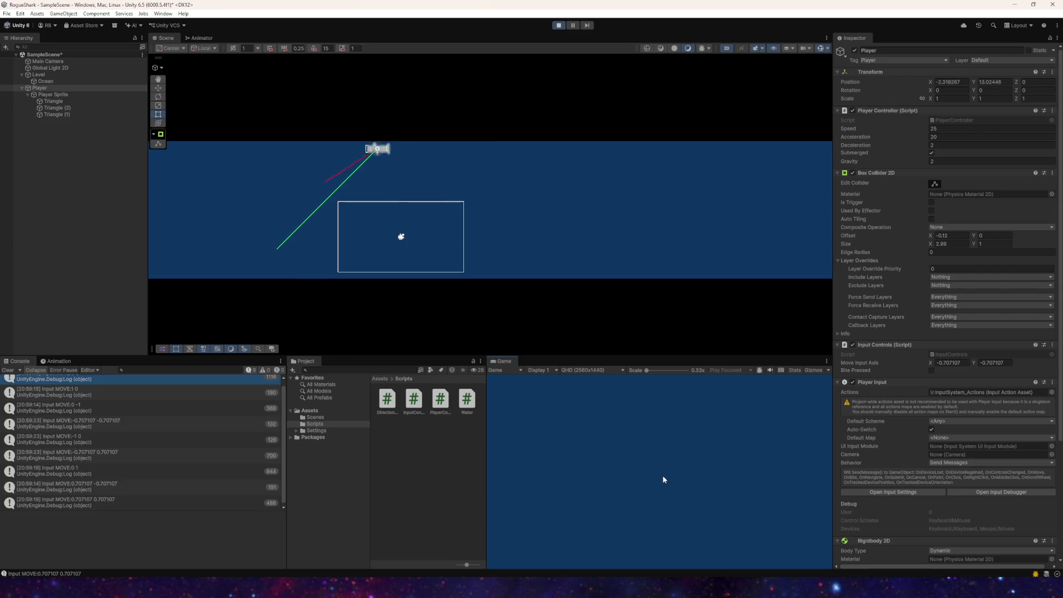
key(d)
click(944, 129)
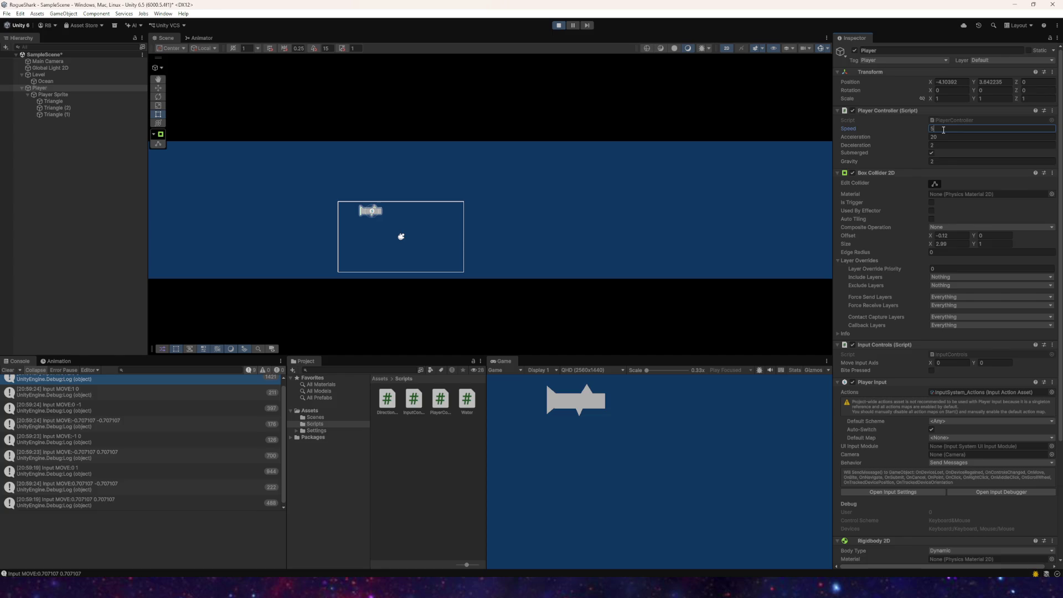
text(0)
click(945, 137)
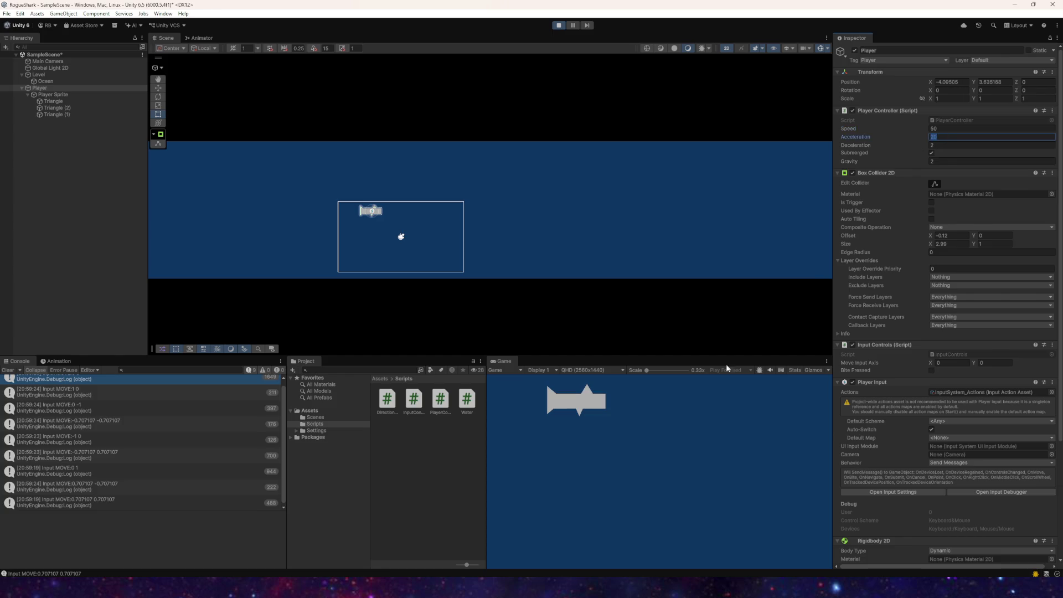
click(550, 379)
Step: Steer the faster shark left, right and up above the water, then stop the game
key(a+s)
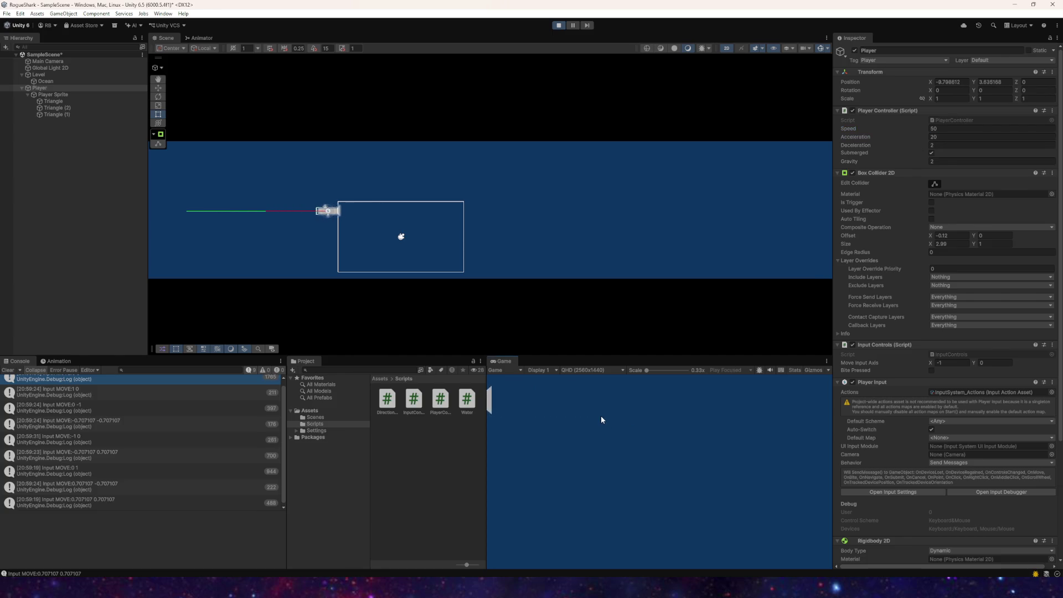
key(d)
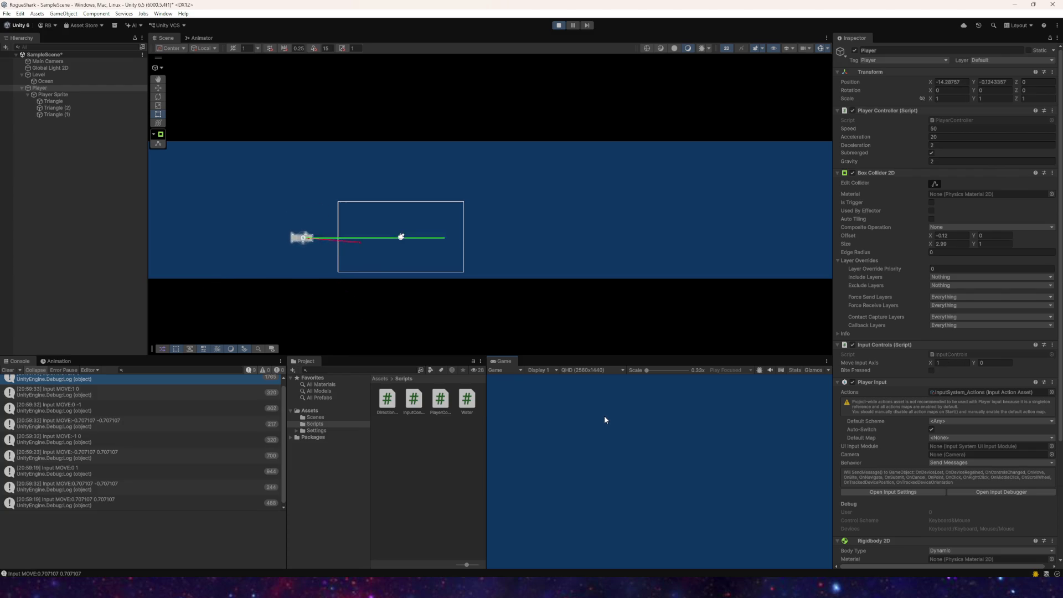
key(w)
key(s)
key(a)
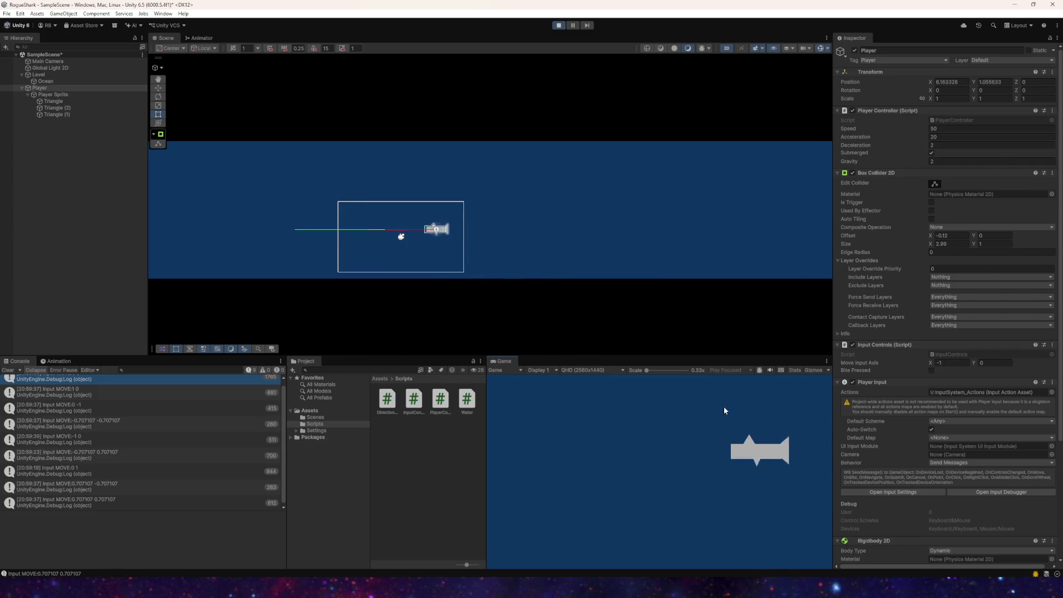
key(w)
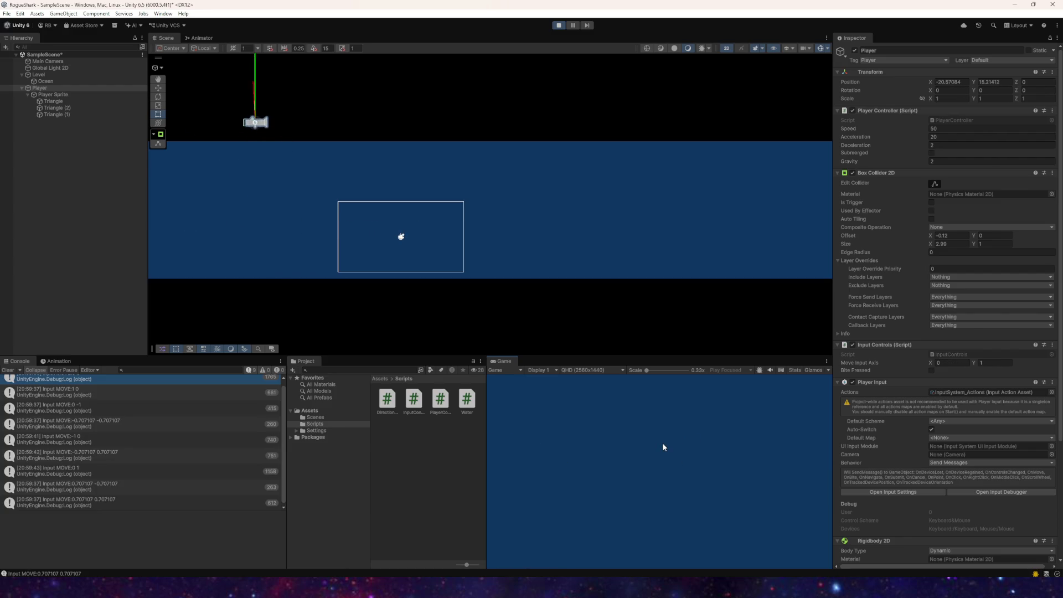
key(s)
key(d)
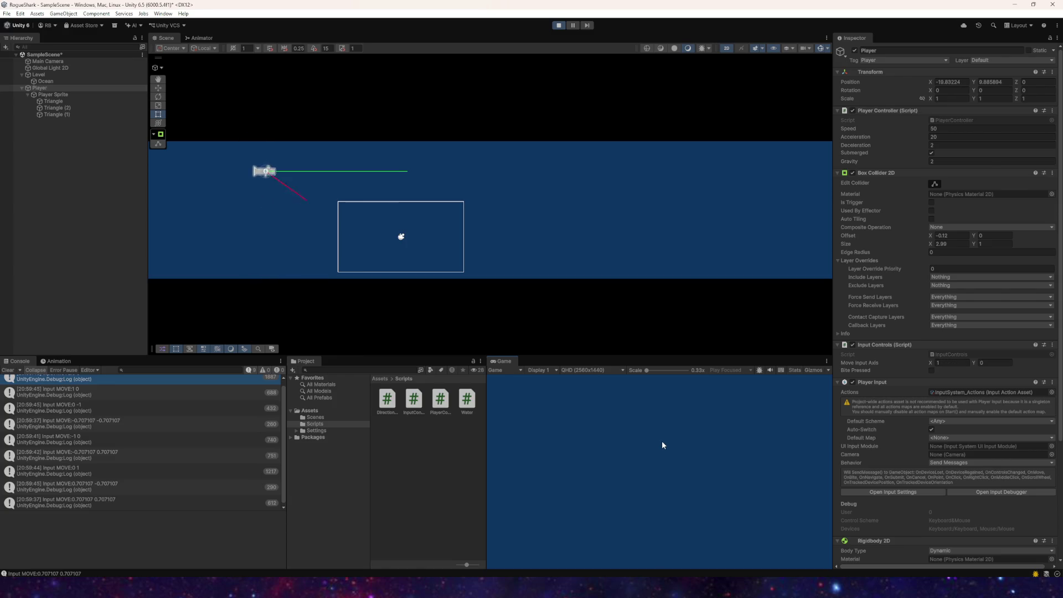
click(559, 25)
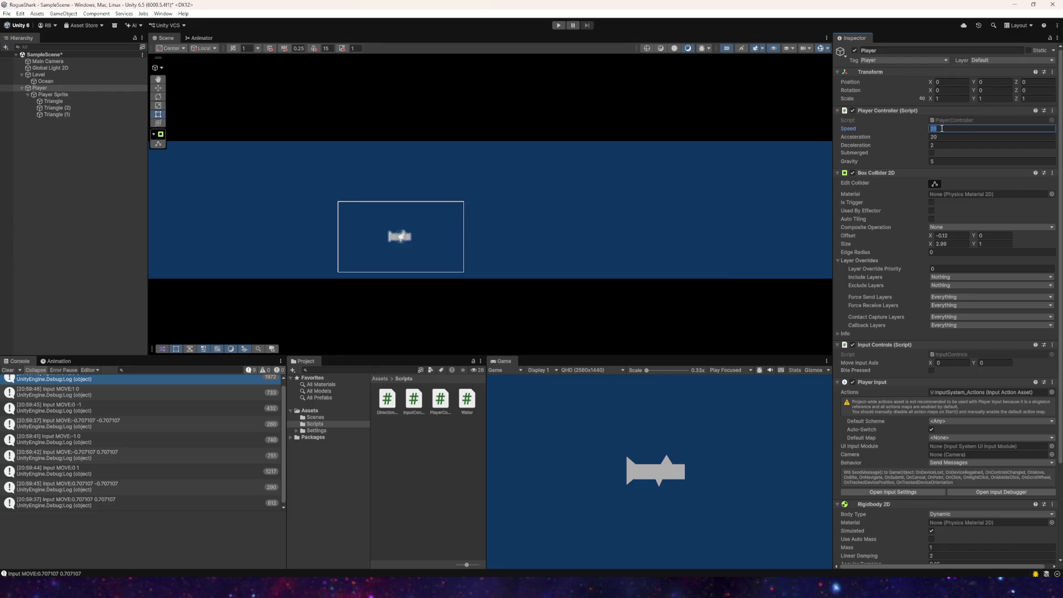
Step: Set Acceleration to 50 alongside Speed 50 and start a test run
key(Tab)
text(0)
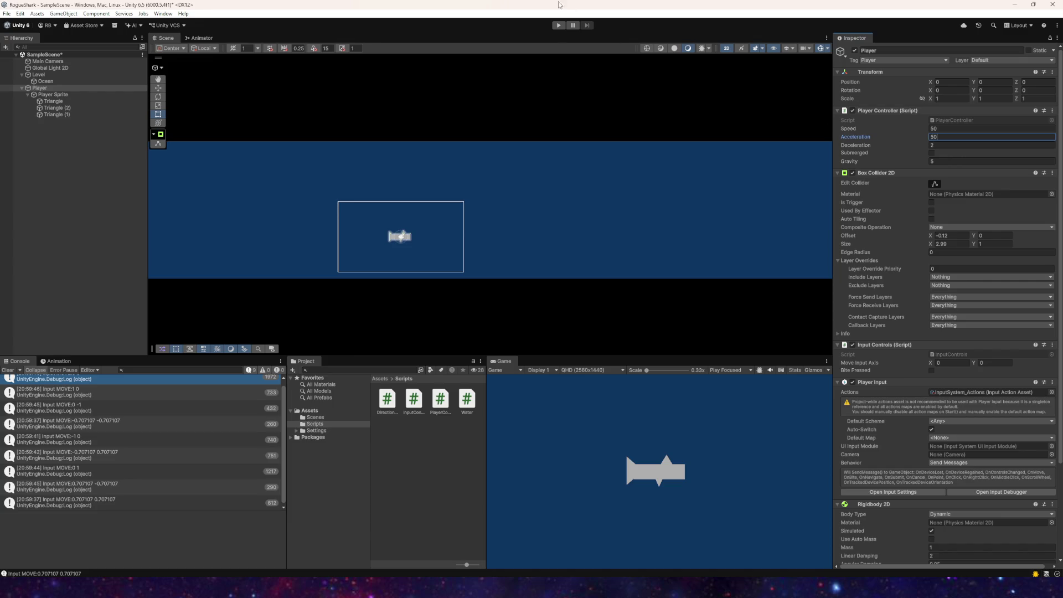
click(560, 26)
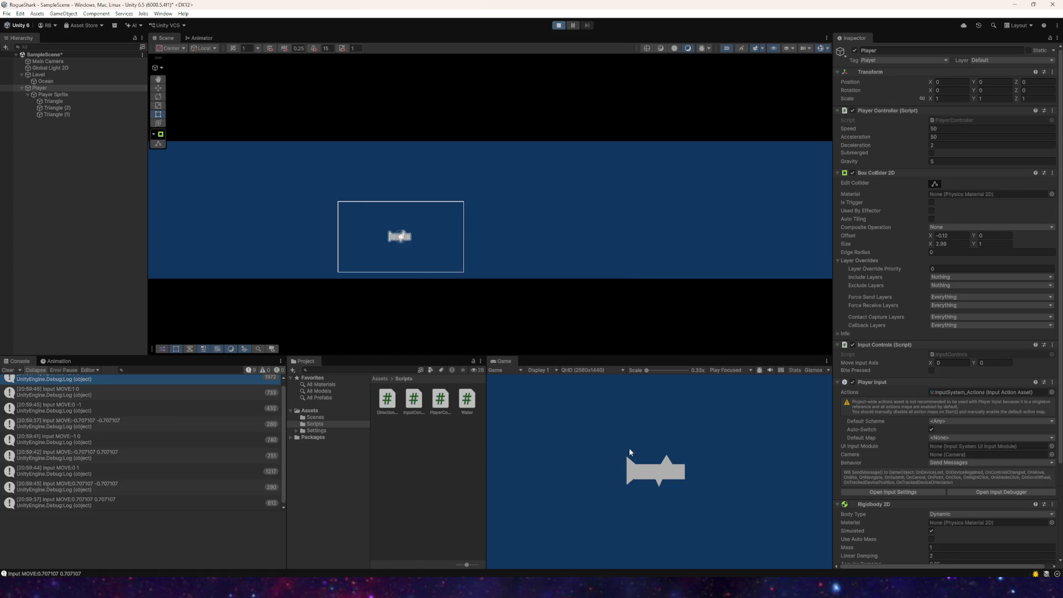
Step: Steer the shark in all directions, leaping it repeatedly out above the water
key(a)
key(d)
key(a)
key(w)
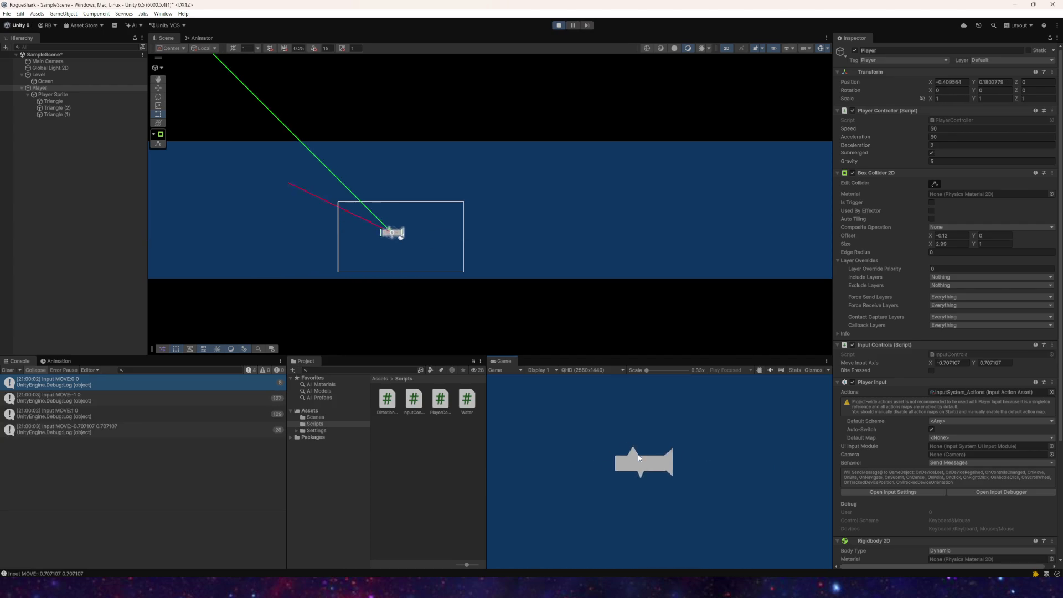
key(d)
key(d)
key(s)
key(a)
key(w)
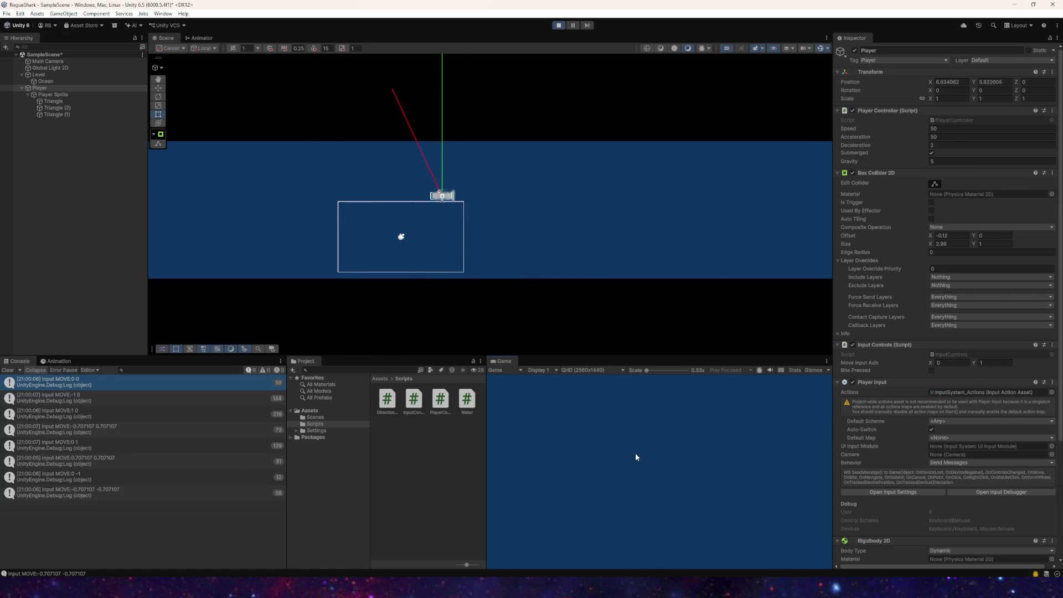
key(s)
key(d)
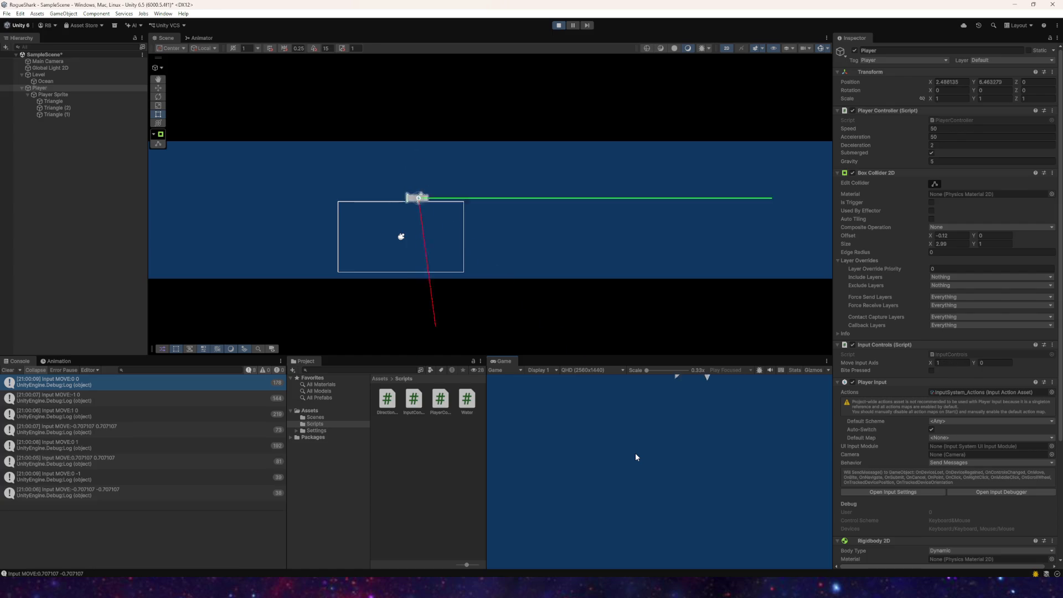
key(w)
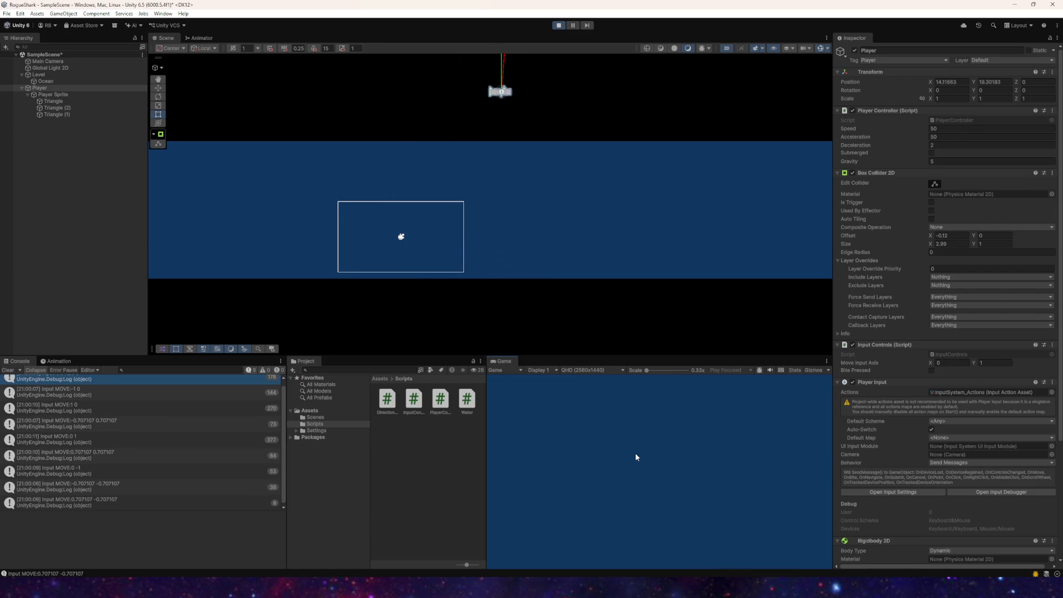
key(a)
key(s)
key(w)
key(w)
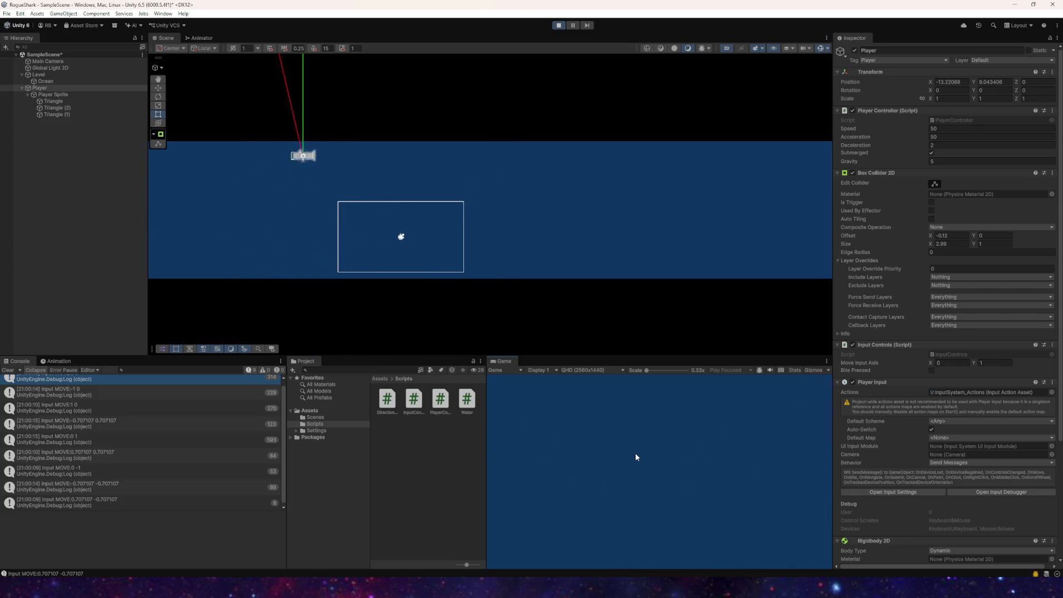
key(d)
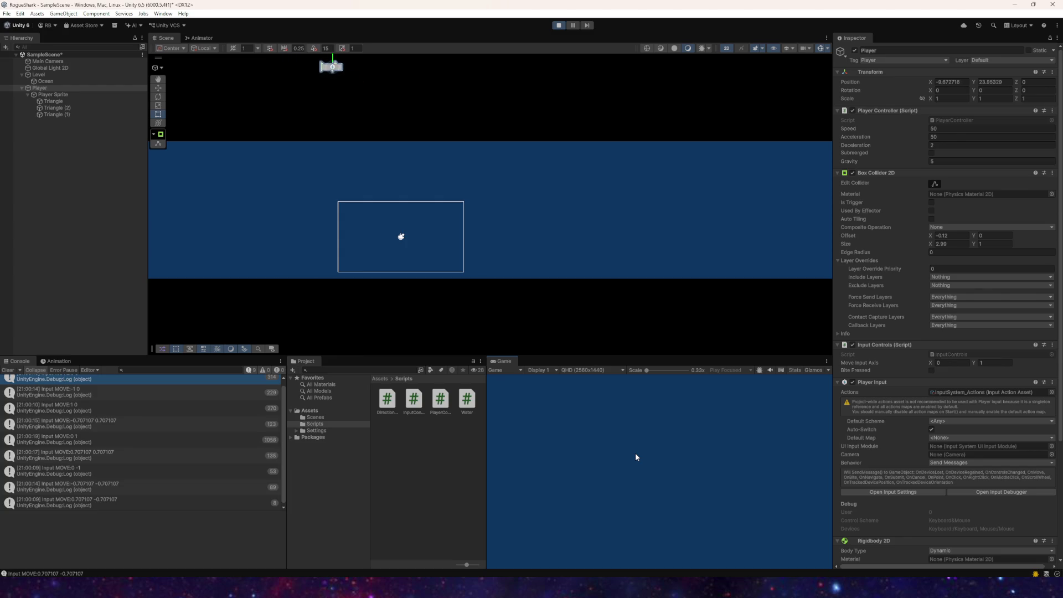
key(d)
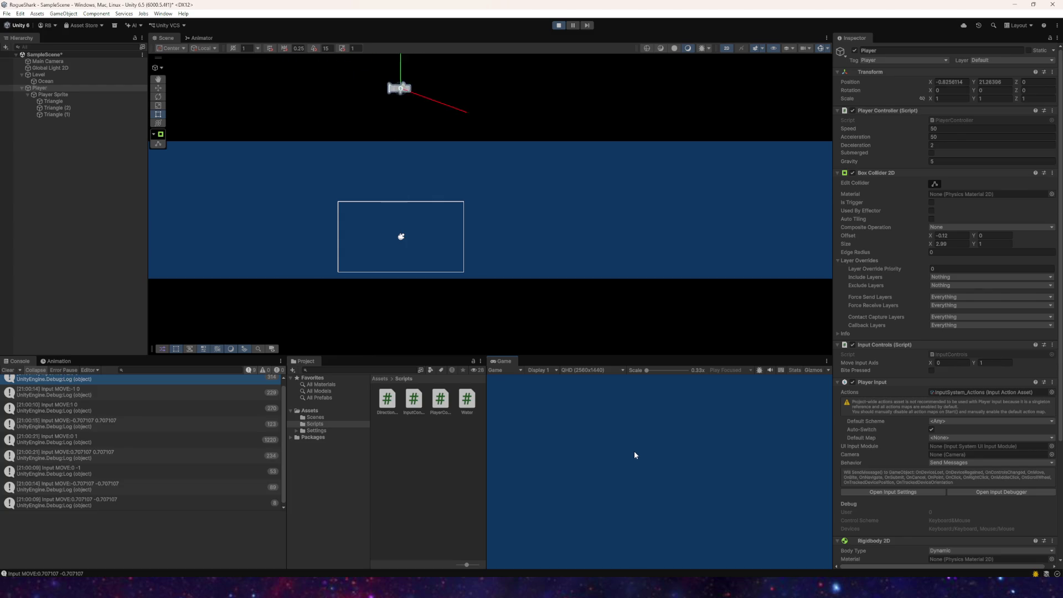
key(a)
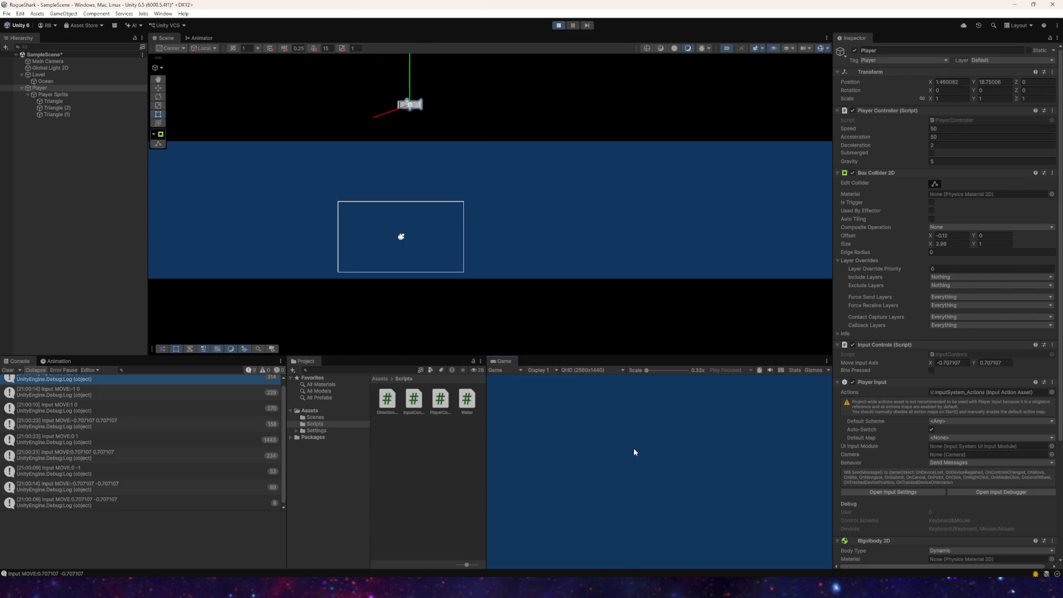
key(d)
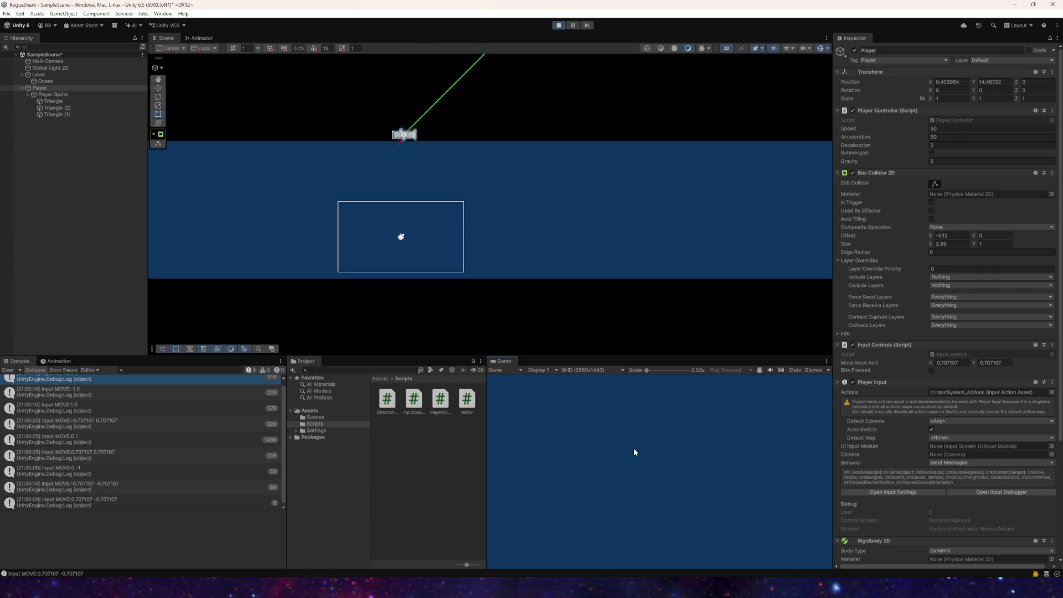
key(a)
Step: Stop the game and bring up the PlayerController script in Visual Studio
click(559, 26)
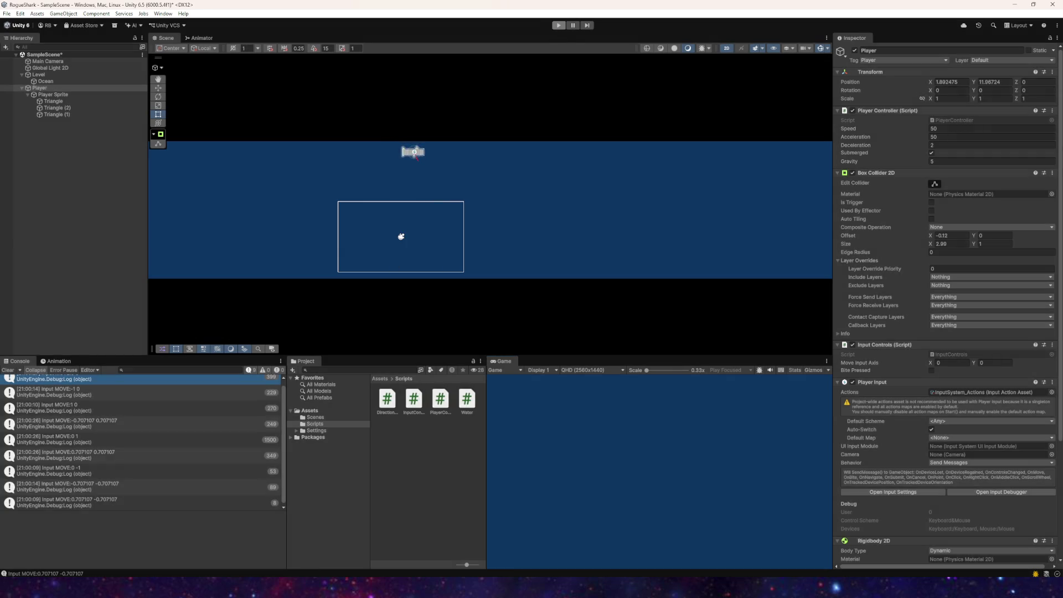
click(288, 588)
scroll(193, 268, up, 1)
scroll(193, 268, down, 7)
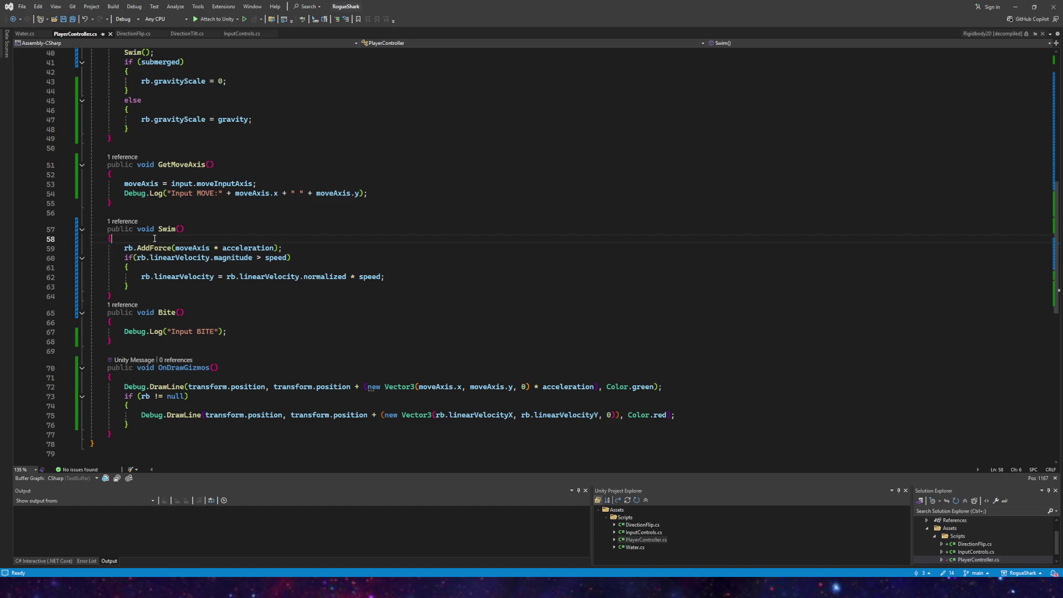
Step: Move Swim()'s AddForce and speed-clamp lines inside a new if (submerged) block
key(Return)
text(if)
key(Escape)
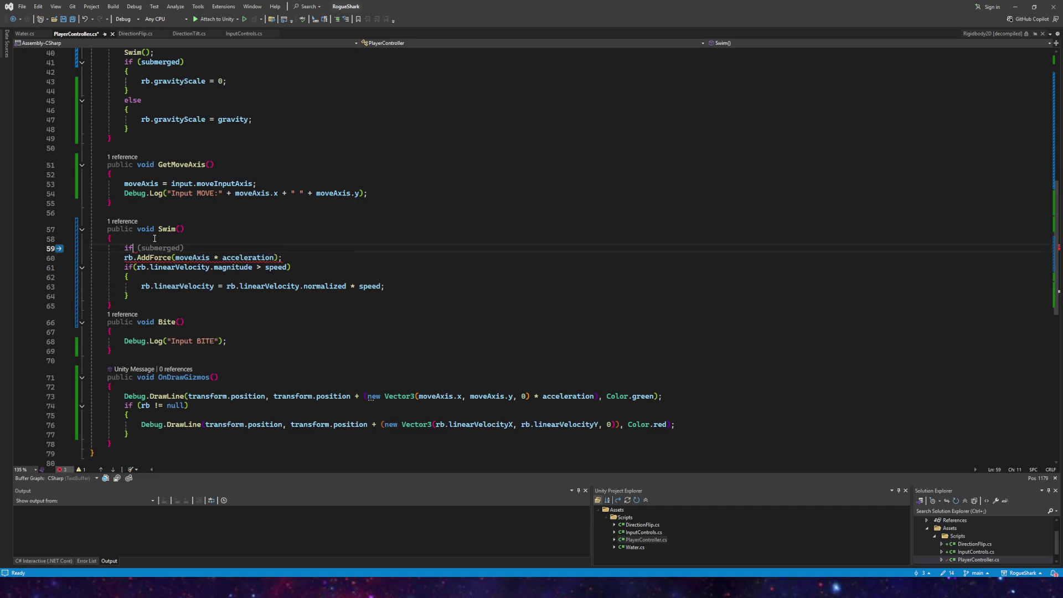
key(Return)
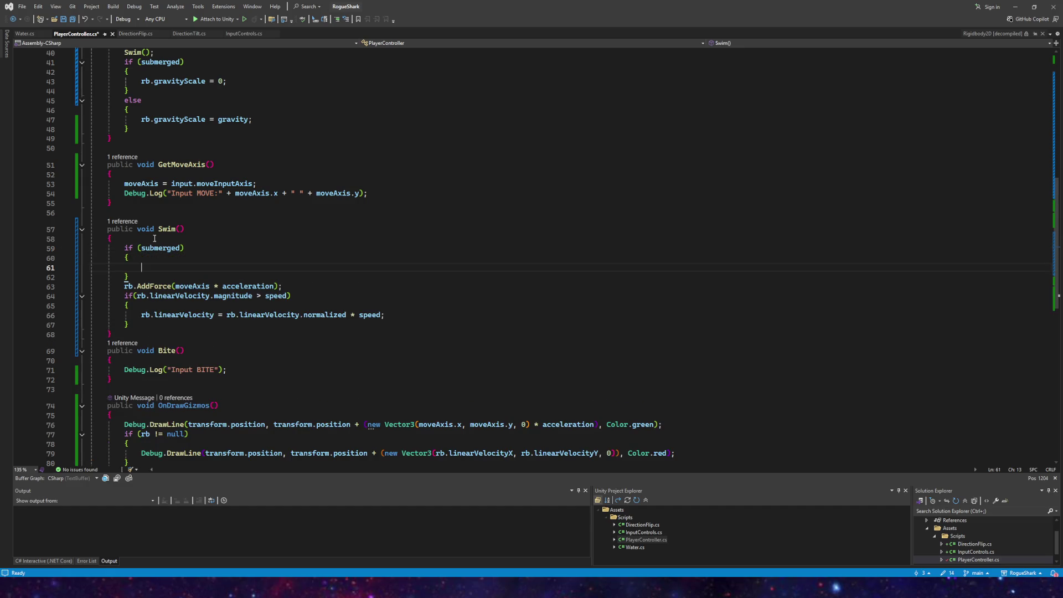
drag(128, 330, 70, 289)
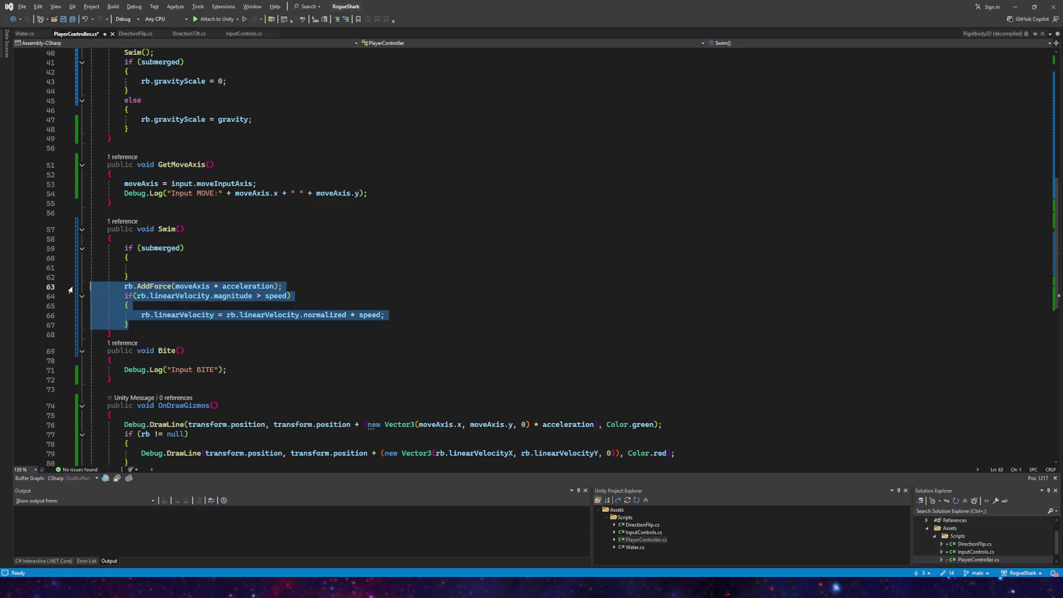
key(alt+Up)
key(alt+Up)
key(Tab)
key(End)
key(Delete)
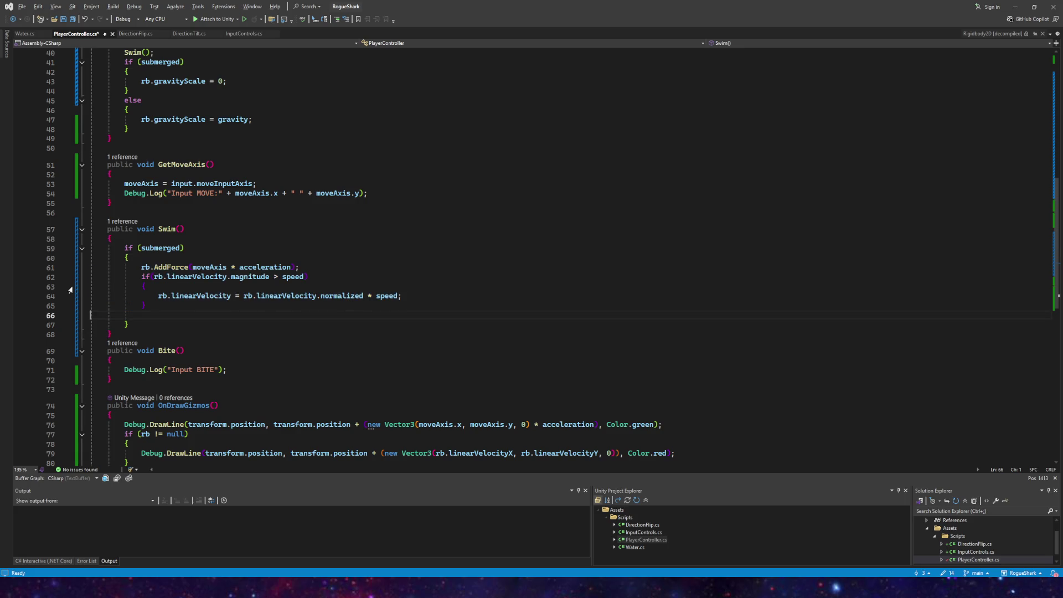
Step: Save all scripts and return to Unity
click(74, 20)
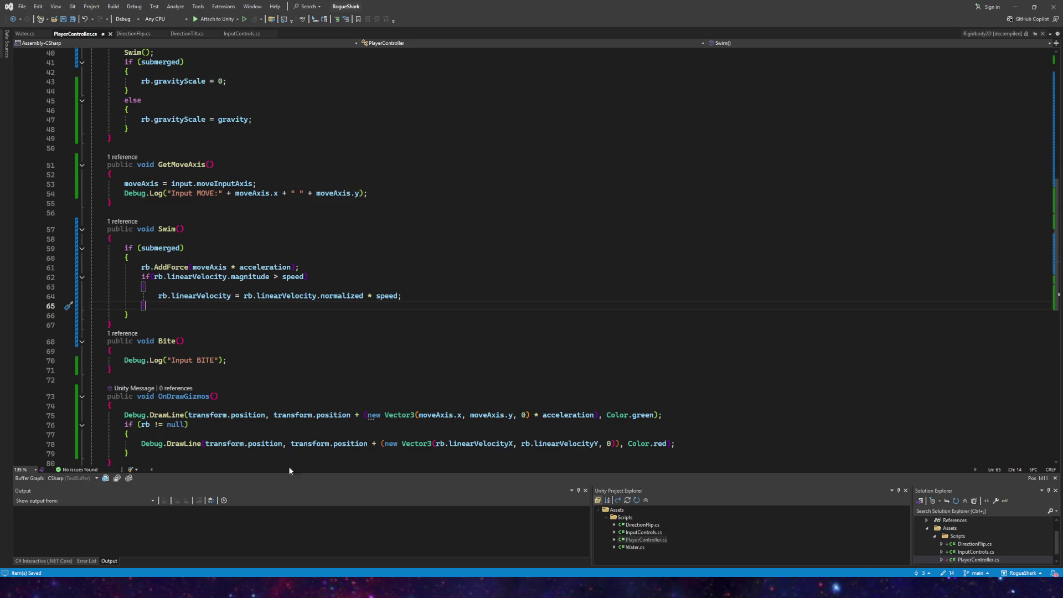
mouse_move(253, 587)
click(253, 537)
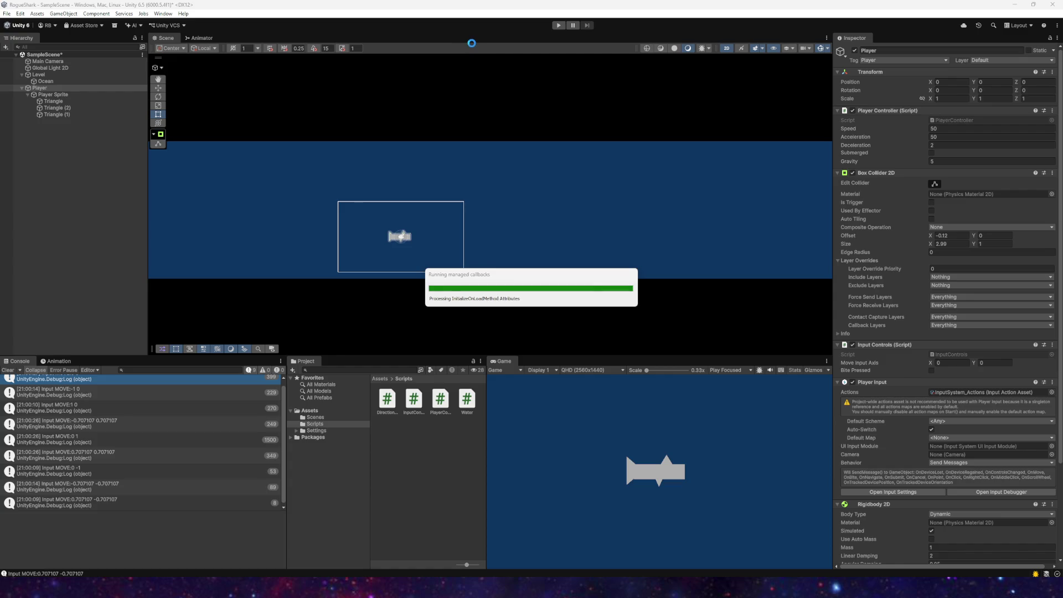
Step: Run a quick play test steering the shark down and up-left, then stop it
click(560, 26)
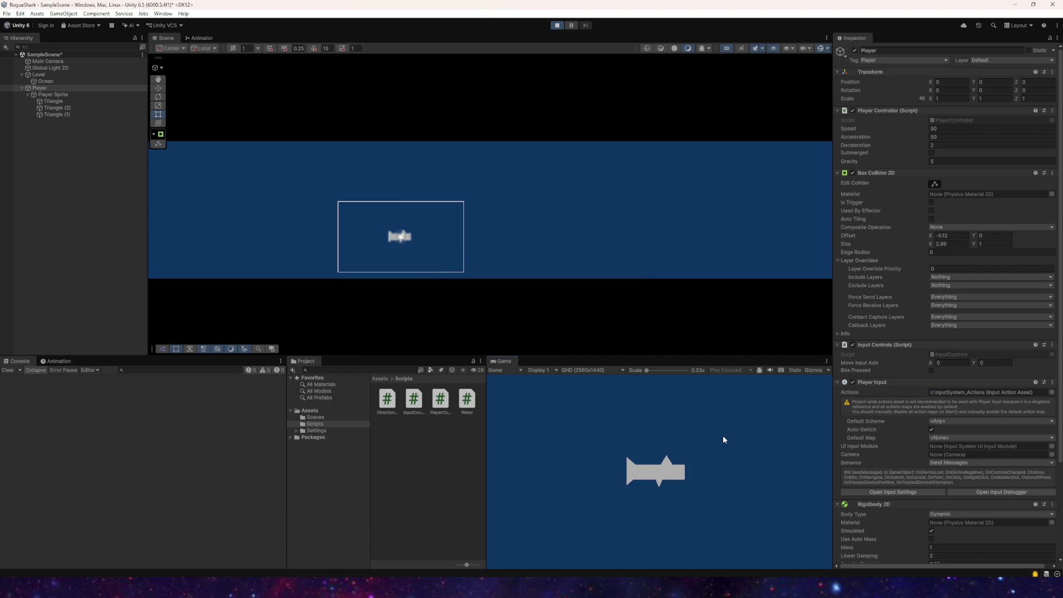
key(s)
key(a)
key(w)
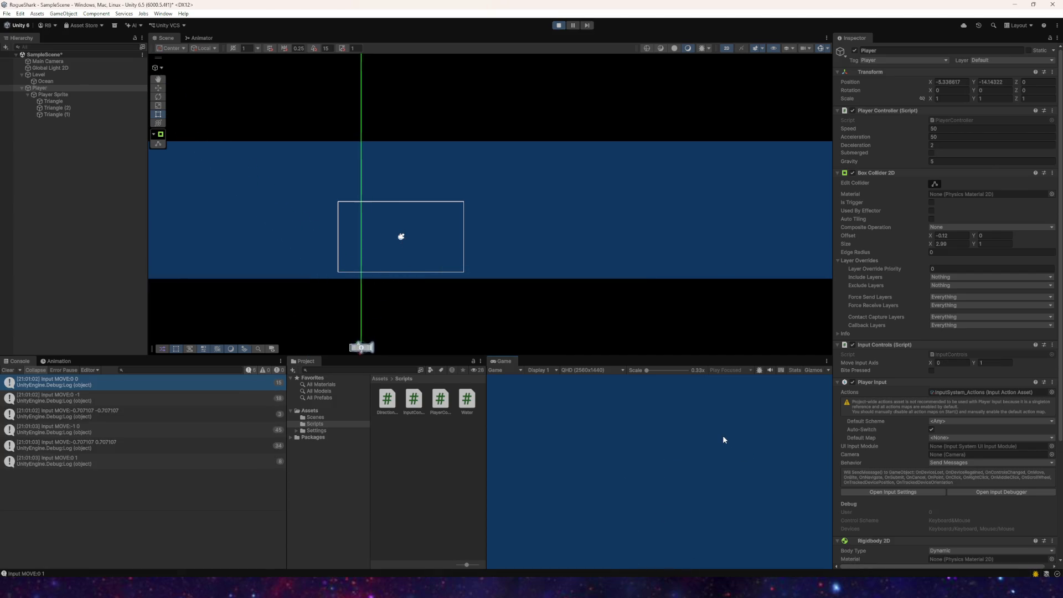
click(559, 24)
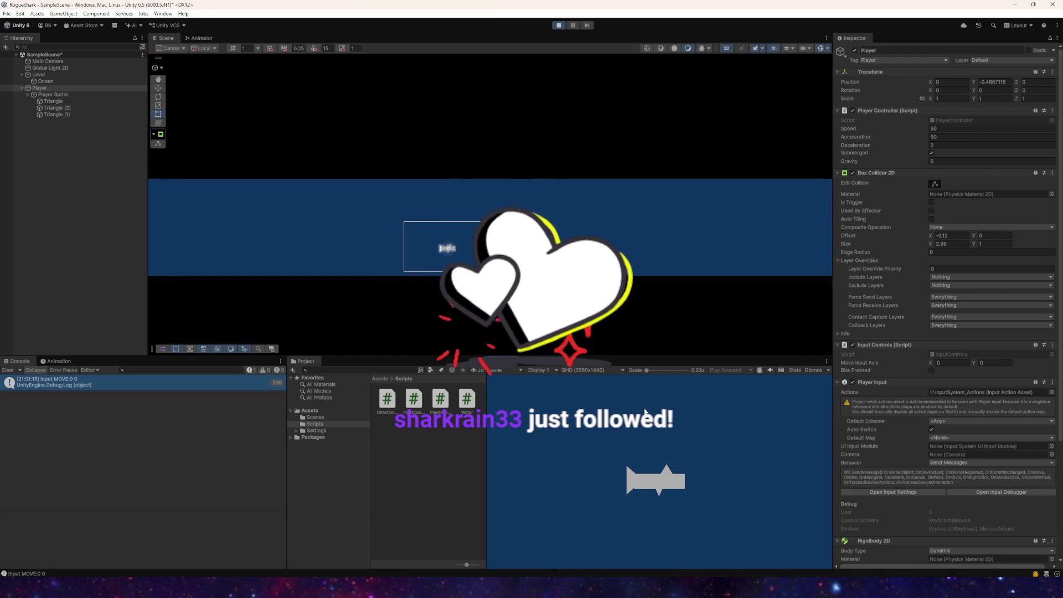
Step: Recentre the Scene view on the ocean band, steer left, down and up, then stop play
scroll(360, 232, down, 5)
mouse_move(585, 229)
mouse_down()
mouse_move(527, 270)
mouse_move(347, 245)
mouse_up()
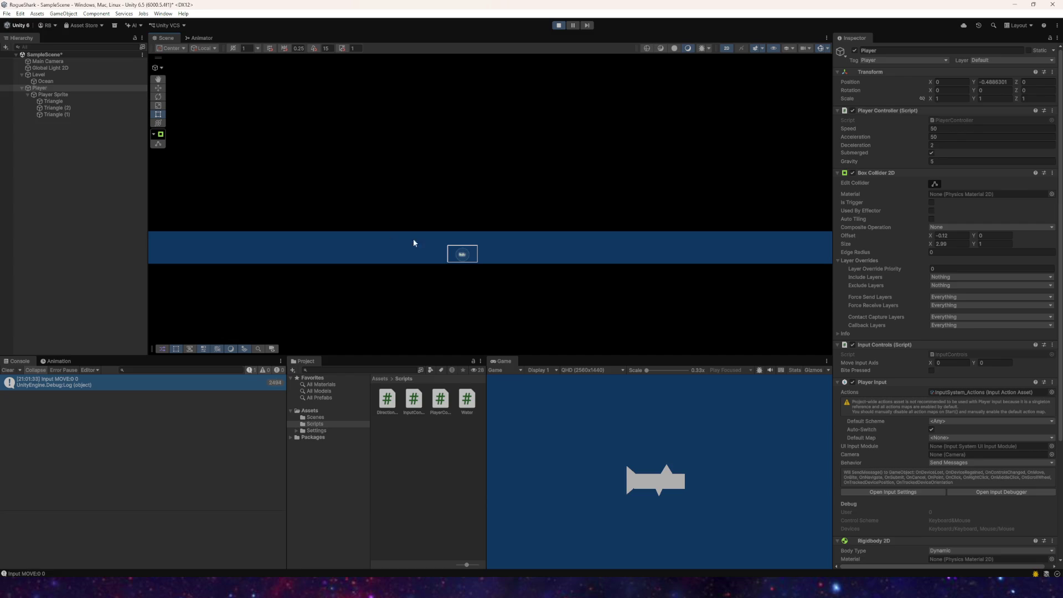
key(a)
key(s)
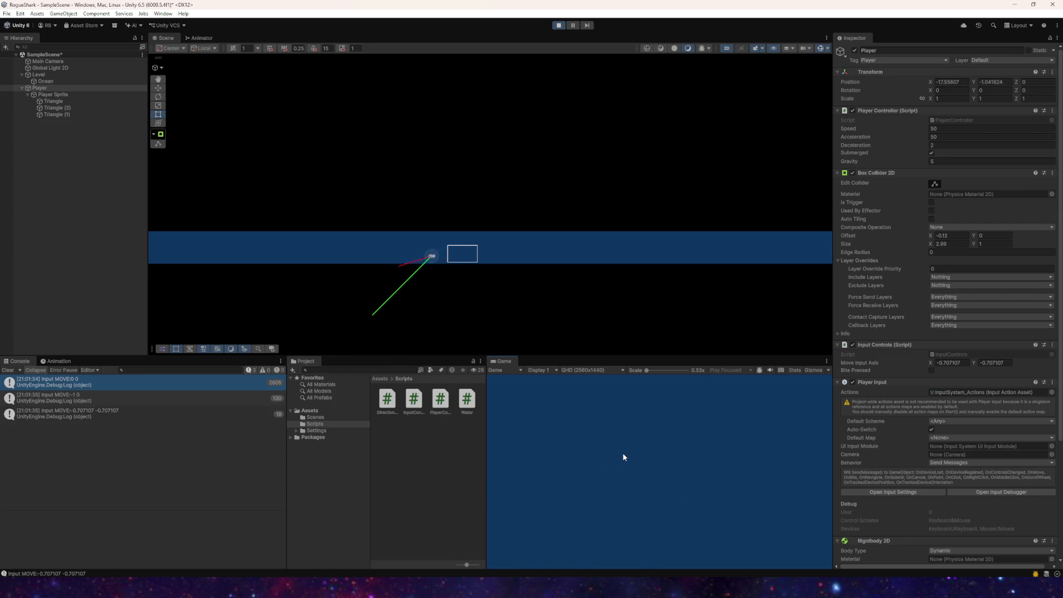
key(w)
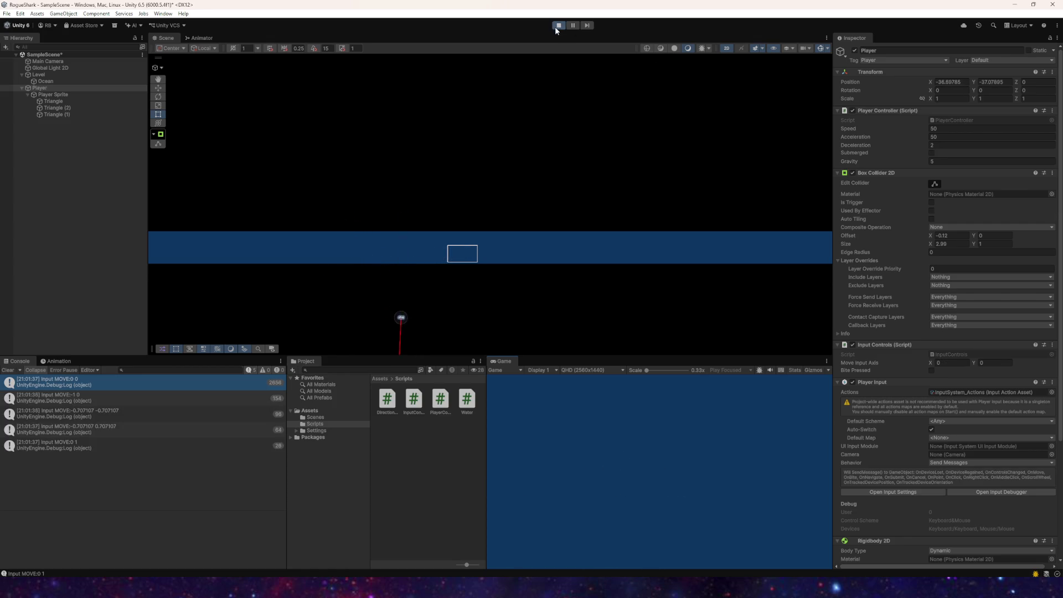
click(556, 26)
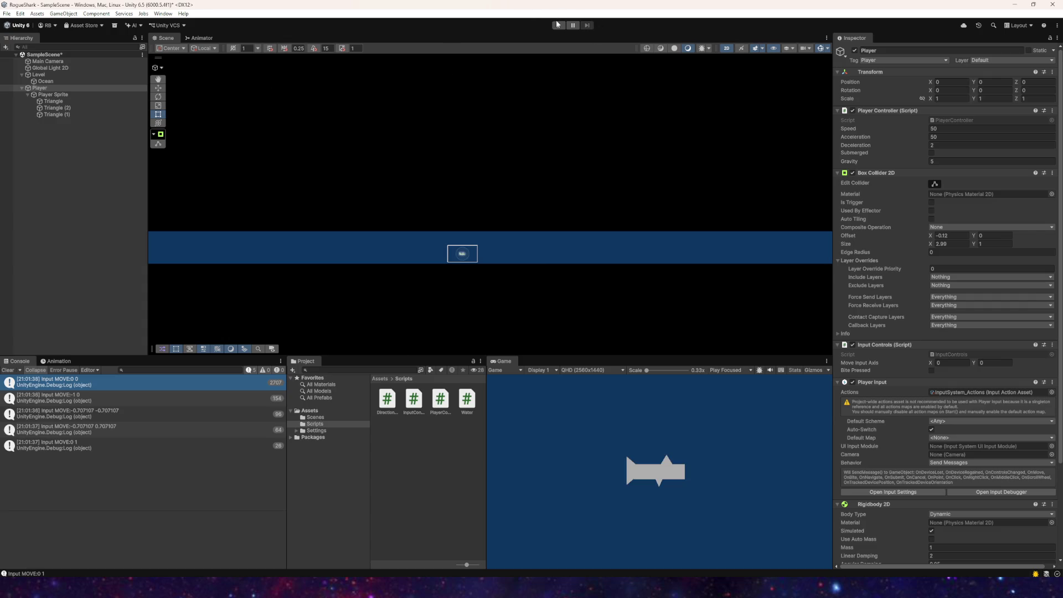
Step: Start another play test and steer the shark left, right, up and down
click(558, 25)
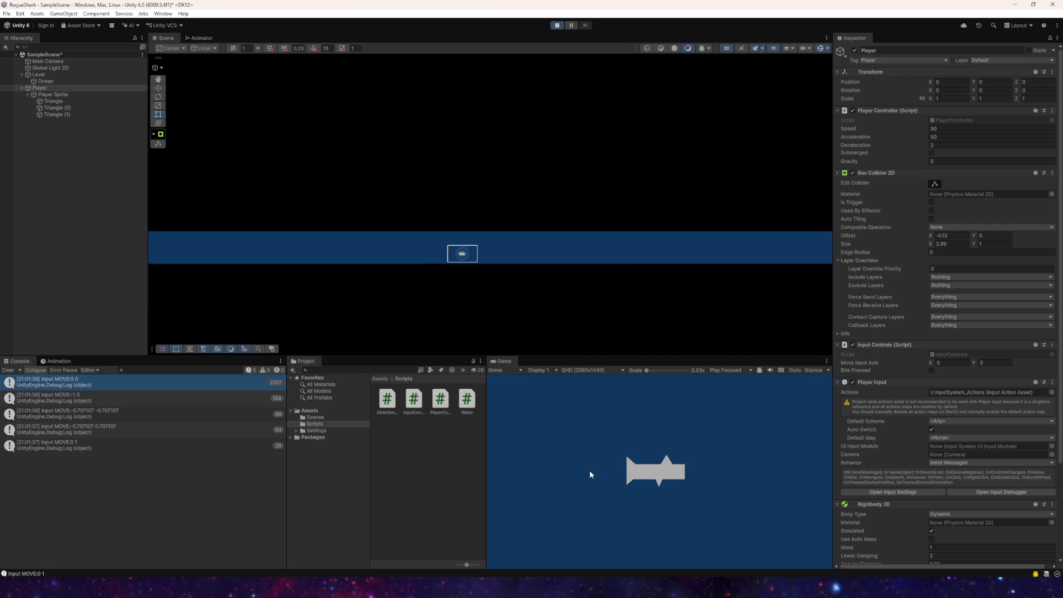
key(a)
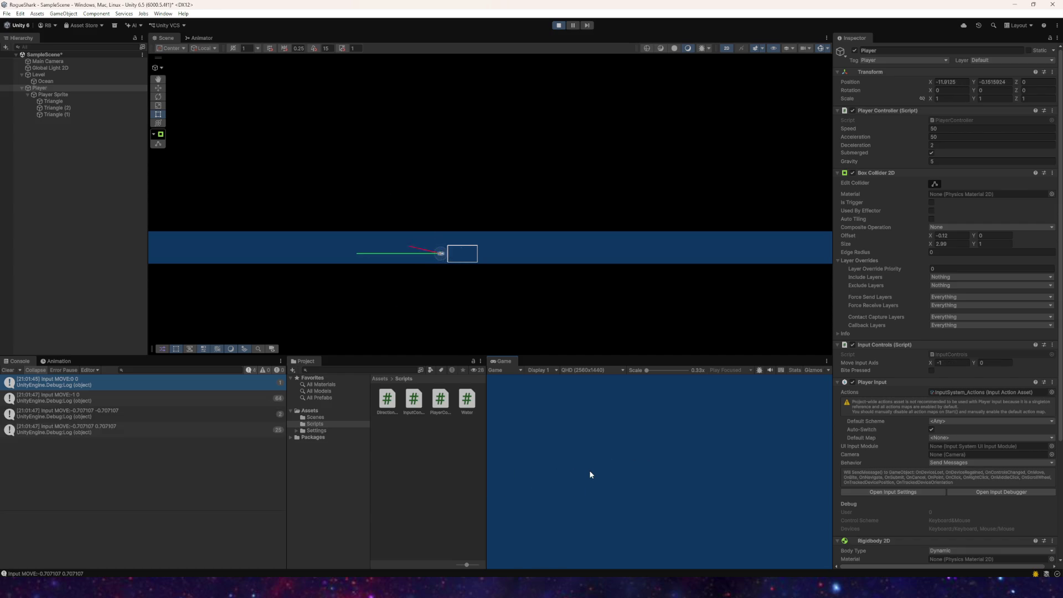
key(d)
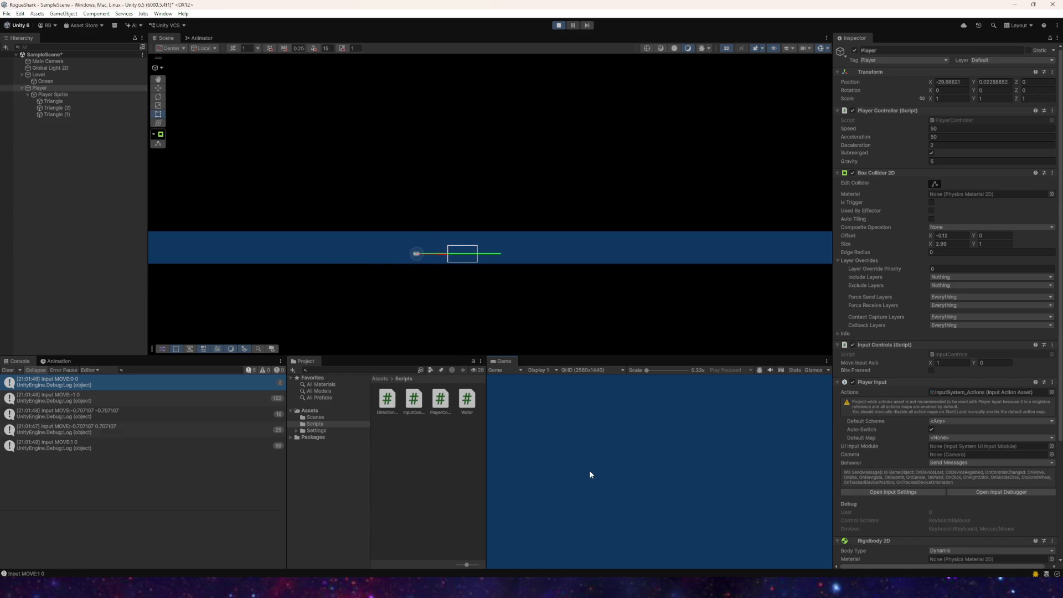
key(s)
key(w)
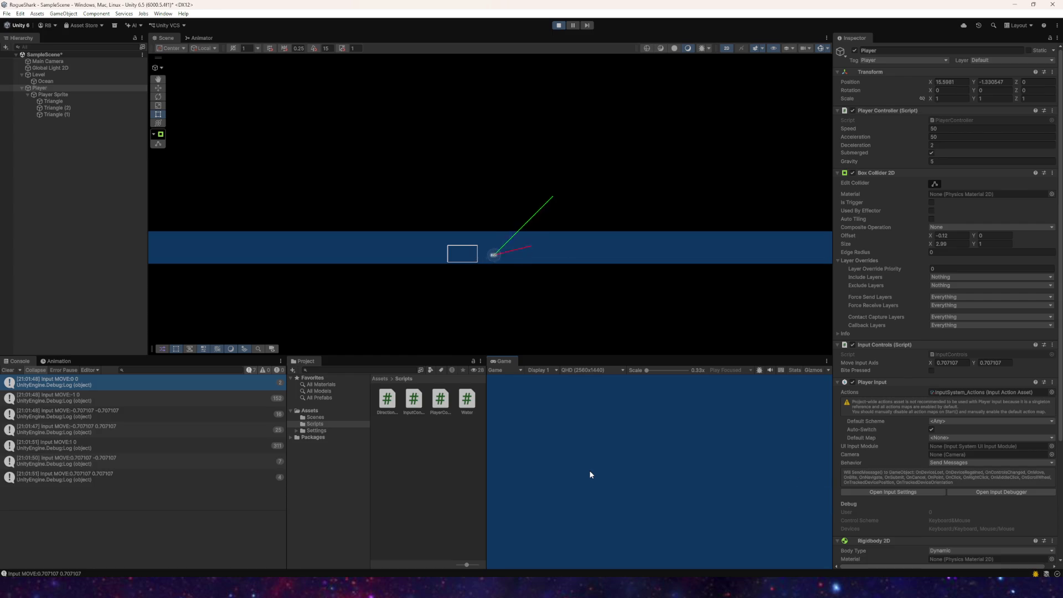
key(w)
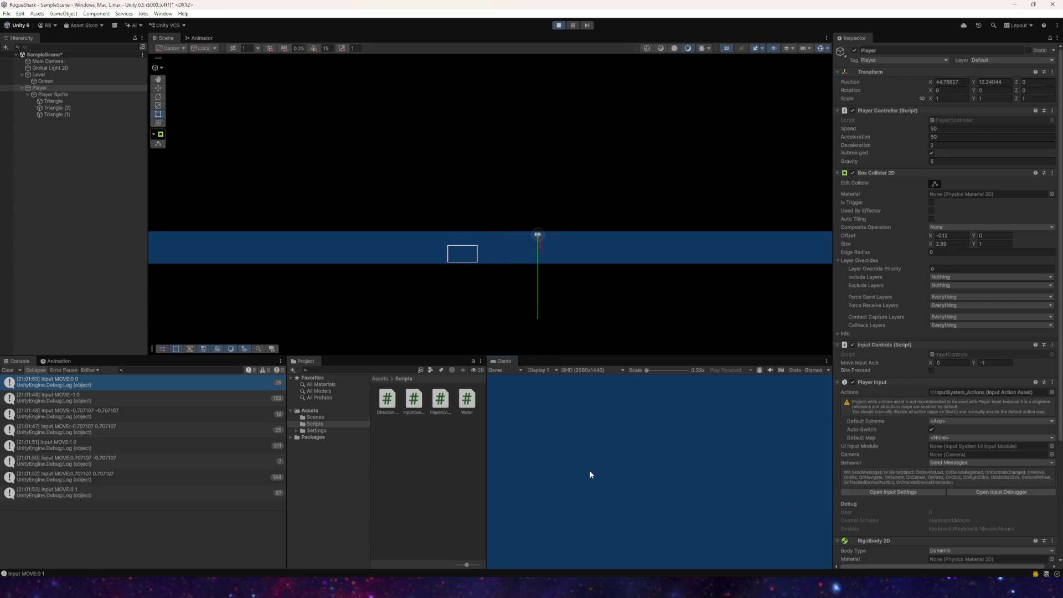
key(d)
key(w)
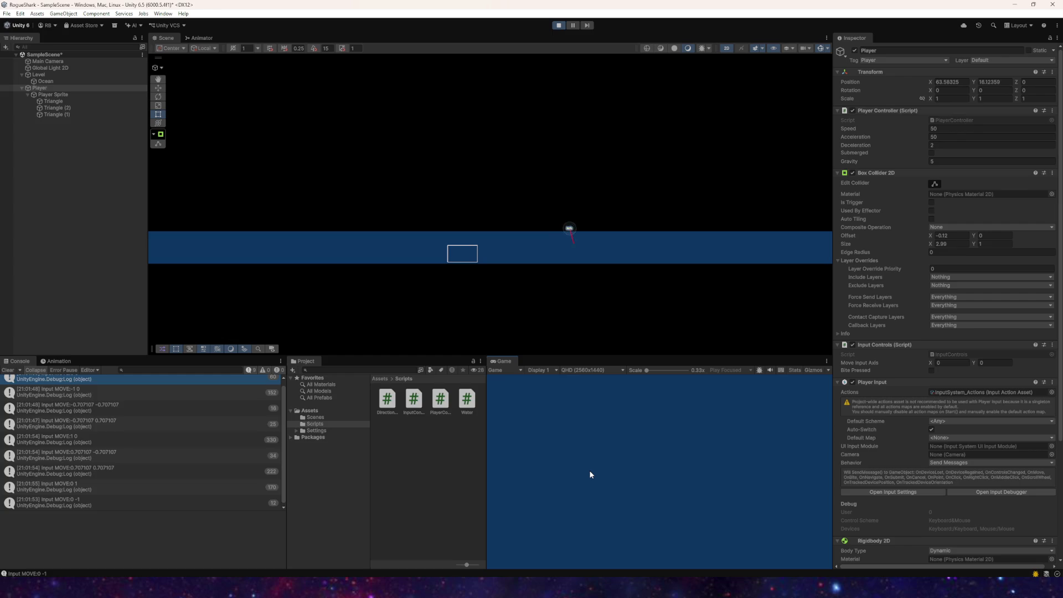
key(a)
key(w)
Step: Lower the Player Controller Gravity to 2 while steering and following the shark in the scene
click(935, 161)
key(a)
key(w)
key(w)
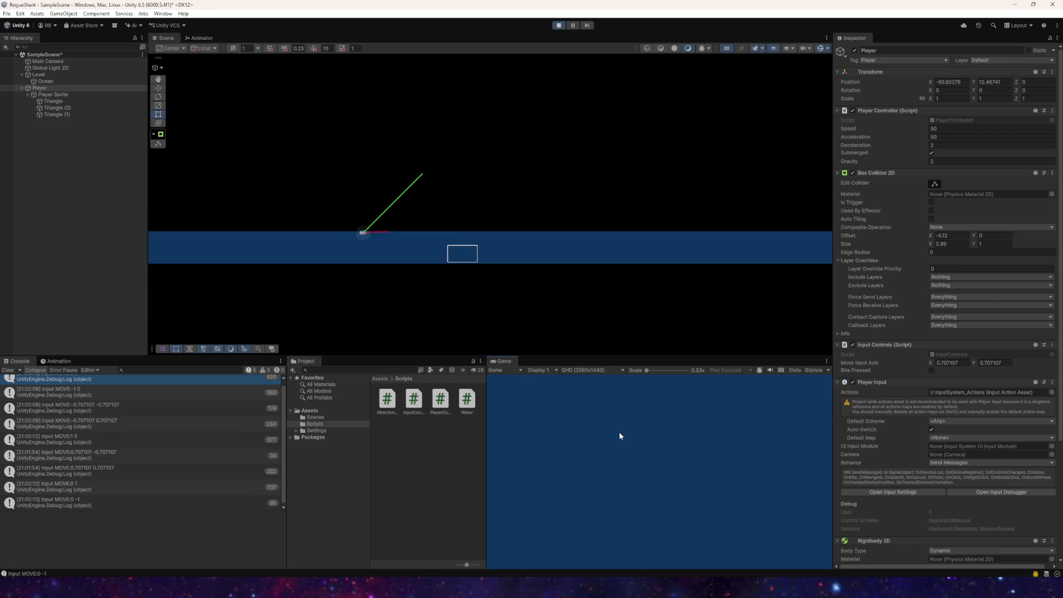
scroll(419, 237, up, 5)
scroll(398, 241, up, 4)
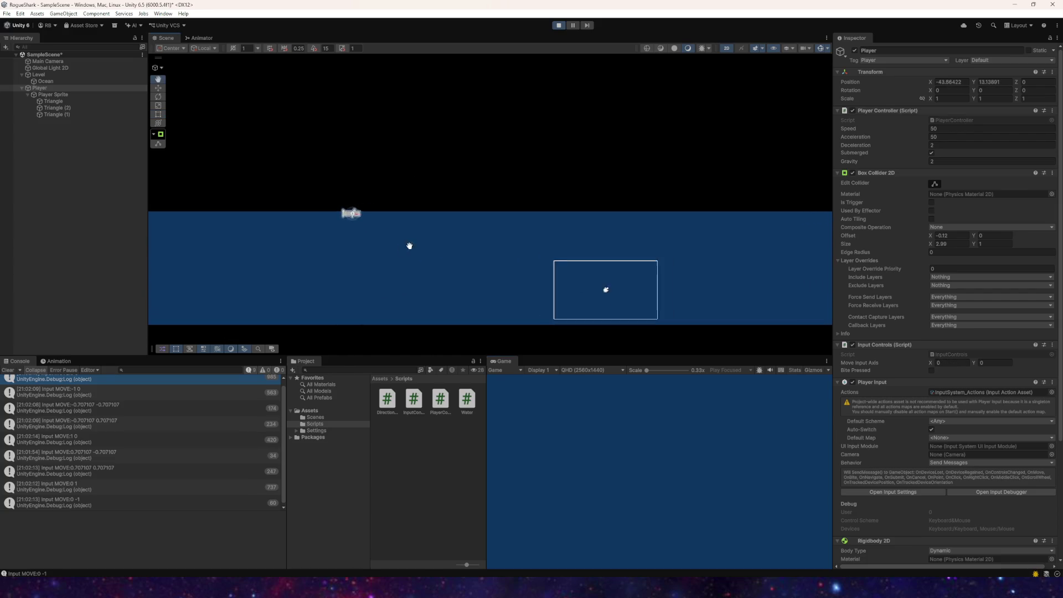
drag(483, 258, 453, 257)
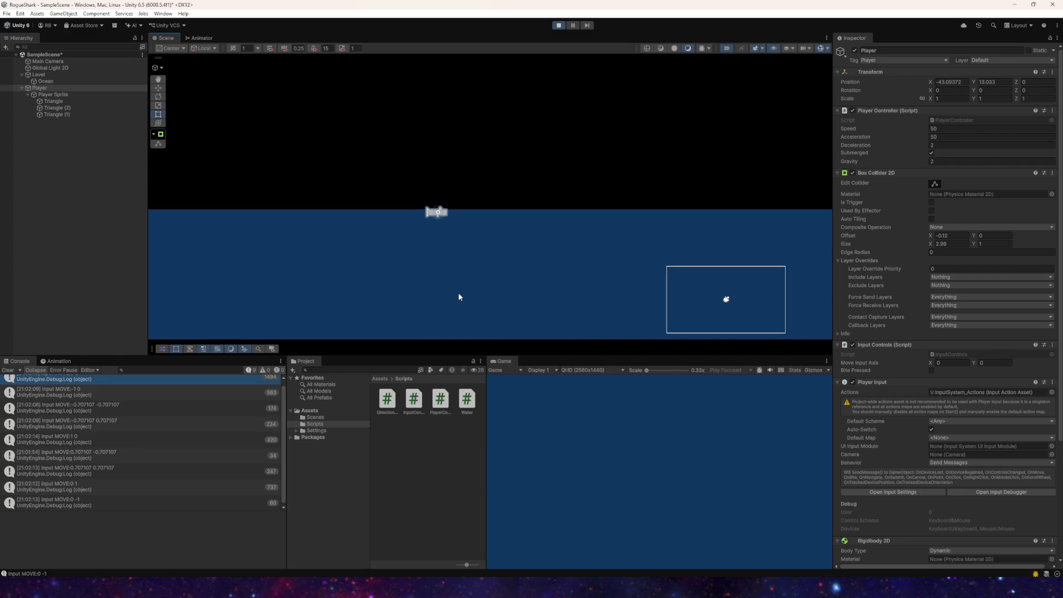
scroll(468, 277, up, 5)
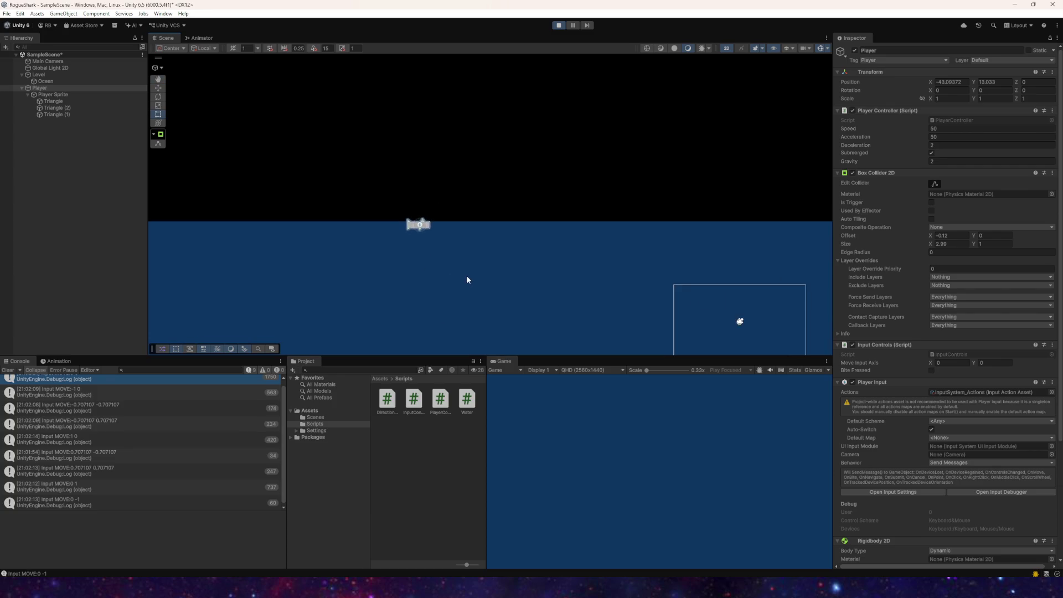
scroll(480, 274, up, 2)
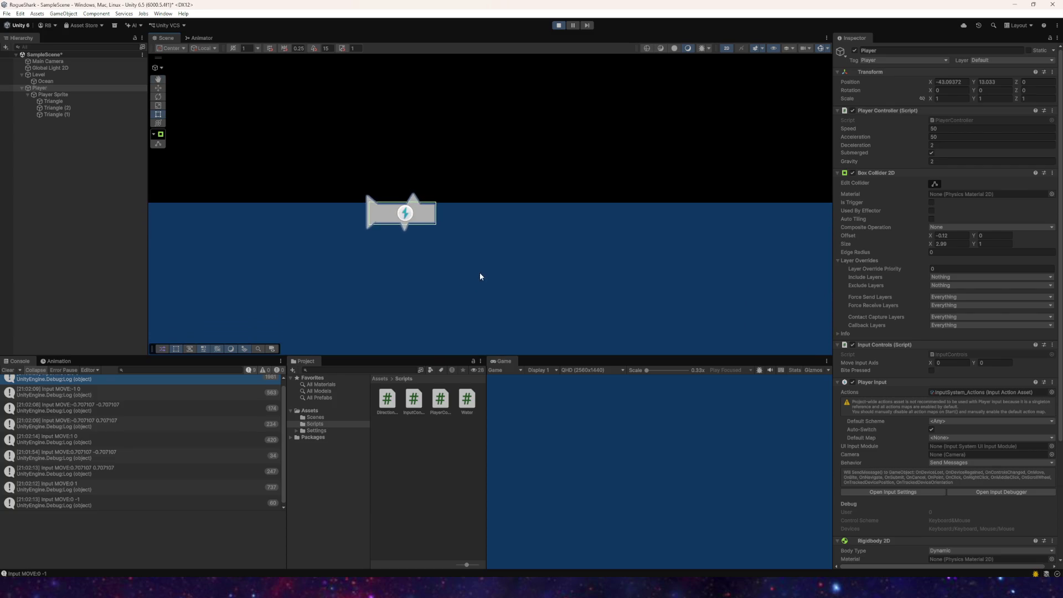
key(a)
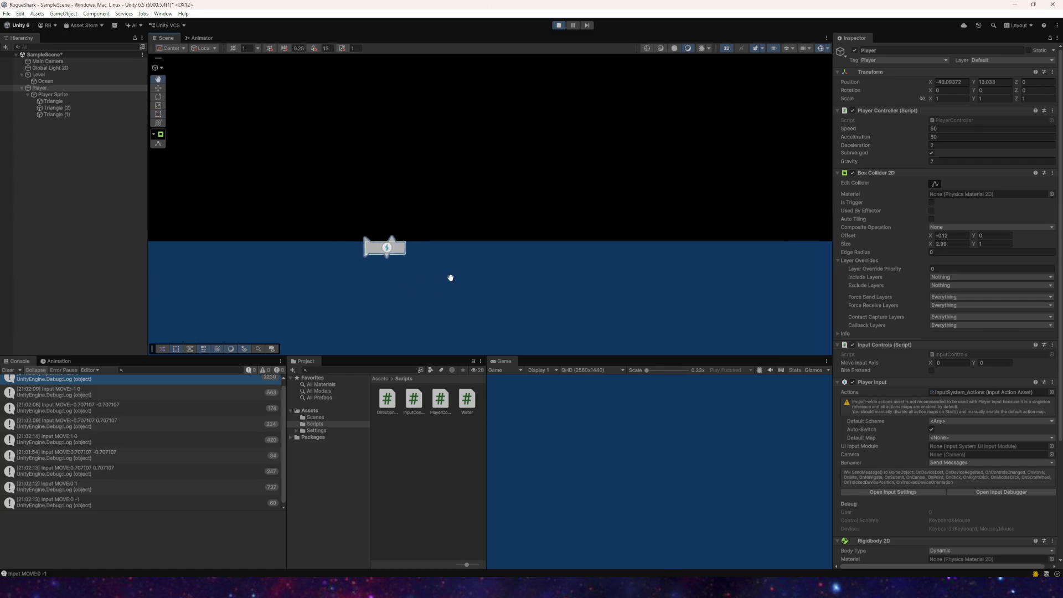
key(s)
key(d)
key(w)
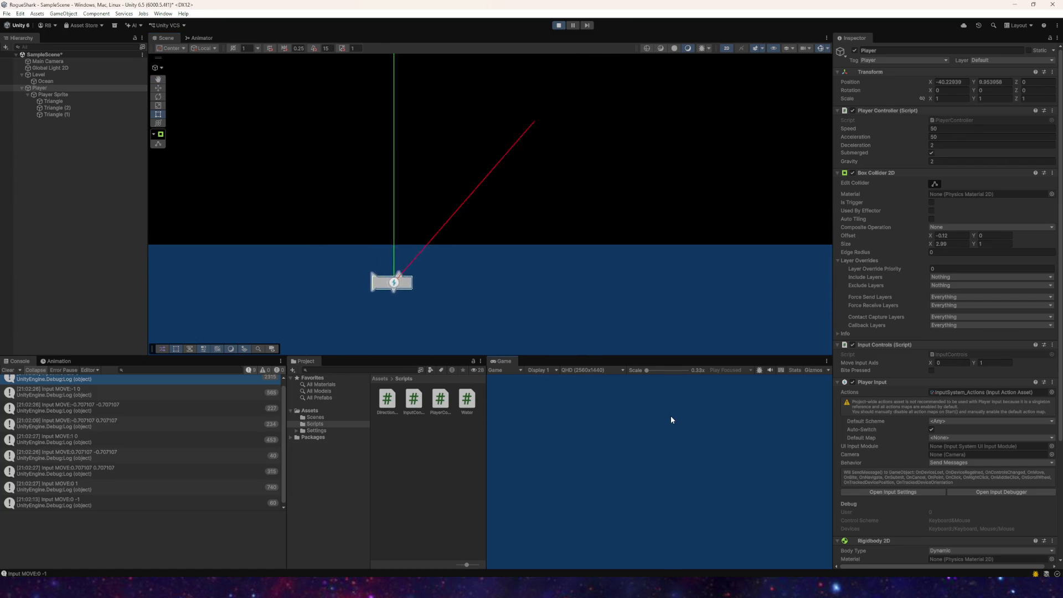
Step: Set the Player Controller Gravity to 1 and steer the shark up and right
click(938, 162)
click(624, 479)
key(a)
key(s)
key(w)
key(d)
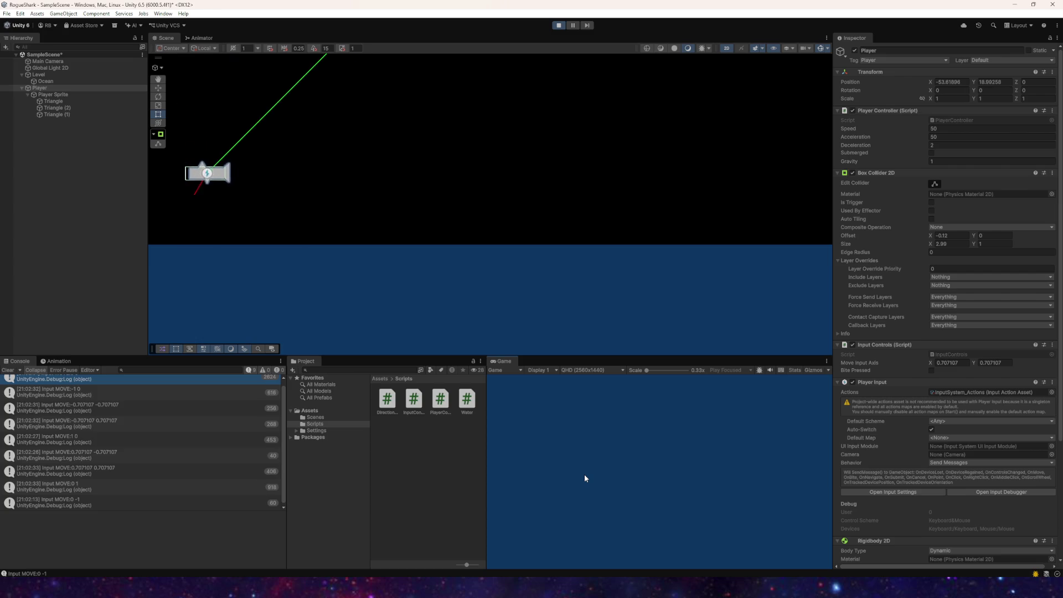
key(s)
key(w)
Step: Confirm the shark still rises above the water, then stop Play mode
key(s)
key(a)
key(w)
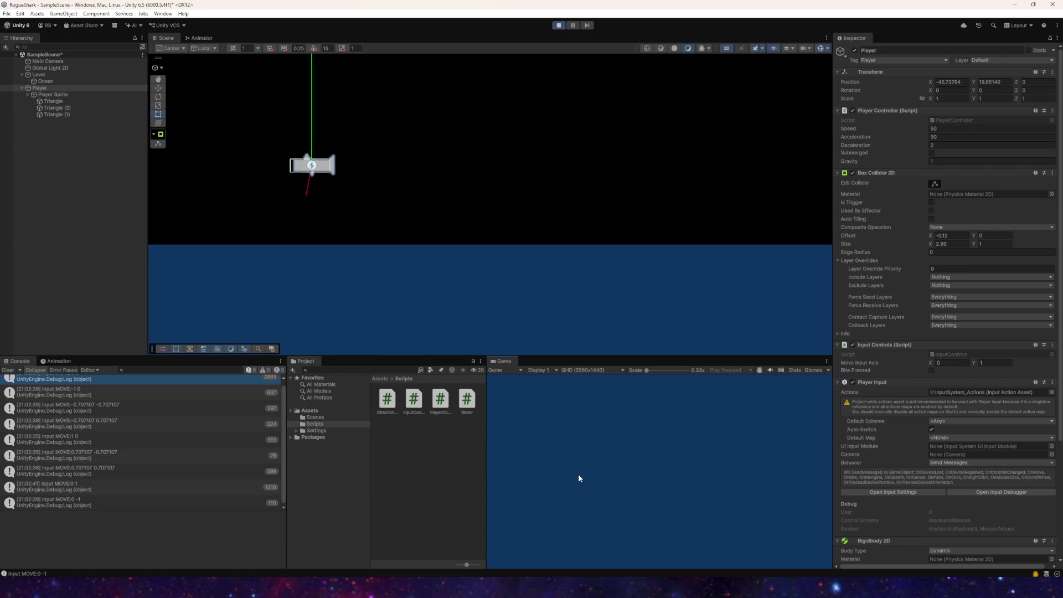
key(s)
key(d)
key(w)
click(558, 25)
key(alt+Tab)
Step: Add rb.angularDamping = deceleration; after gravityScale = 0 in FixedUpdate's submerged branch
scroll(306, 265, down, 2)
scroll(305, 265, up, 5)
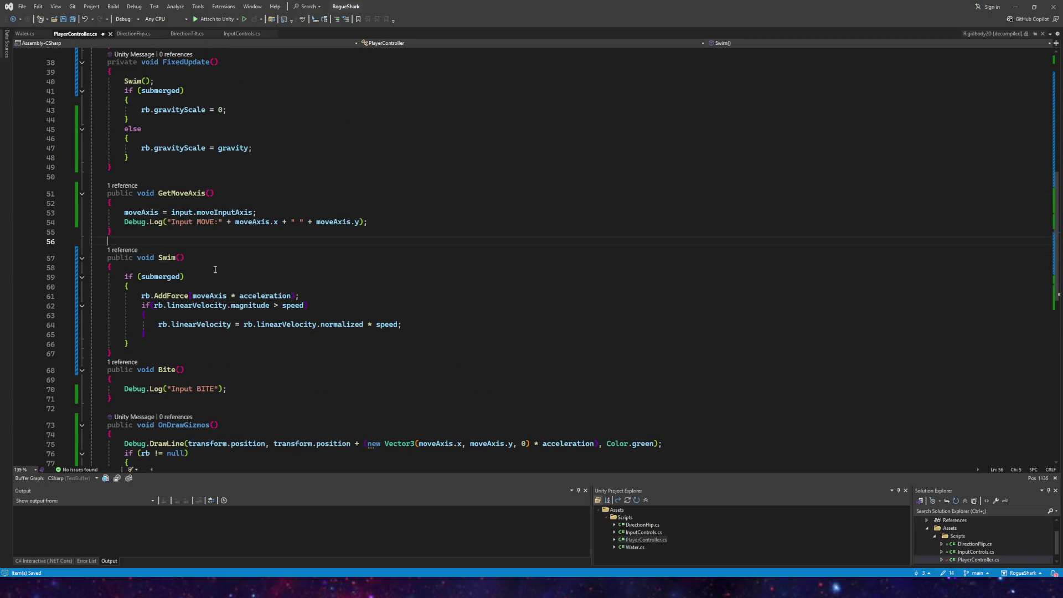
scroll(248, 286, up, 1)
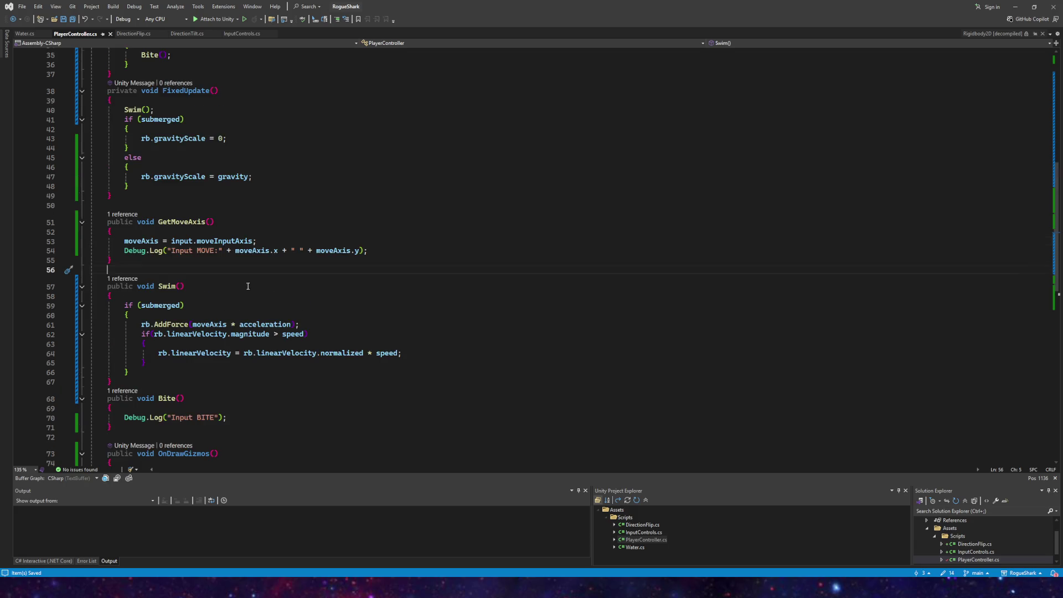
scroll(238, 289, up, 11)
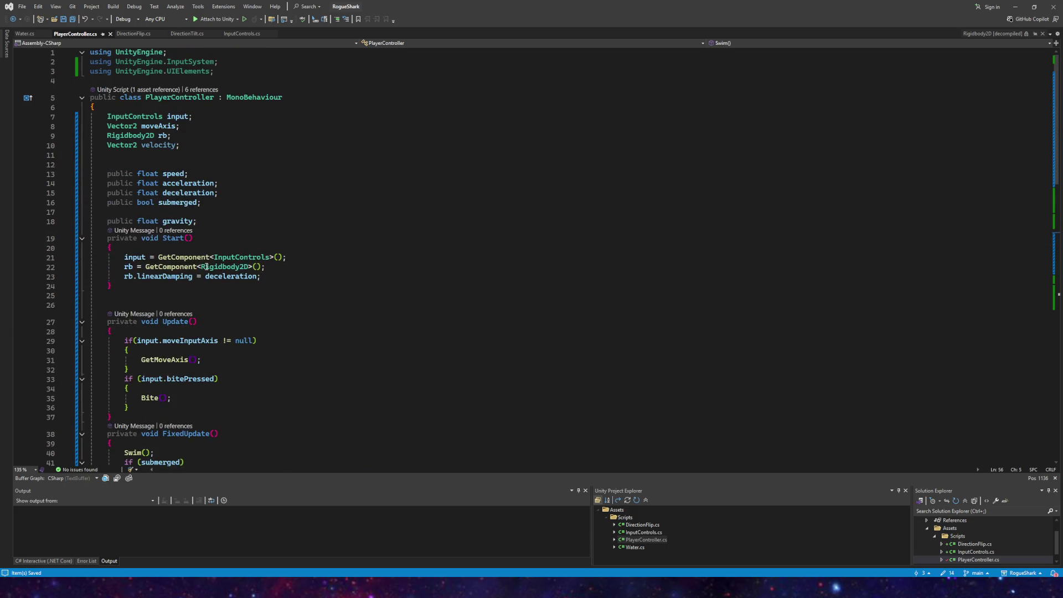
scroll(172, 192, down, 12)
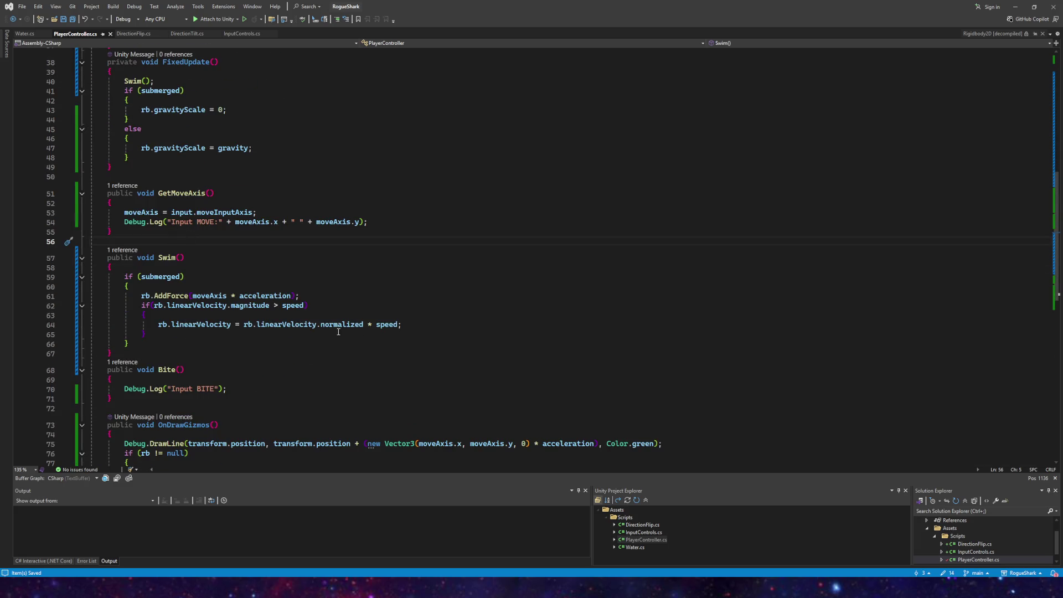
mouse_move(222, 309)
scroll(207, 309, up, 3)
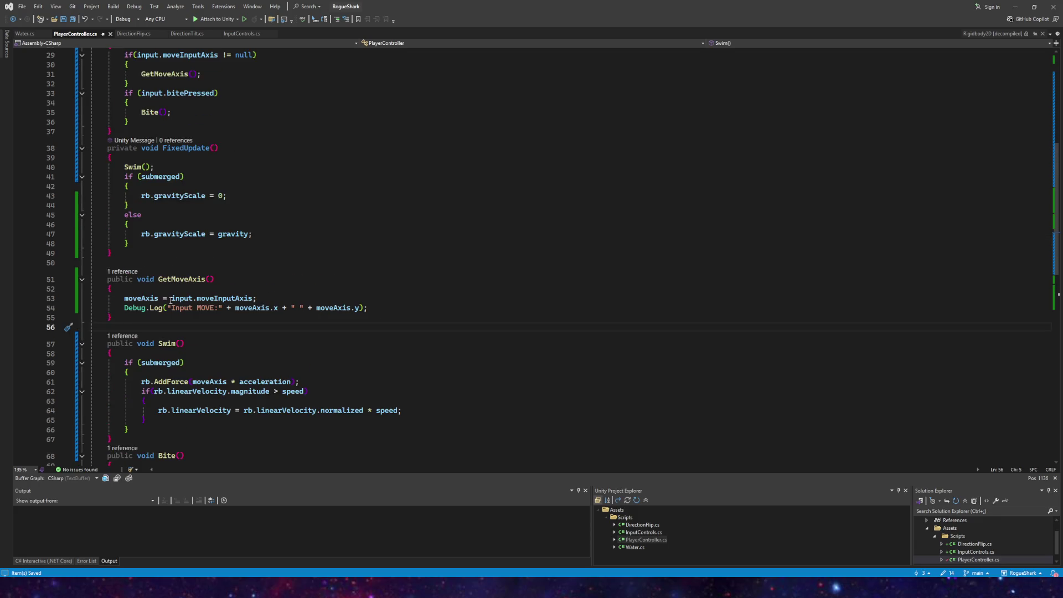
scroll(173, 304, up, 3)
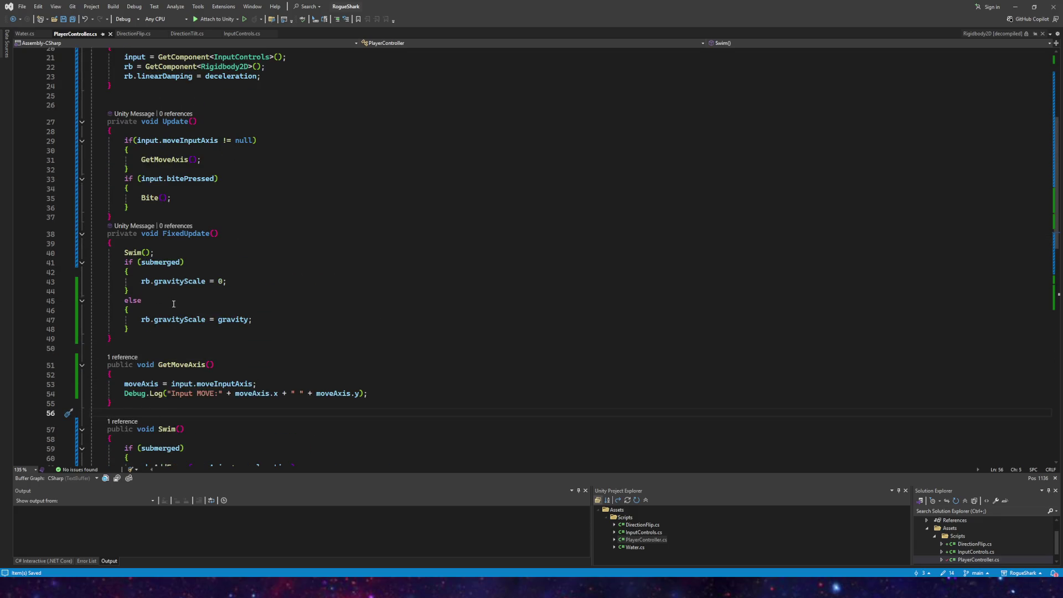
scroll(173, 304, up, 1)
scroll(169, 305, up, 4)
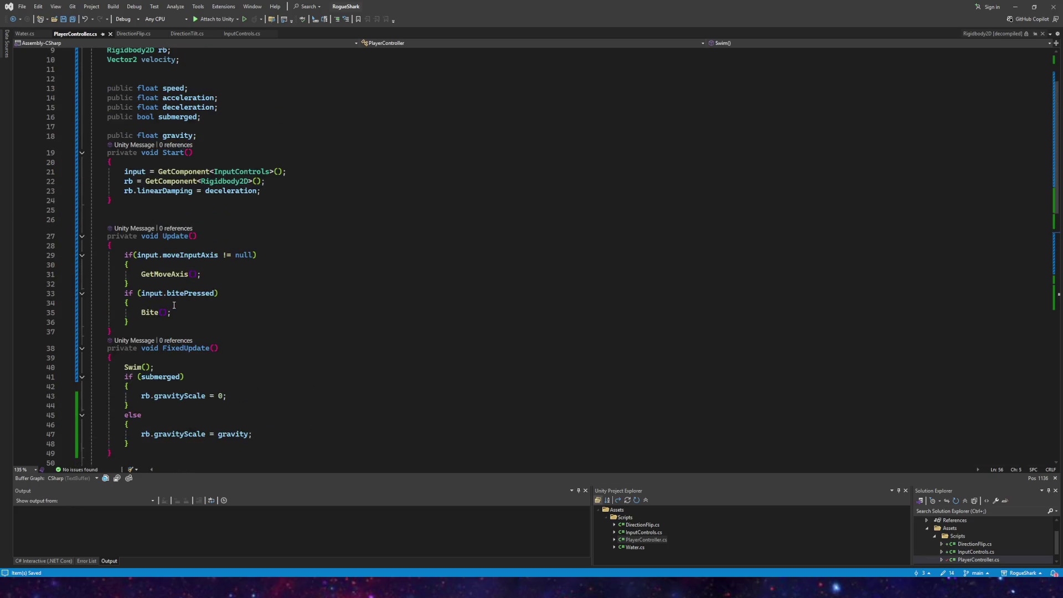
scroll(168, 343, down, 2)
click(235, 366)
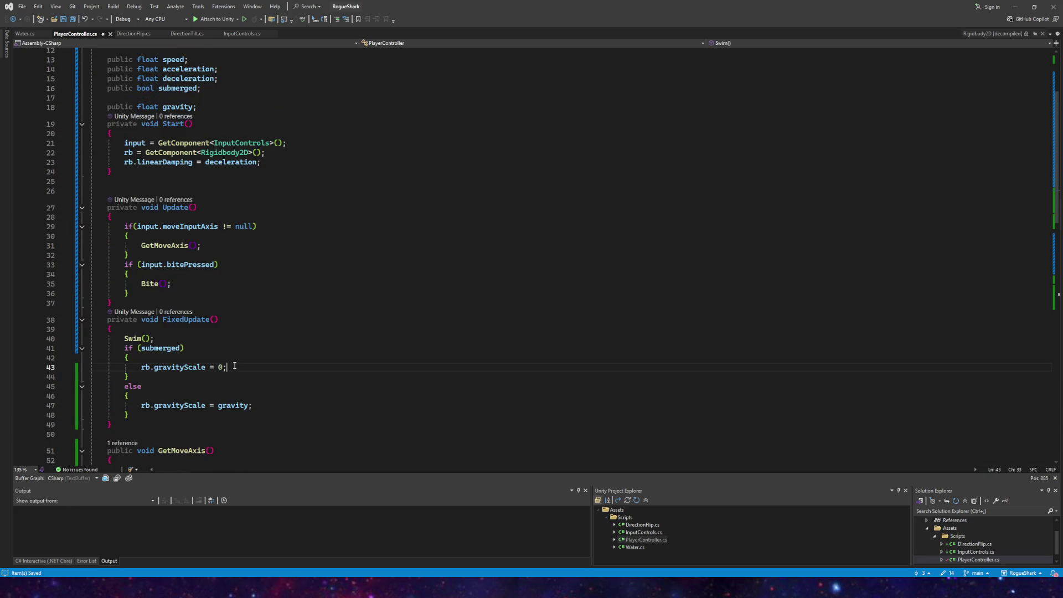
key(Return)
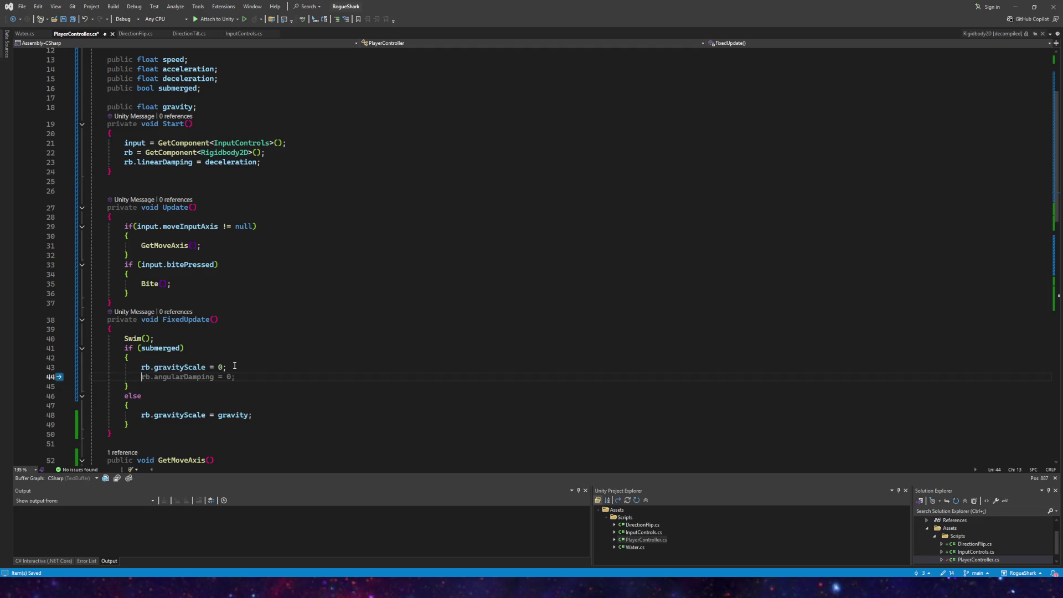
text(rb.)
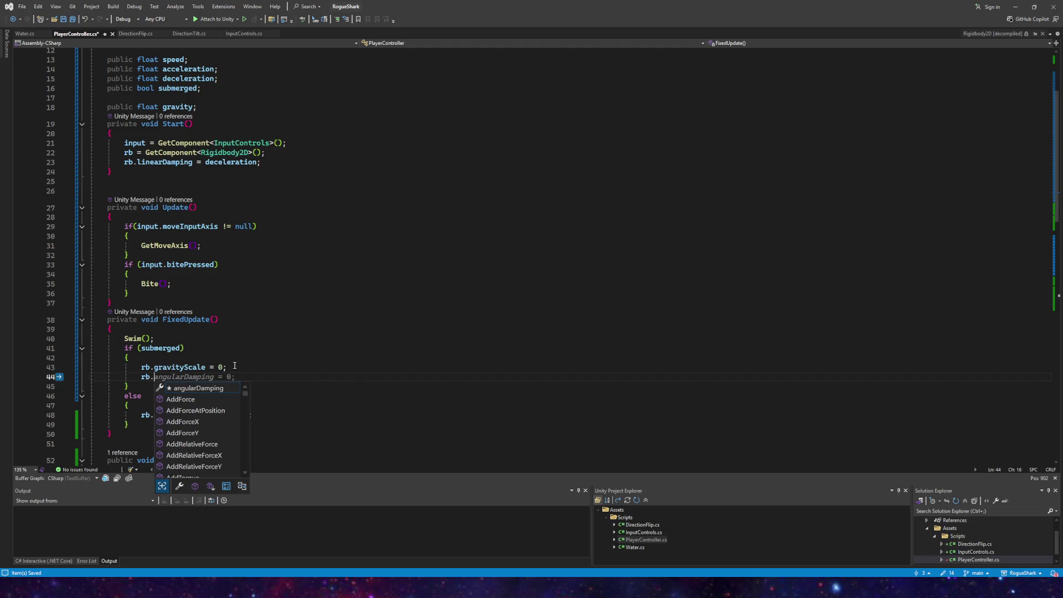
key(Tab)
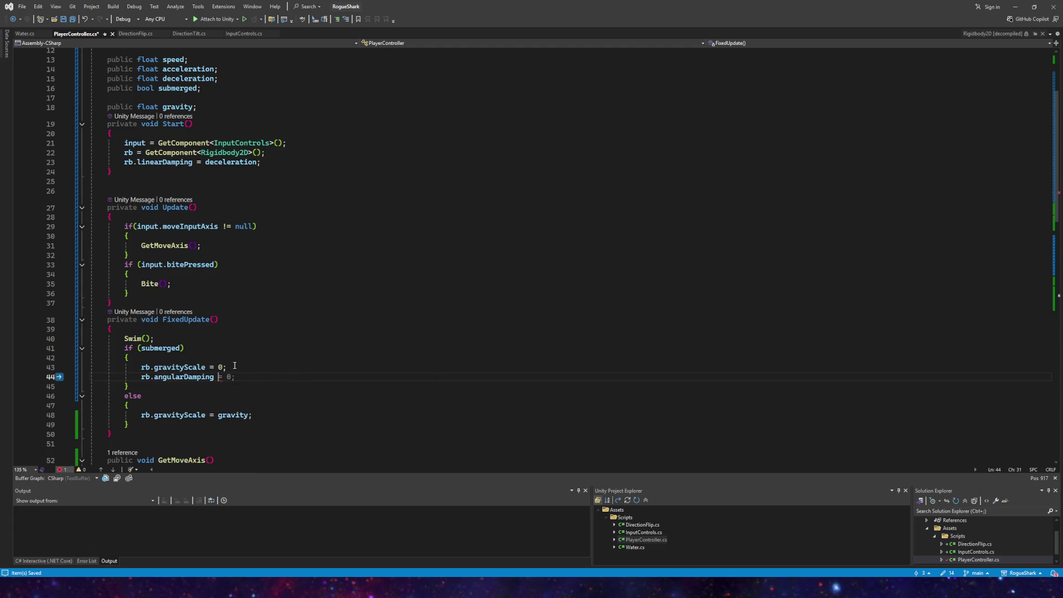
text(= des)
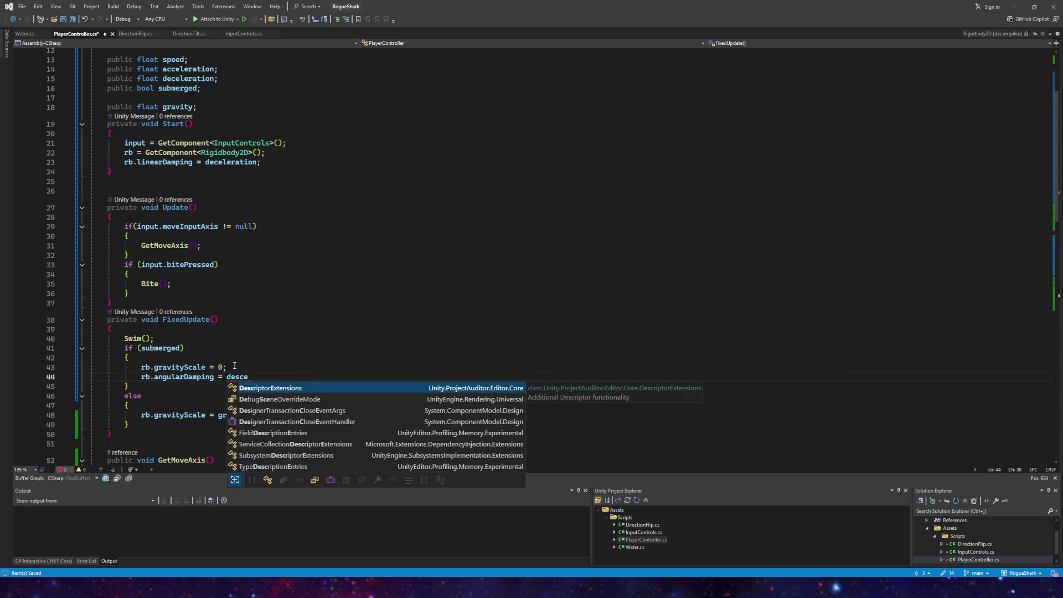
key(BackSpace)
text(c)
key(Tab)
text(;)
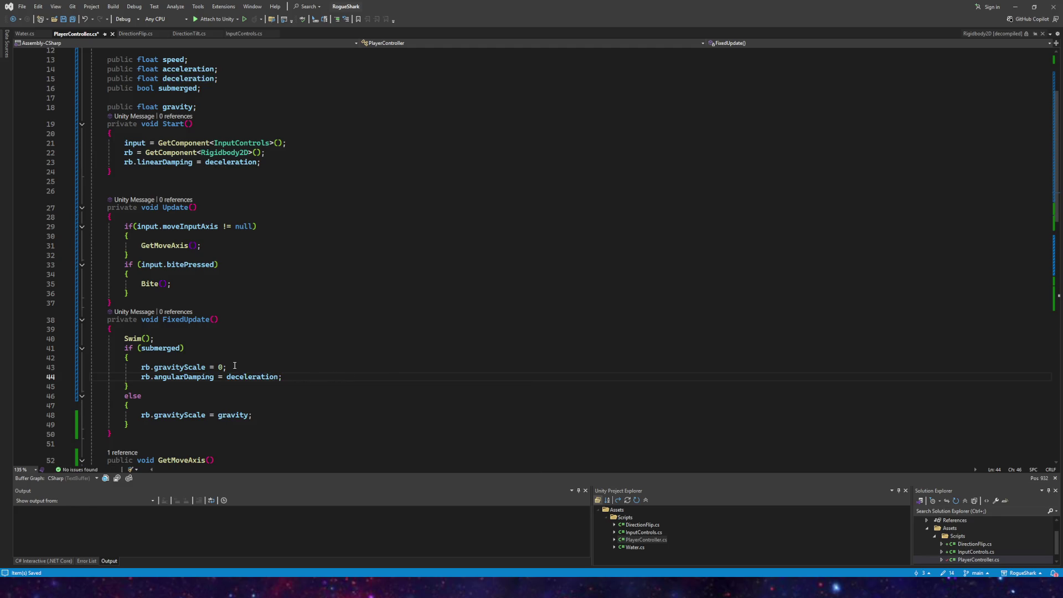
Step: Add rb.angularDamping = 0; to the else branch and save all
key(Return)
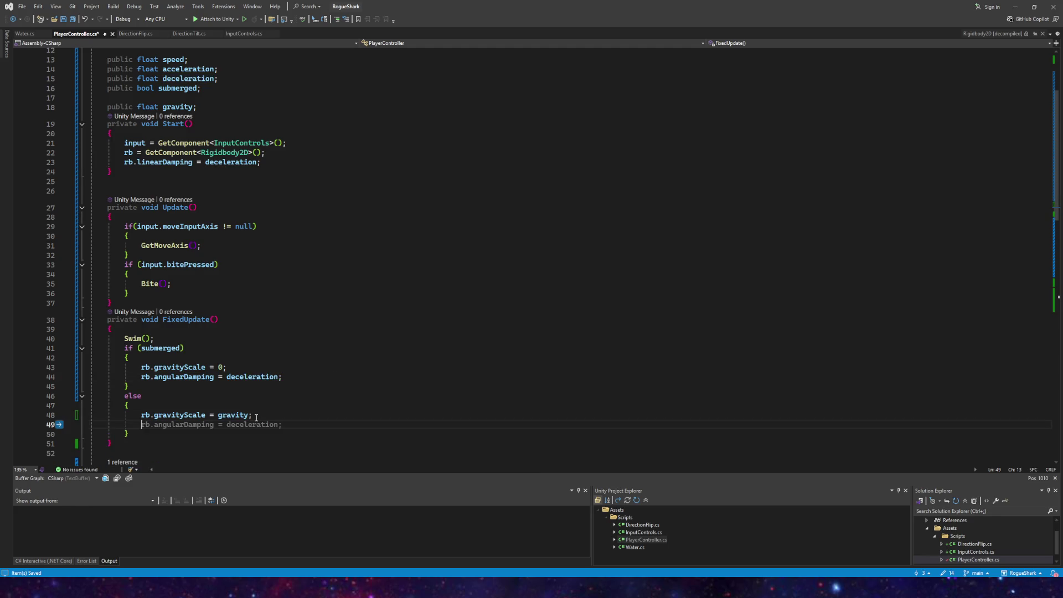
text(rb.angularDamping = 0;)
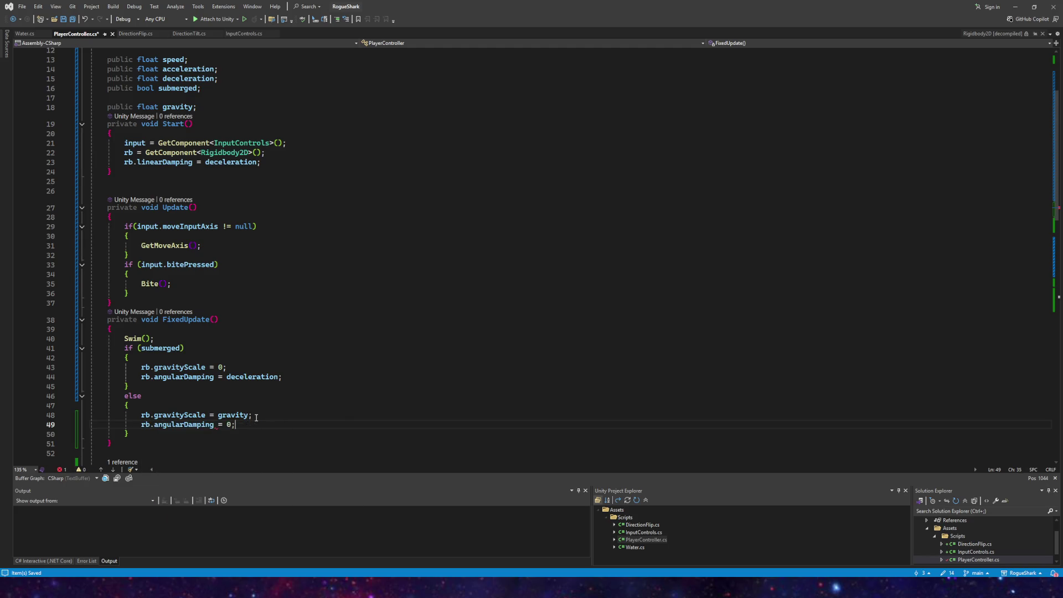
click(71, 21)
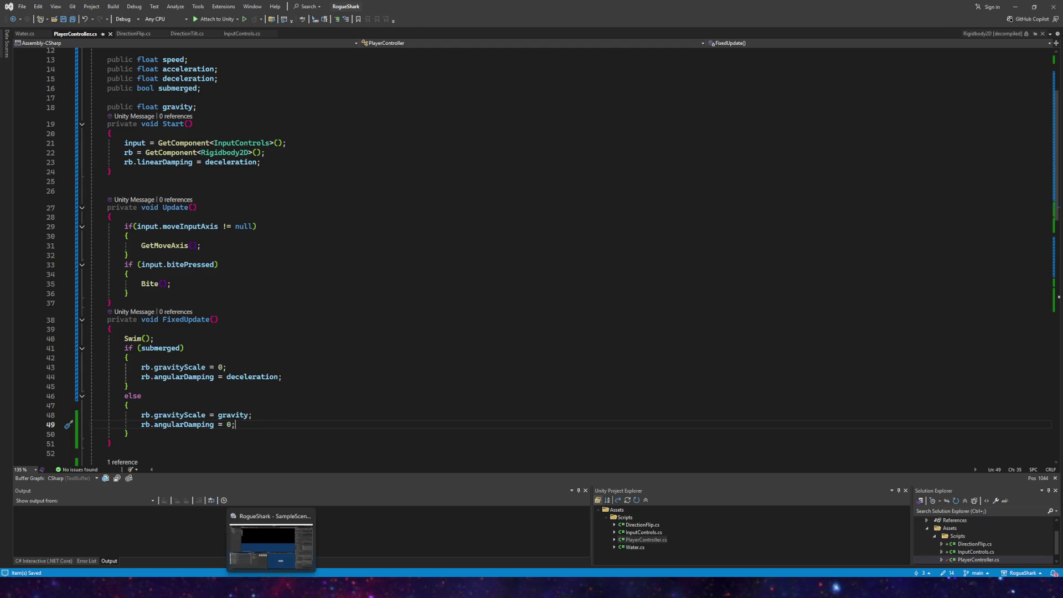
Step: Back in Unity, start Play mode, center on the player, and dive and surface the shark
click(272, 588)
mouse_move(252, 589)
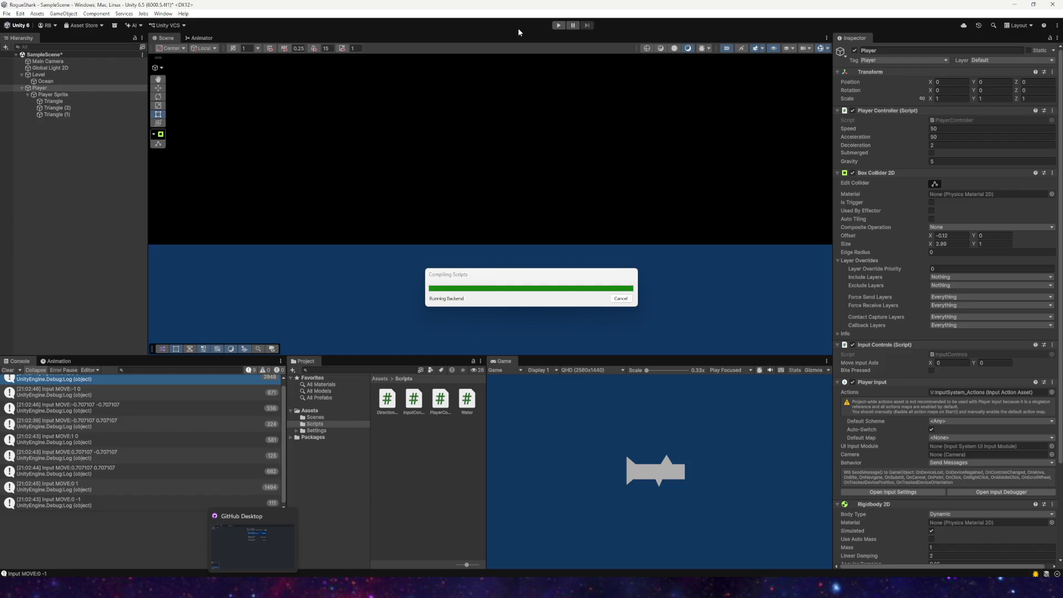
click(559, 26)
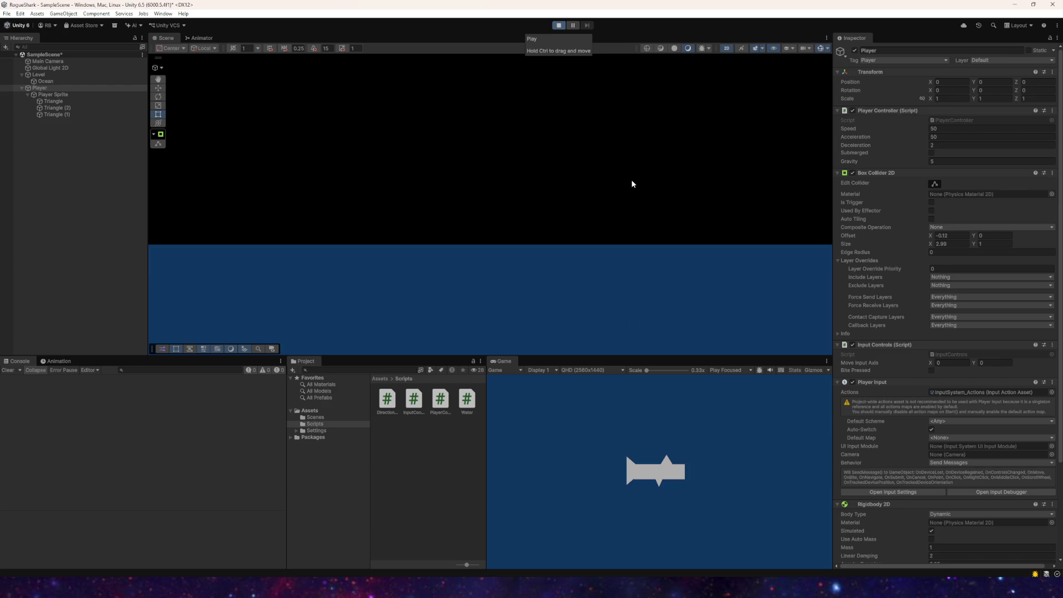
key(f)
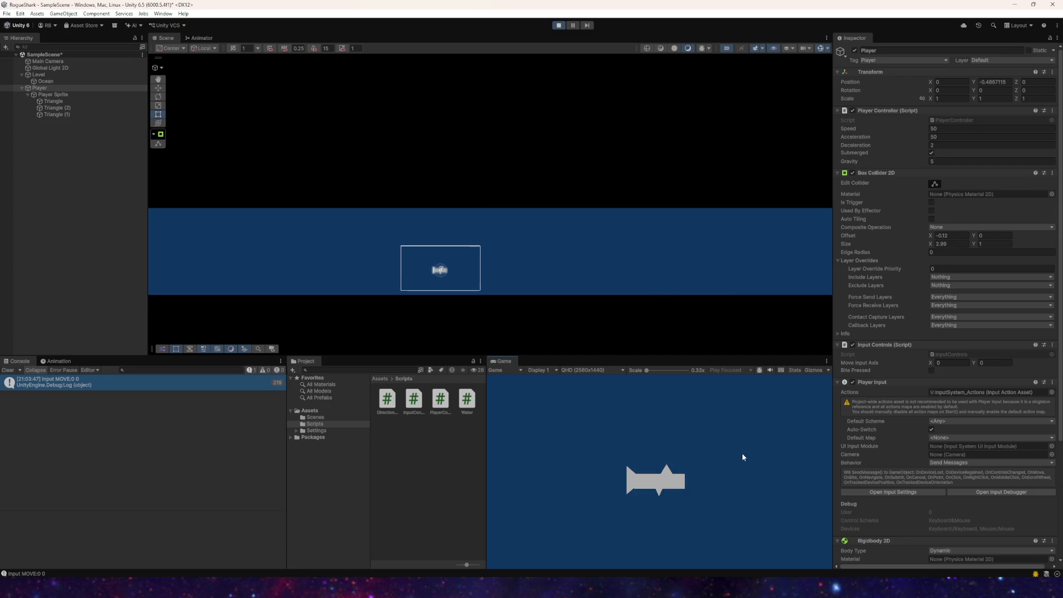
key(s)
key(w)
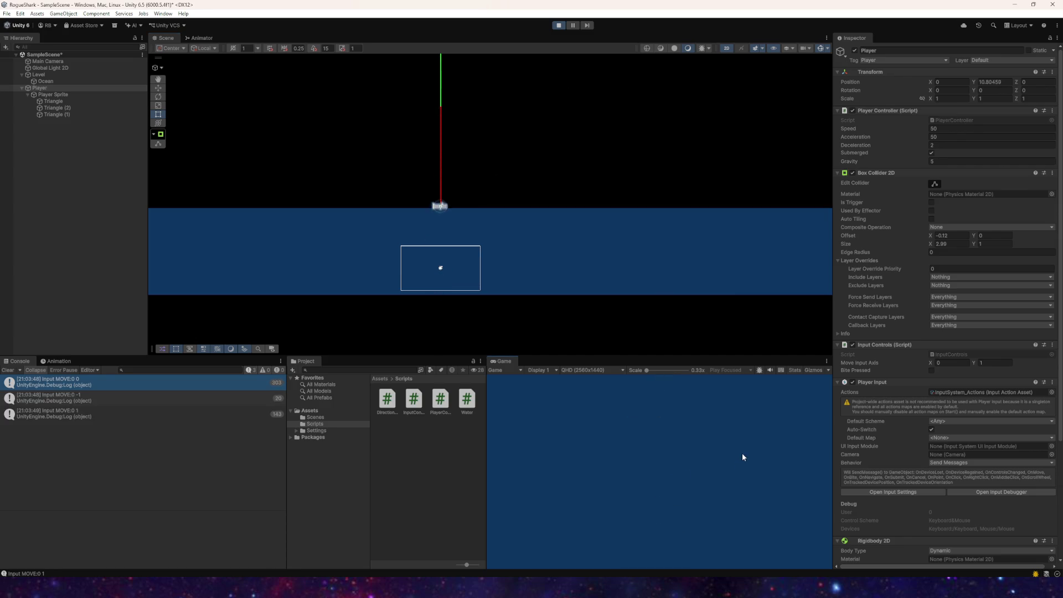
key(d)
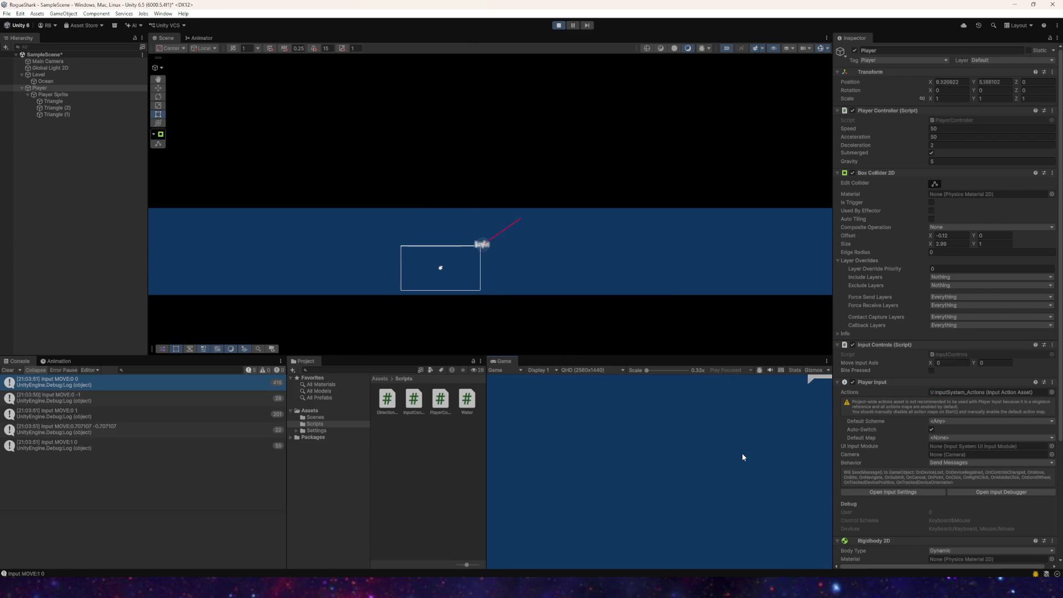
Step: Set the player's Gravity to 2 and swim the shark left through the water
click(934, 162)
click(667, 496)
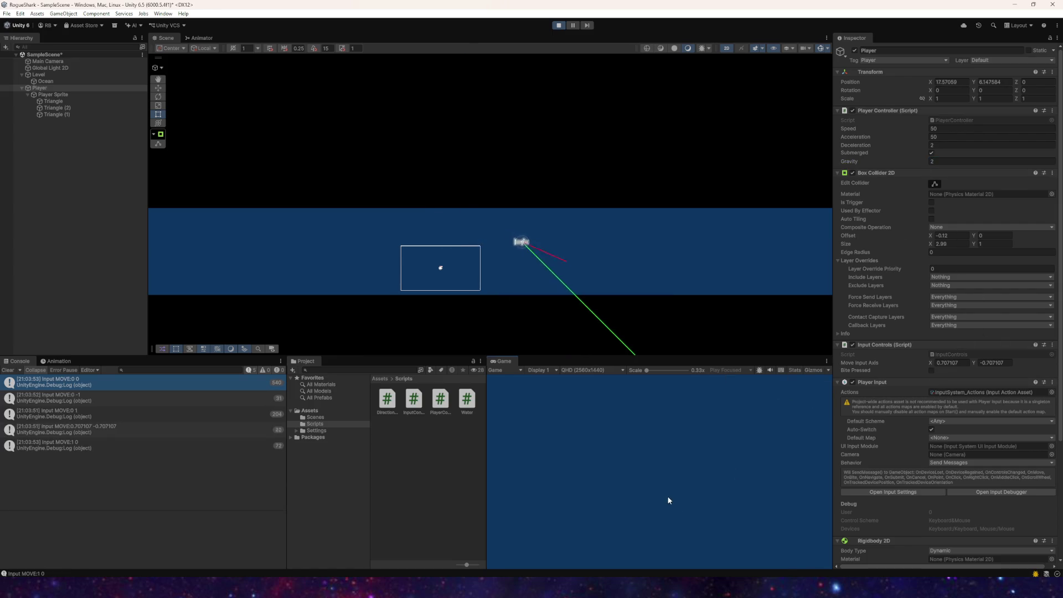
key(a+s)
key(w)
key(a)
key(s)
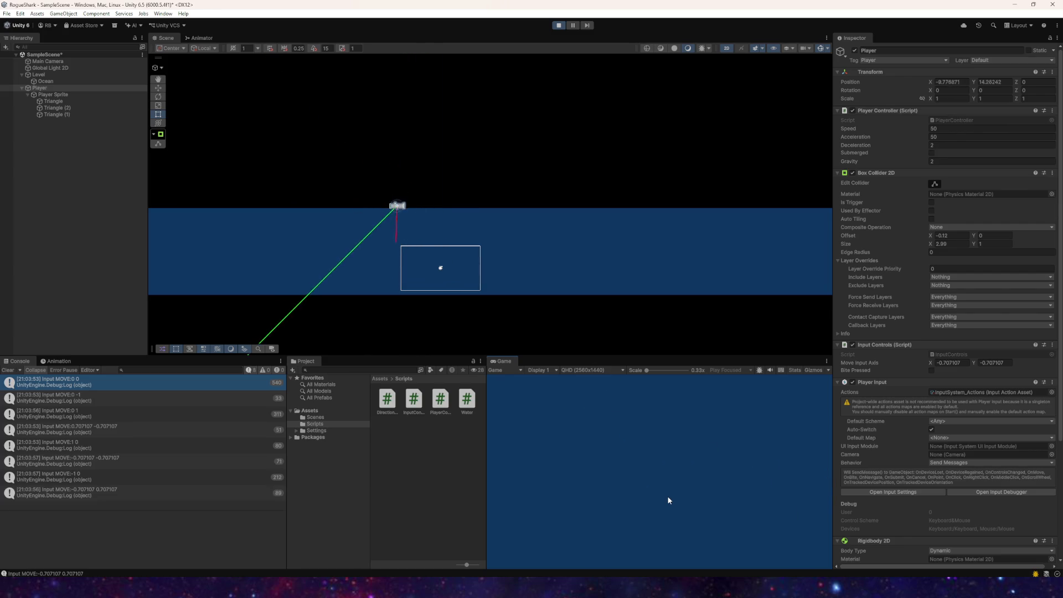
key(w)
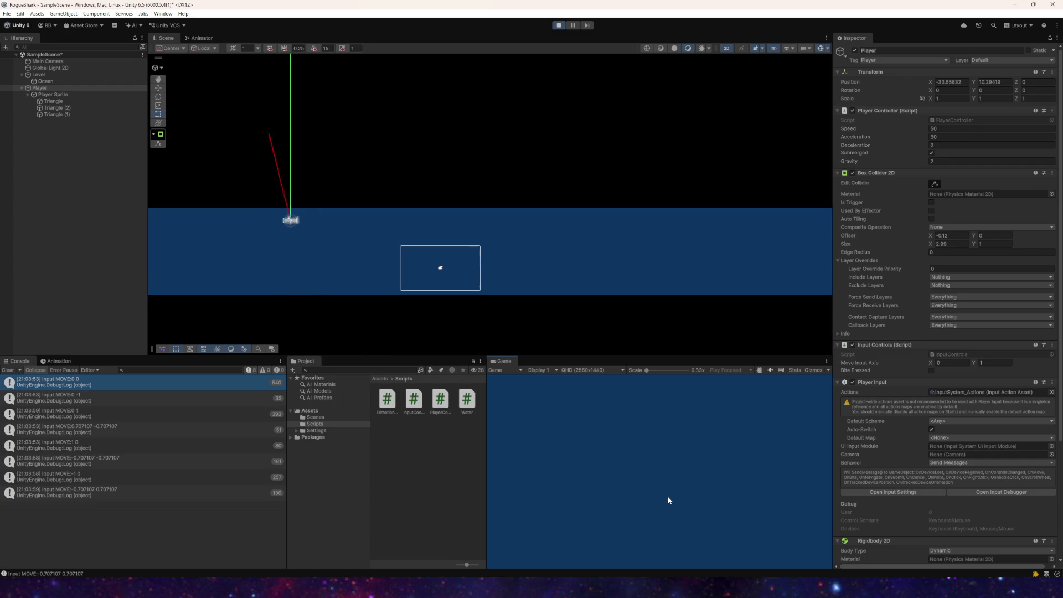
key(d)
Step: Swim the shark right, leaping in and out of the water
key(s)
key(d)
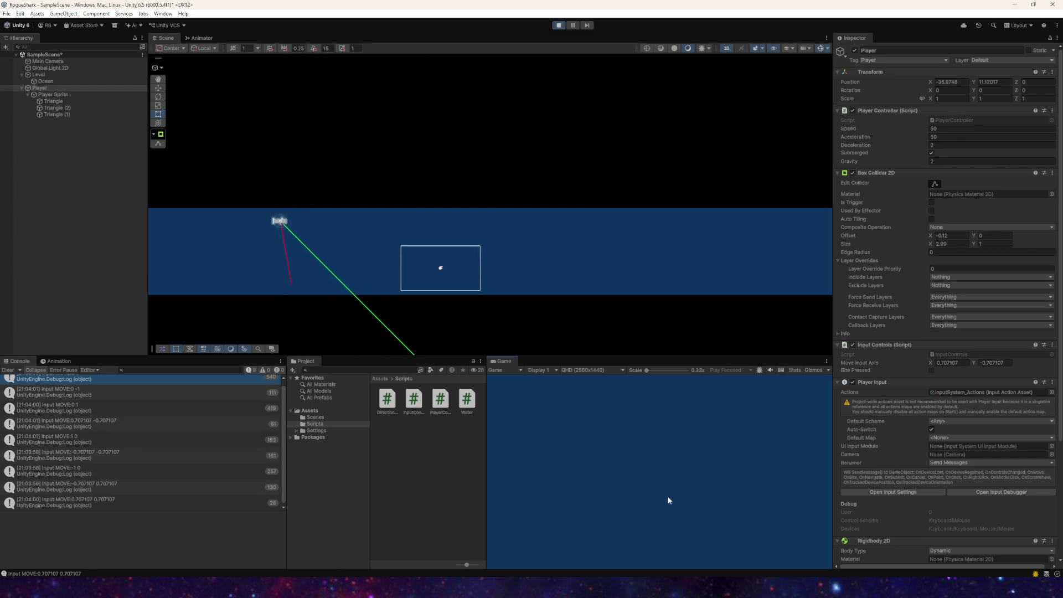
key(w)
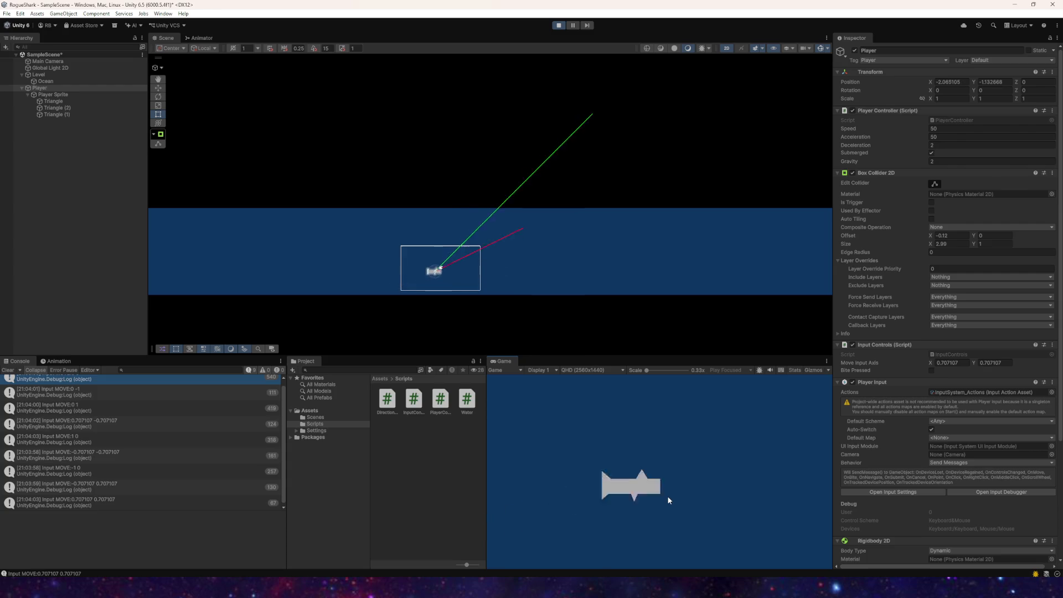
key(d)
key(s)
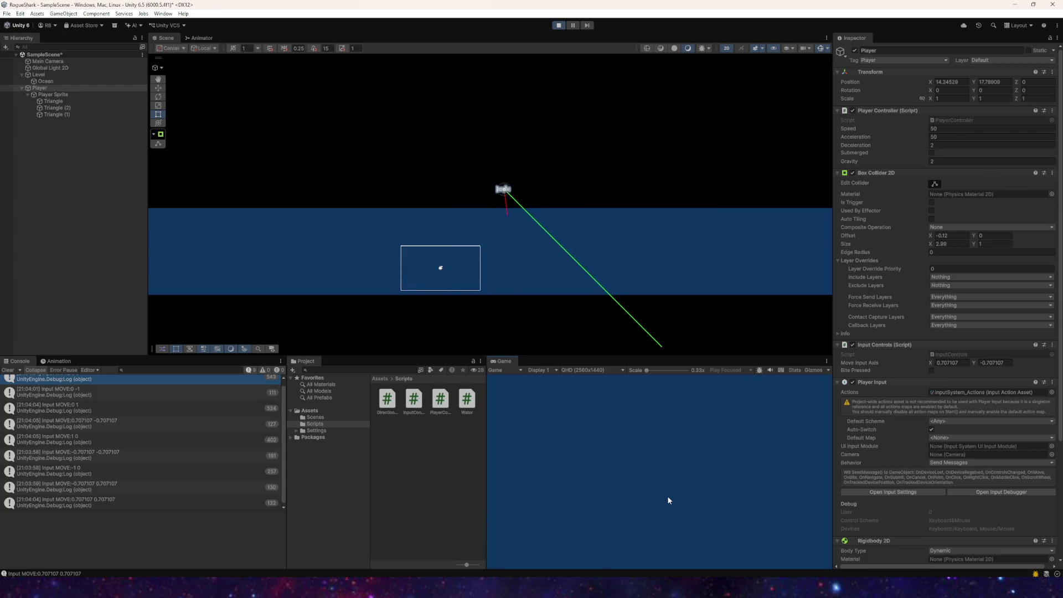
key(w)
key(a)
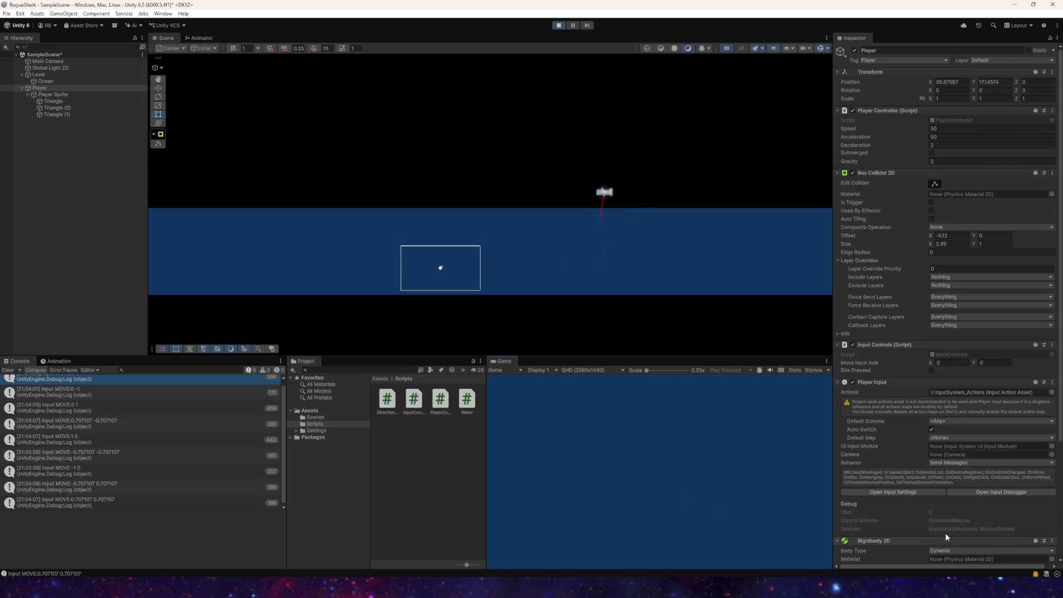
Step: Confirm Rigidbody Gravity Scale 0, stop Play mode, and return to Visual Studio
scroll(946, 540, down, 5)
key(Return)
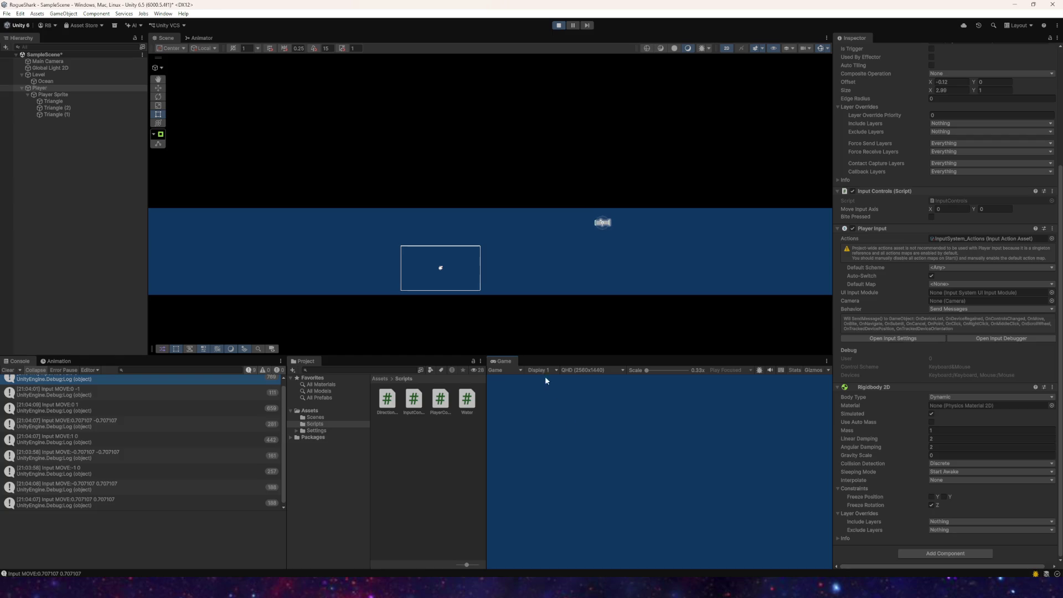
click(558, 26)
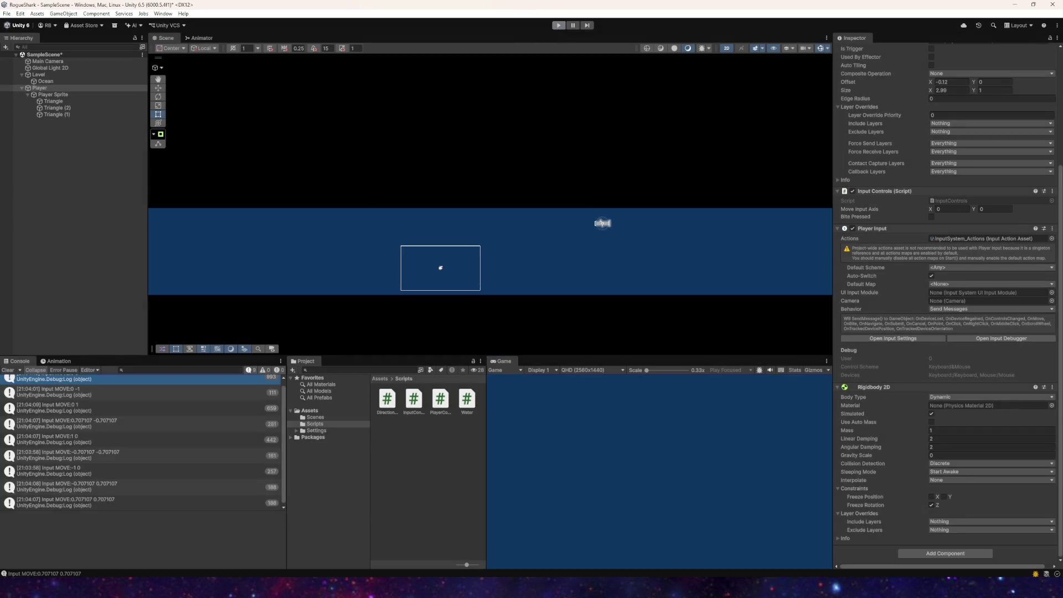
key(alt+Tab)
scroll(185, 351, down, 5)
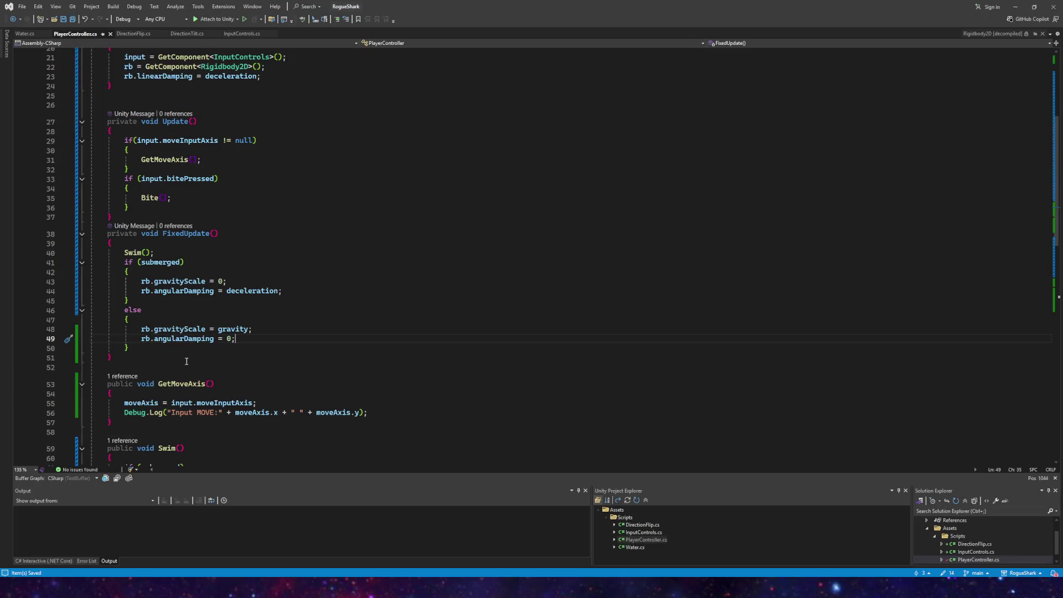
Step: Change angularDamping to linearDamping on lines 44 and 49 of PlayerController.cs and save
drag(183, 339, 159, 340)
text(line)
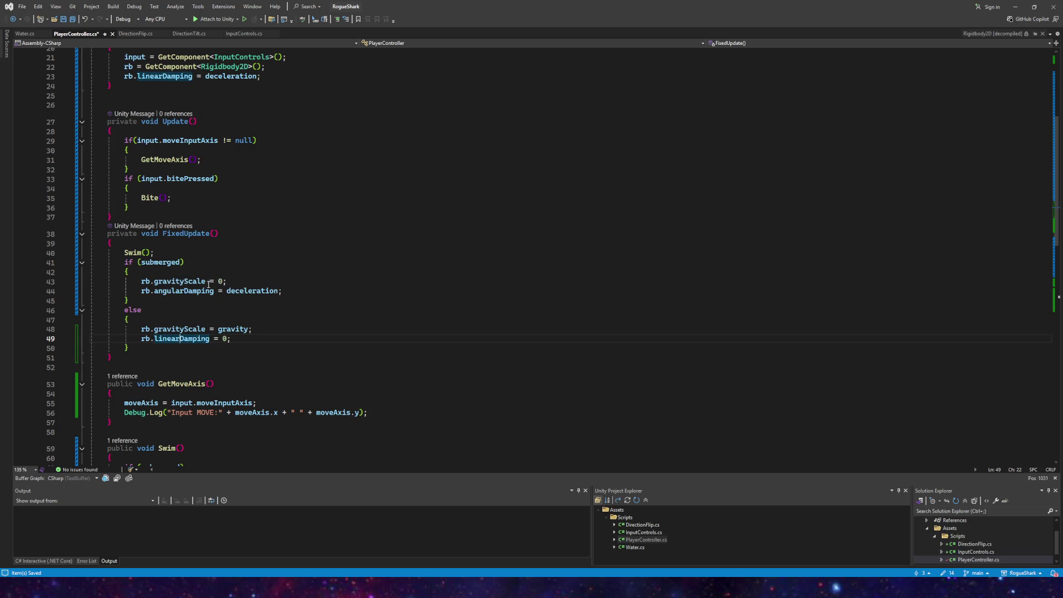
click(181, 292)
text(line)
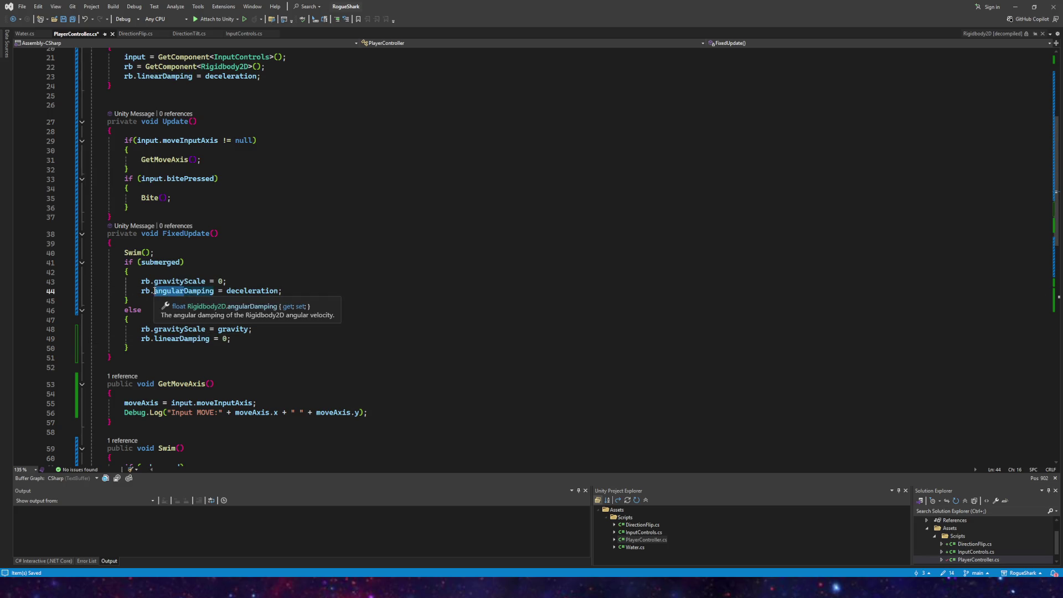
click(308, 260)
click(72, 21)
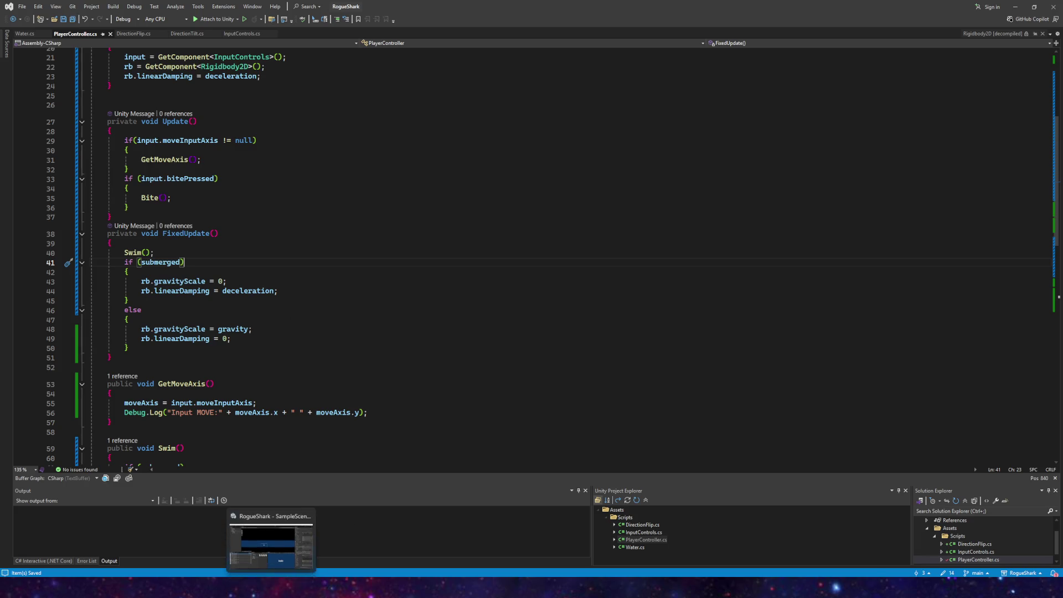
Step: Start a Play-mode retest and swim the shark down, then up-right
click(280, 539)
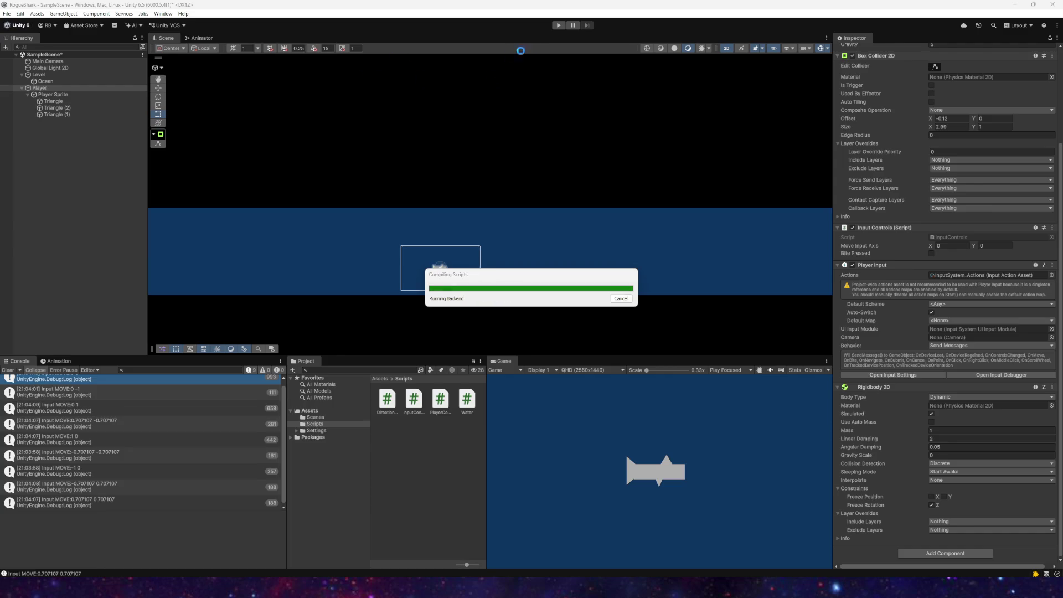
click(559, 25)
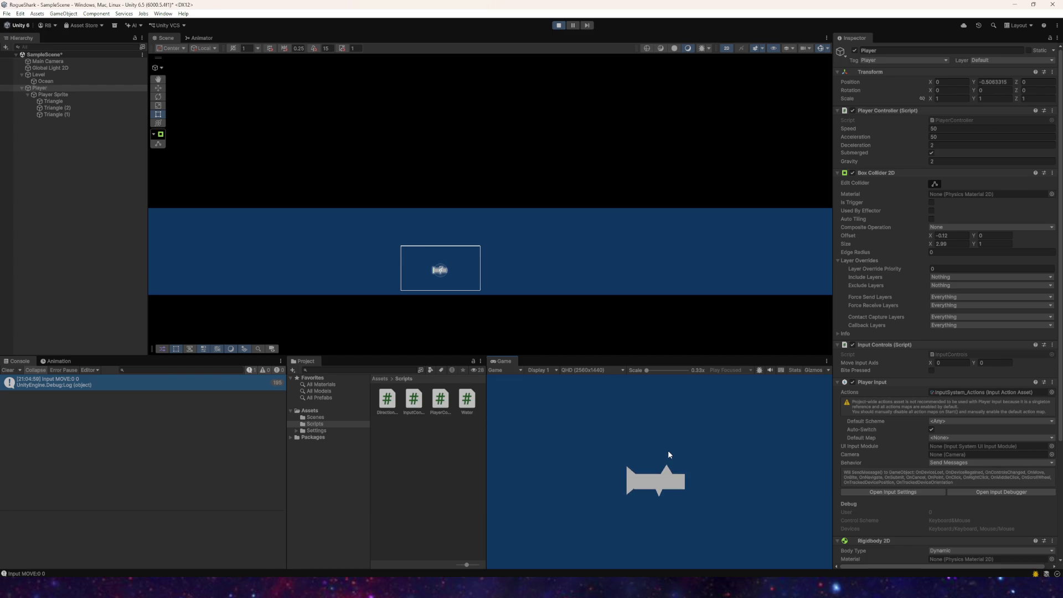
key(s)
key(w)
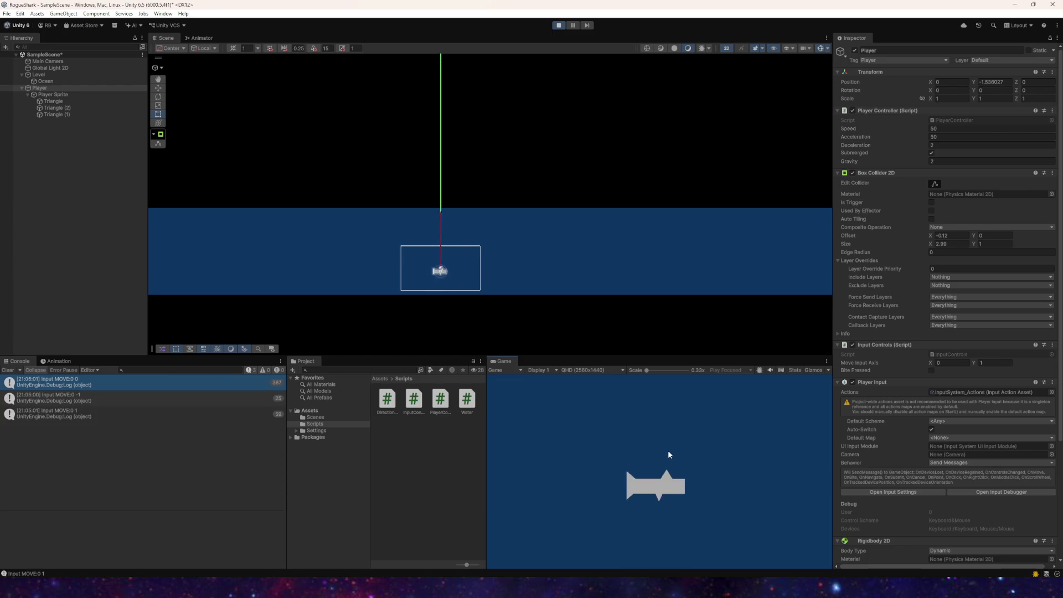
key(d)
Step: Steer the shark through all eight directions, diving into the water and climbing back out
key(s)
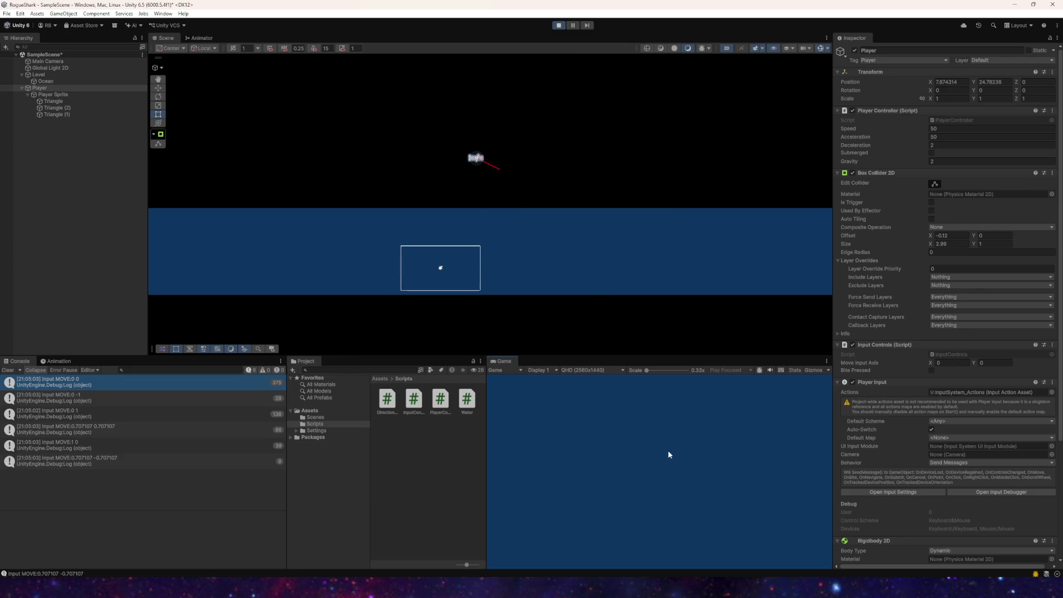
key(a)
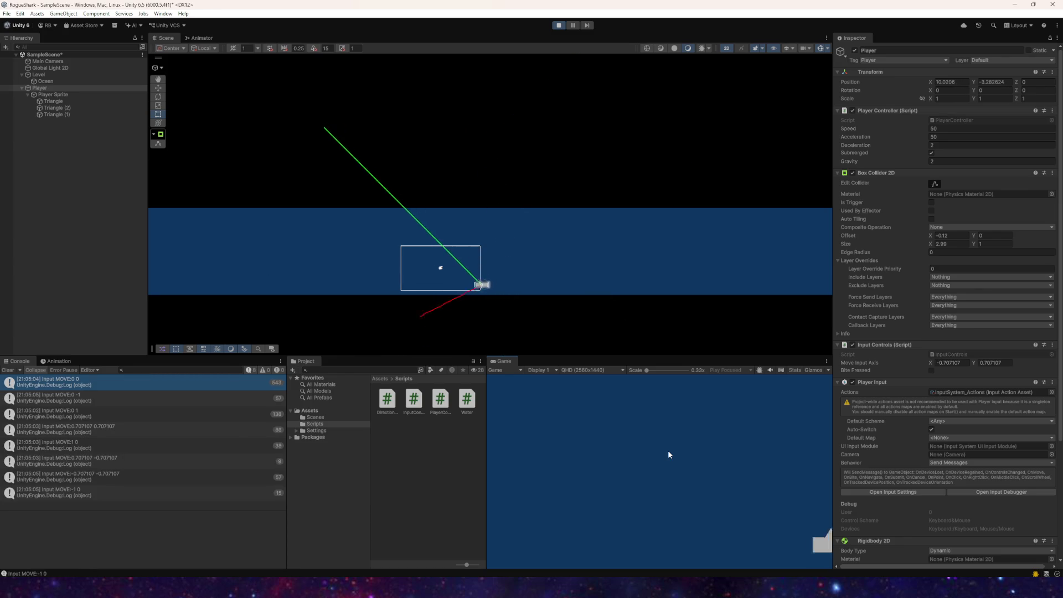
key(w)
key(a)
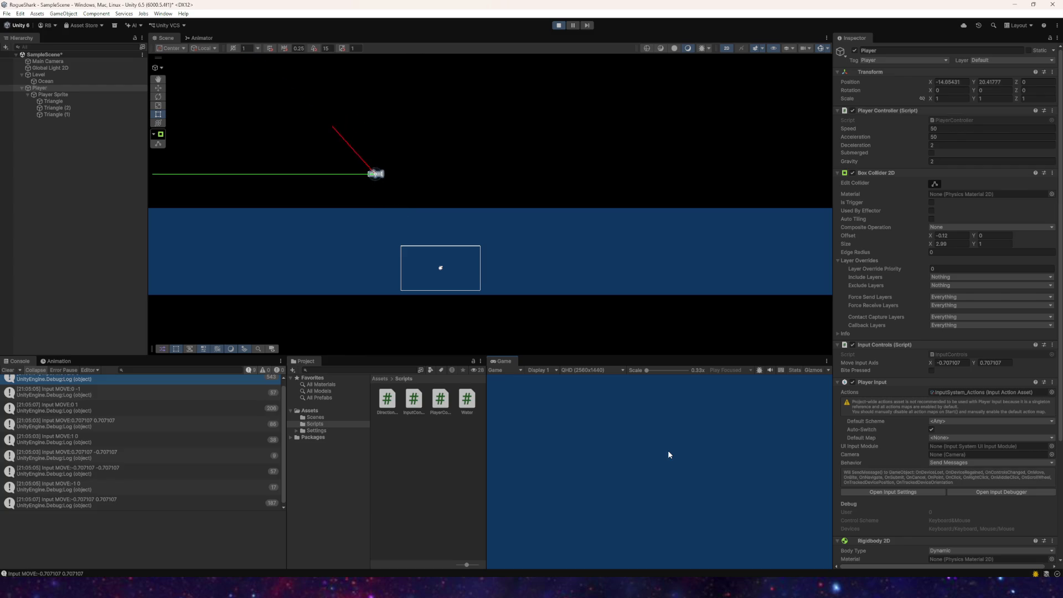
key(s)
key(w)
key(d)
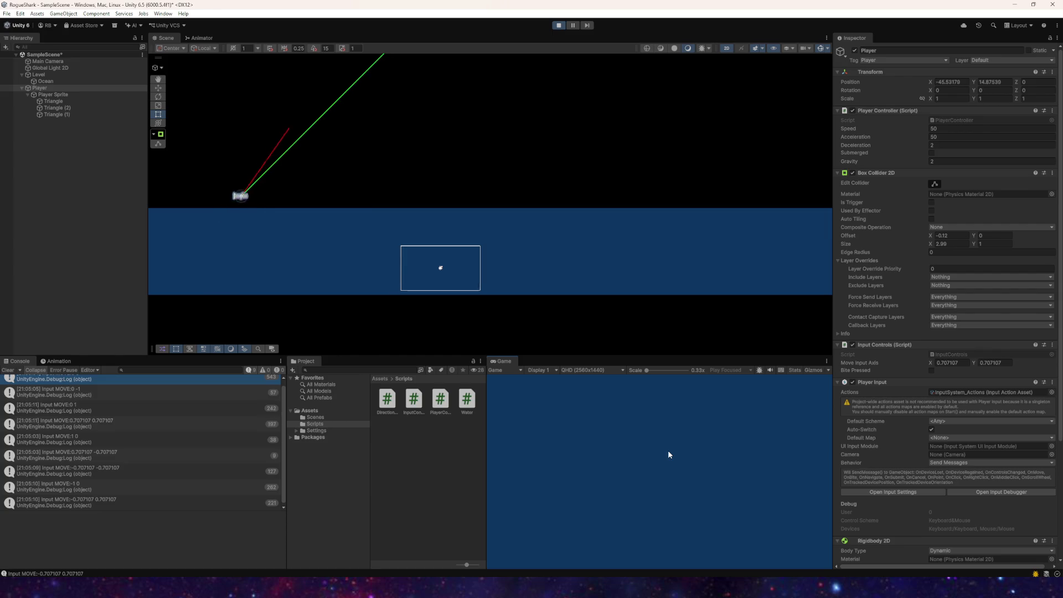
key(s)
key(w)
key(d)
key(s)
key(w)
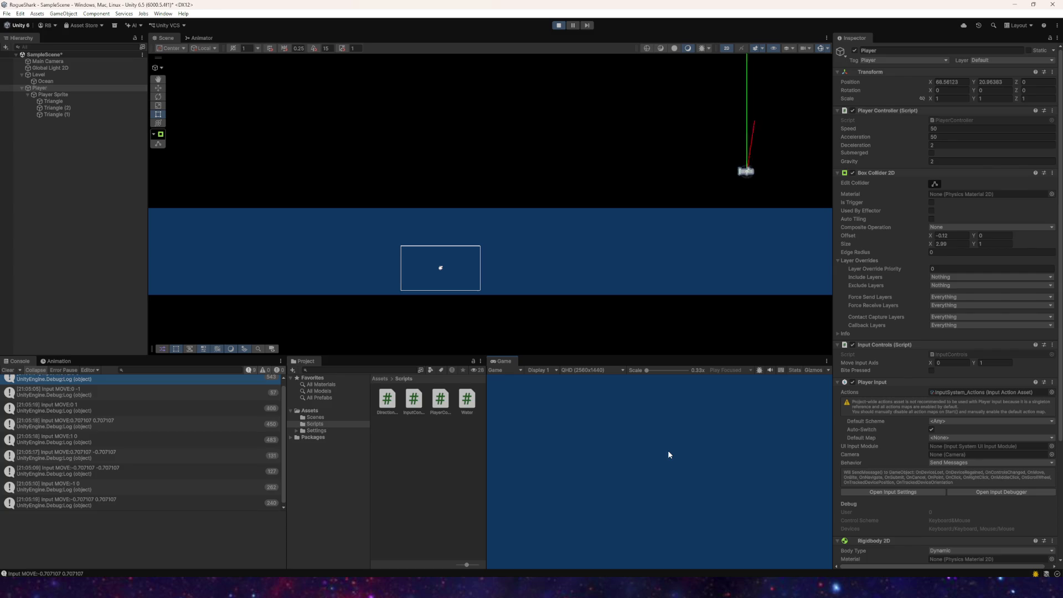
key(s)
key(a)
key(a)
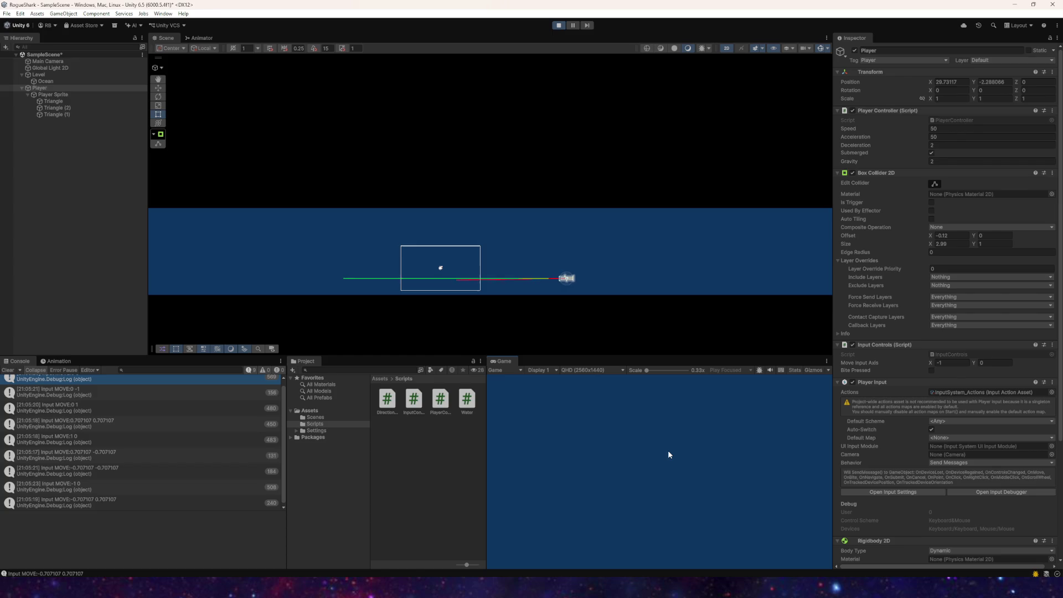
key(w)
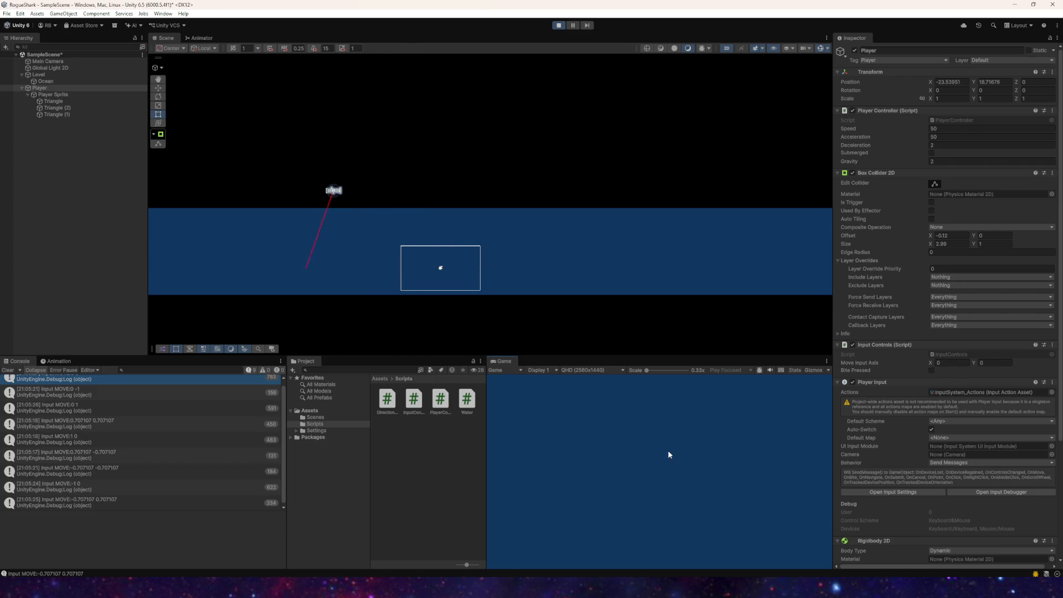
key(a)
key(w)
key(d)
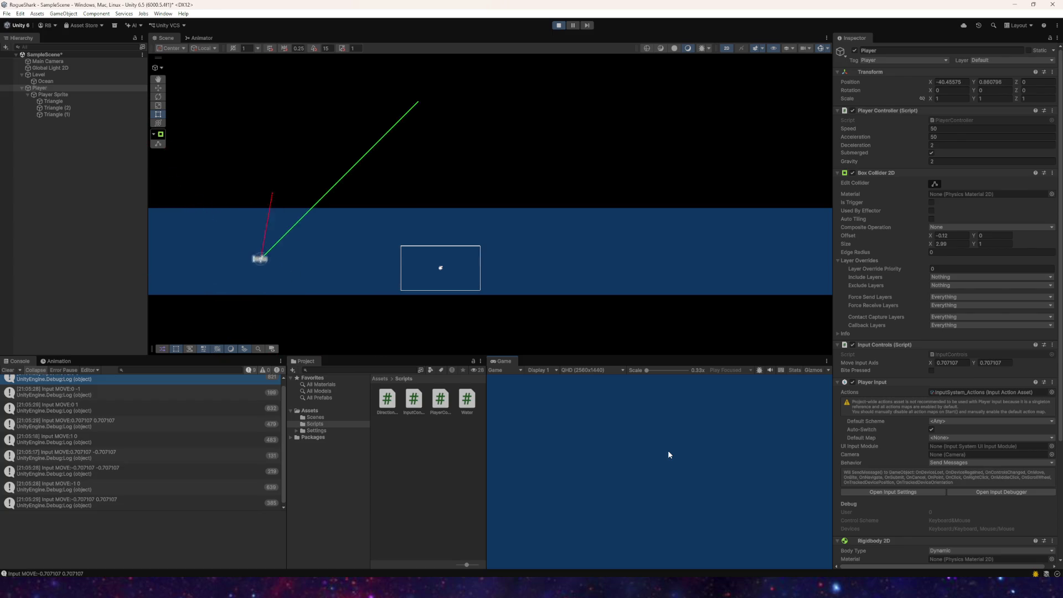
key(d)
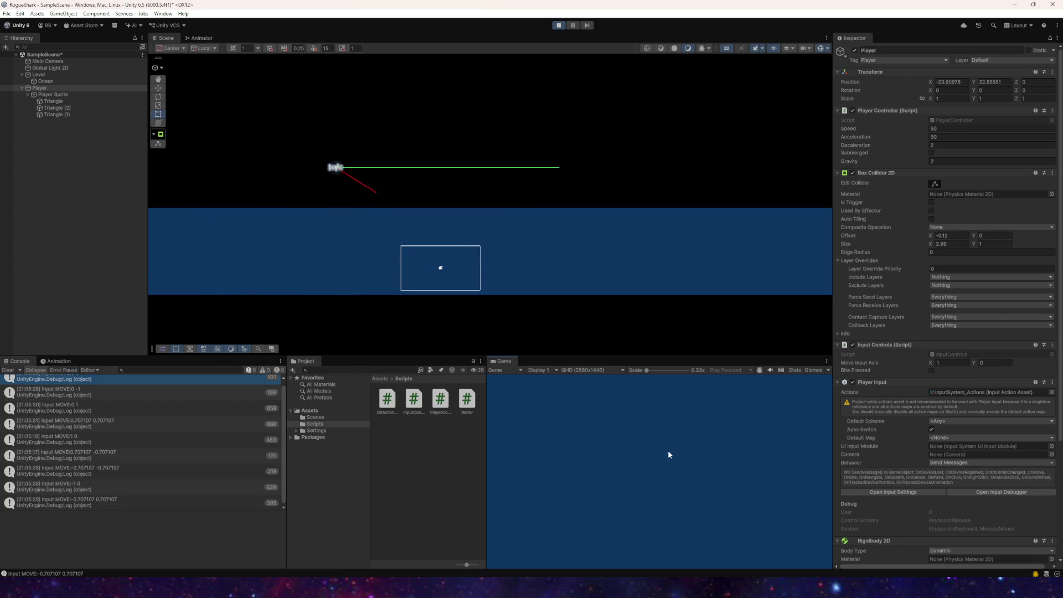
key(s)
key(w)
key(d)
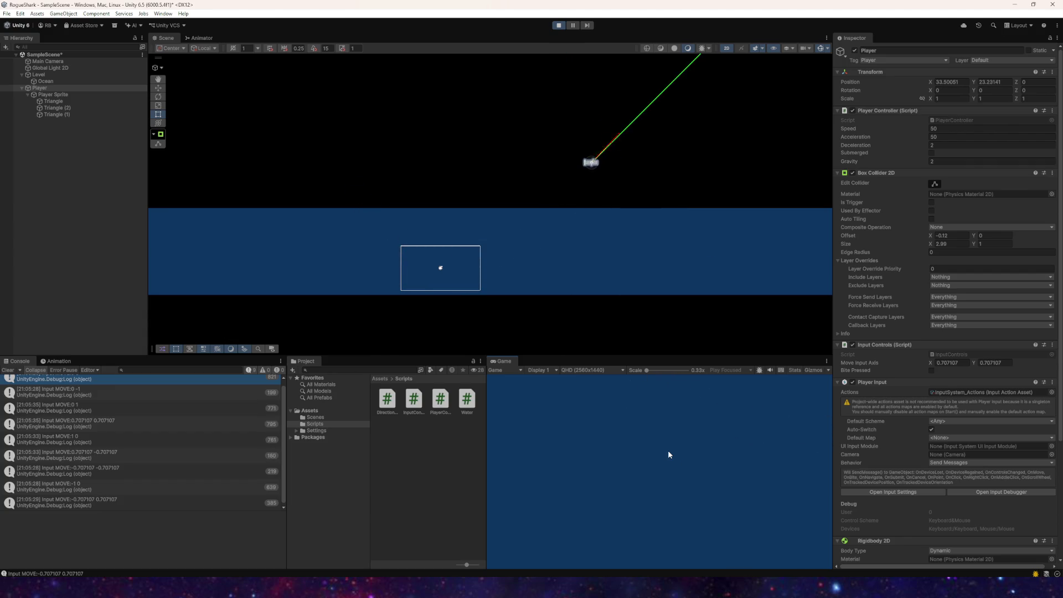
key(s)
key(a)
key(w)
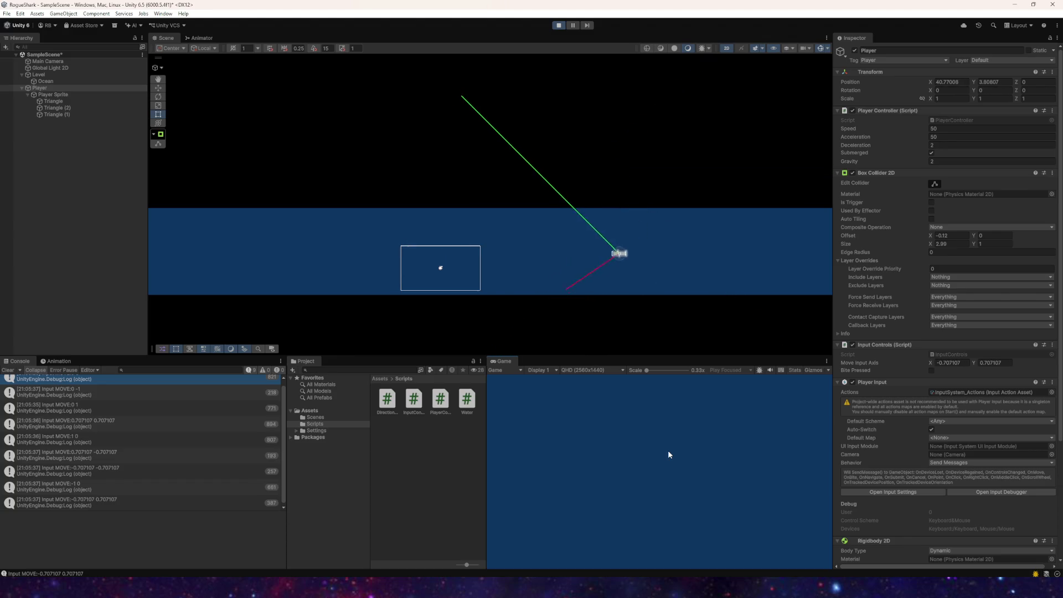
key(a)
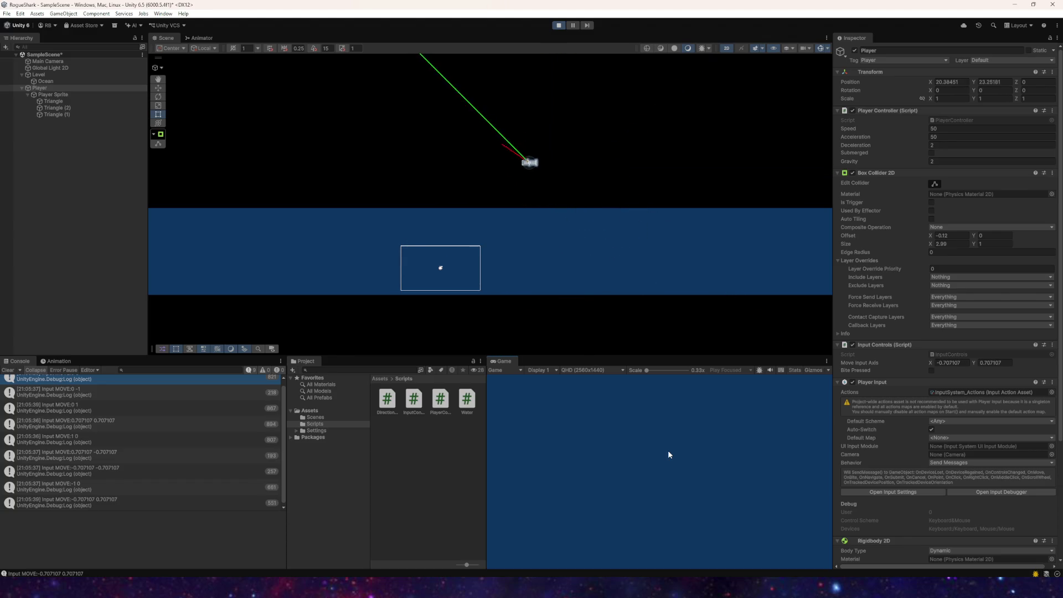
key(s)
key(w)
key(a)
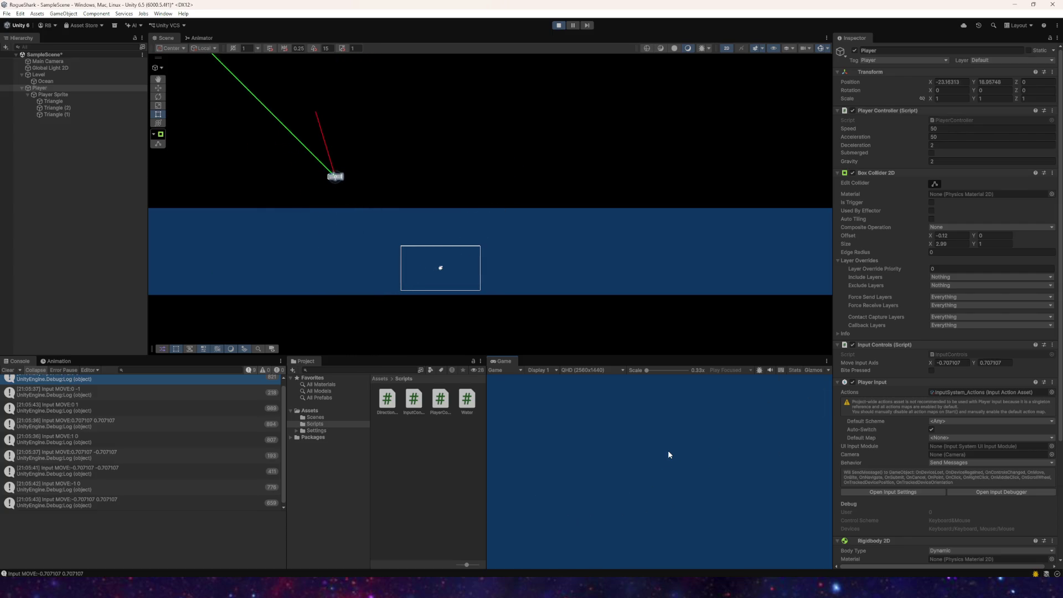
key(s)
key(d)
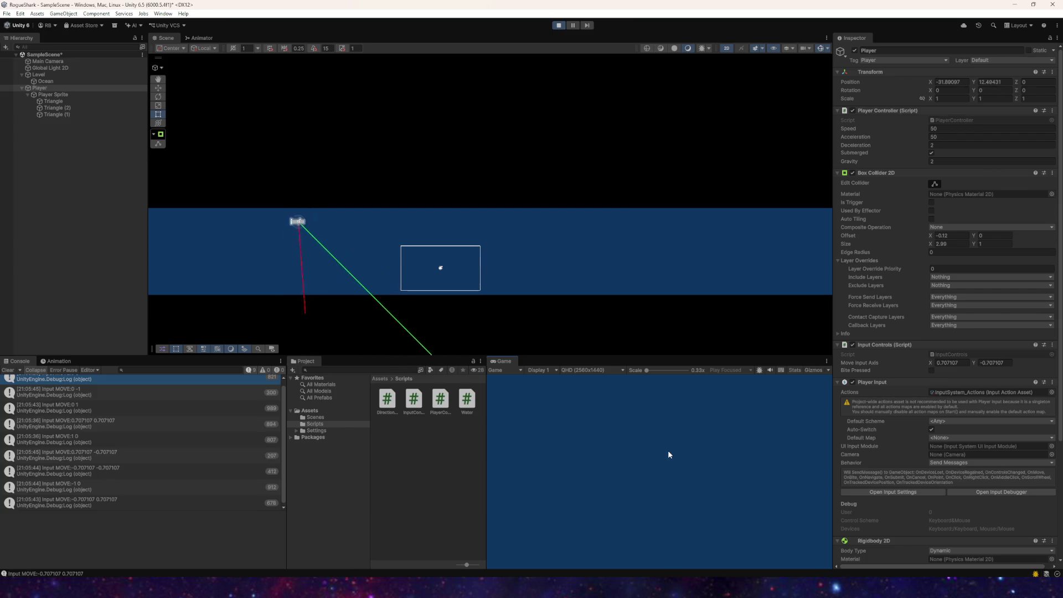
key(w)
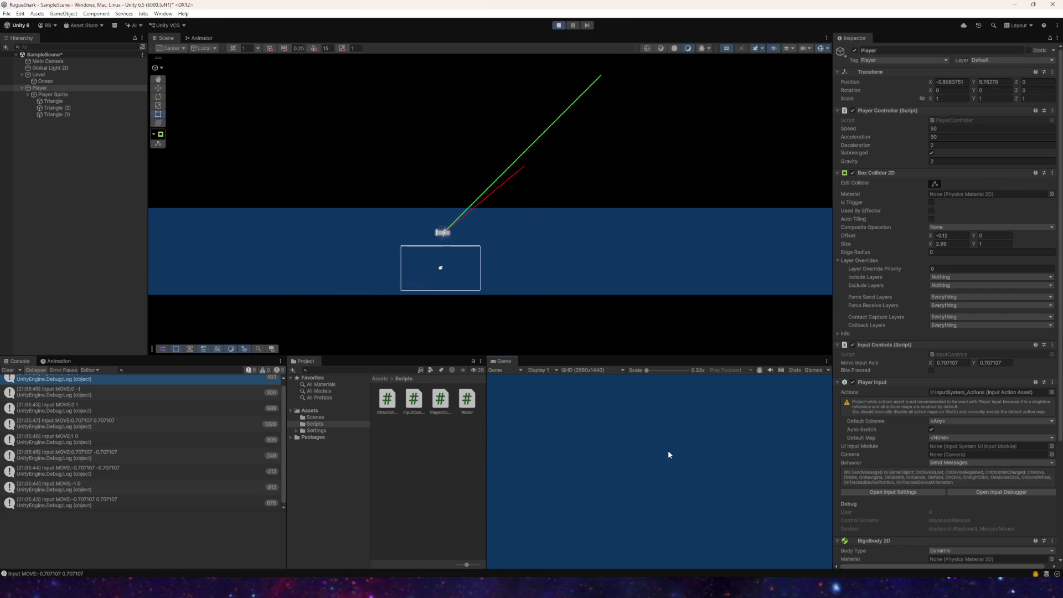
key(s)
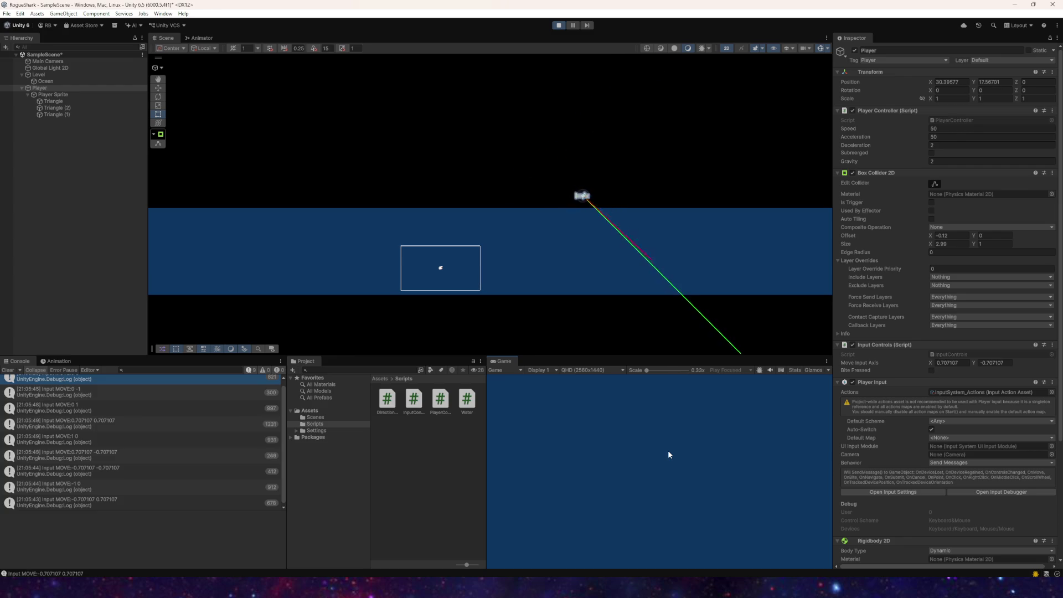
Step: Repeatedly dive the shark into the Ocean and swing it round to leap above the surface
key(w)
key(a)
key(s)
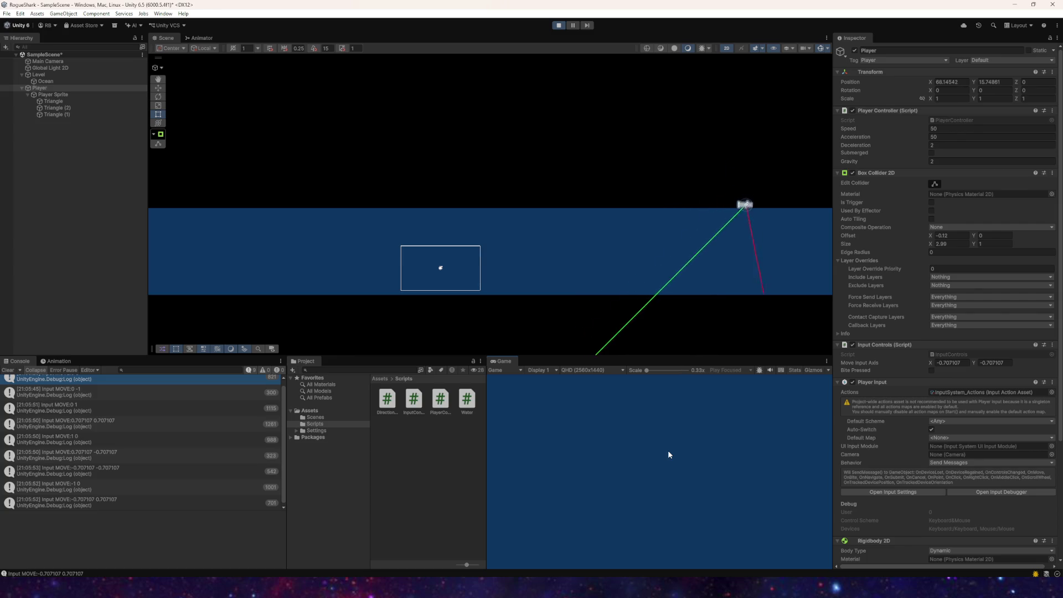
key(w)
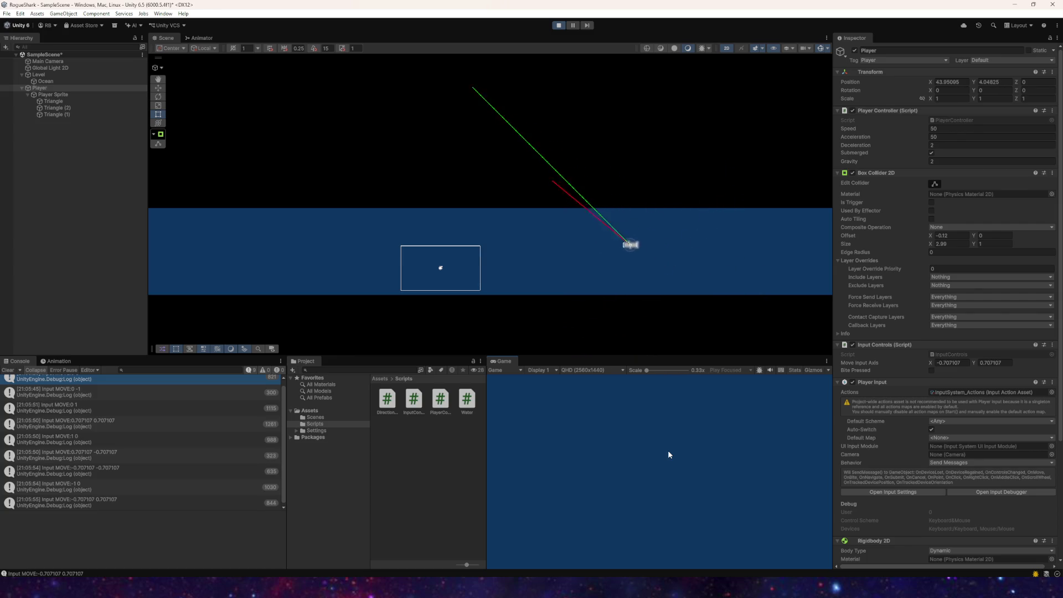
key(a)
key(s)
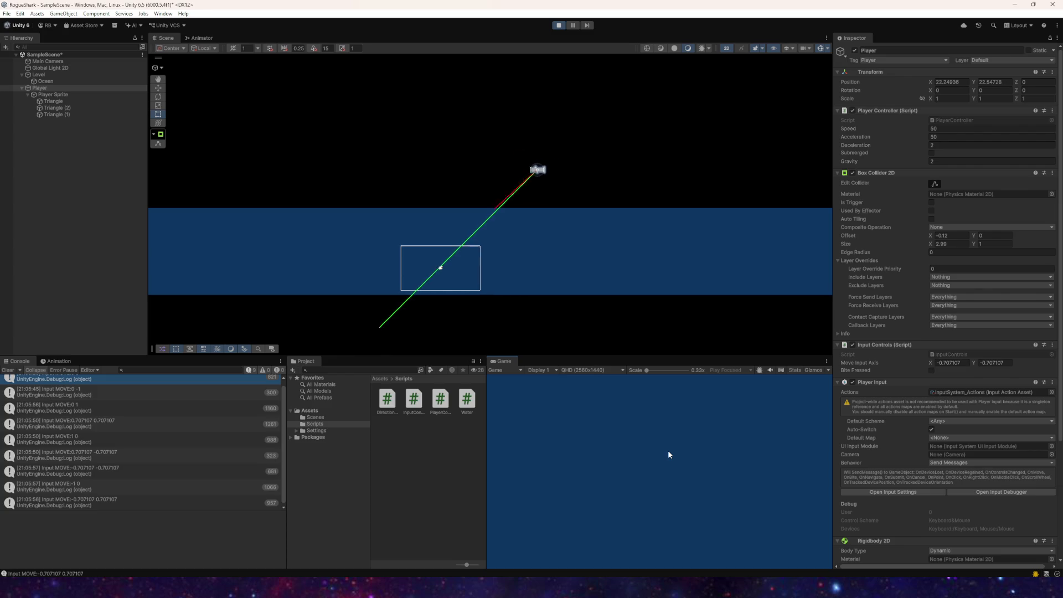
key(w)
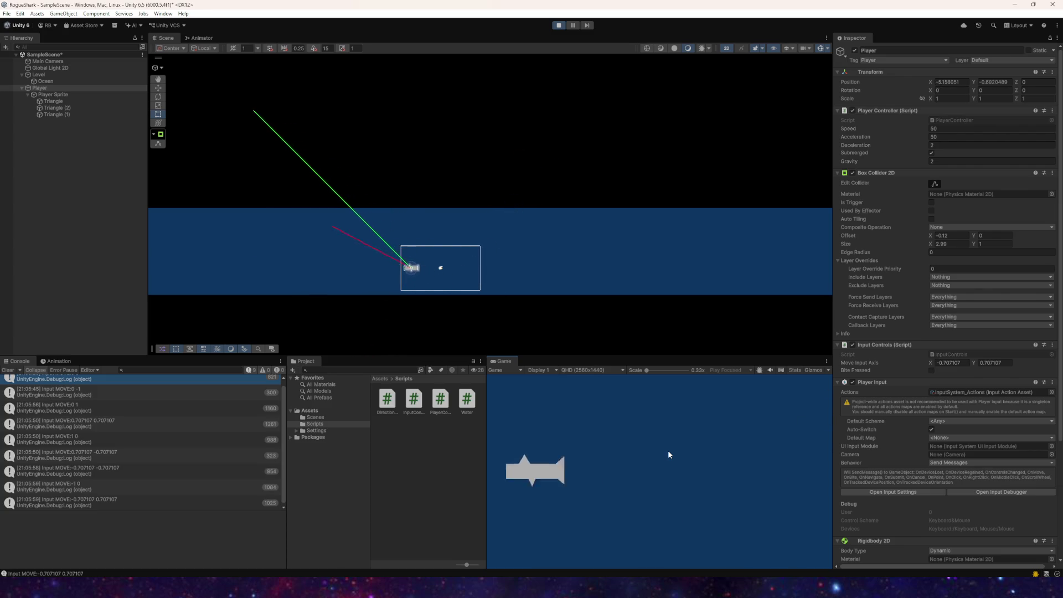
key(s)
key(d)
key(w)
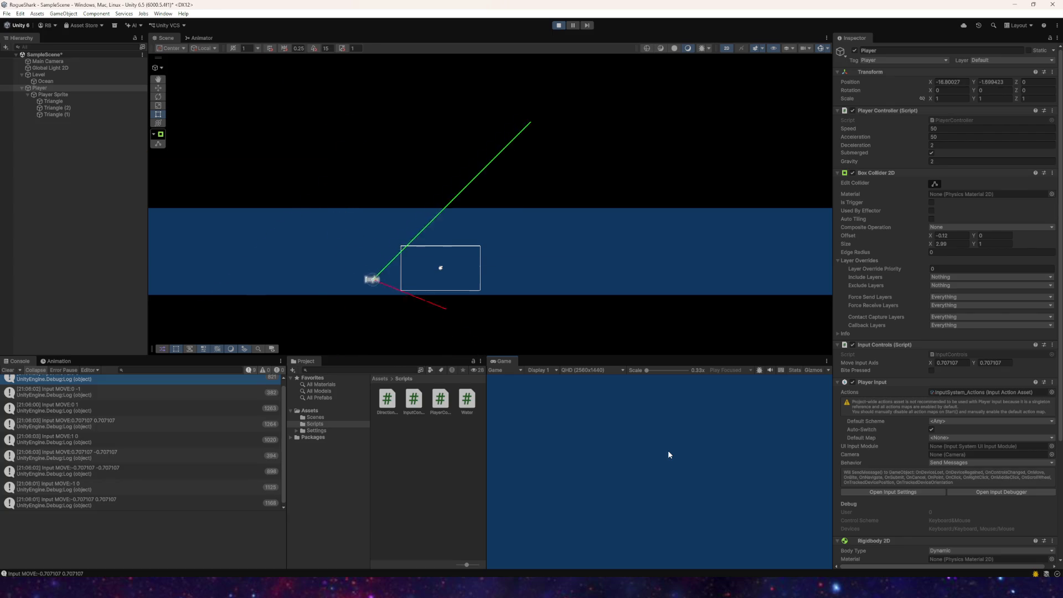
key(d)
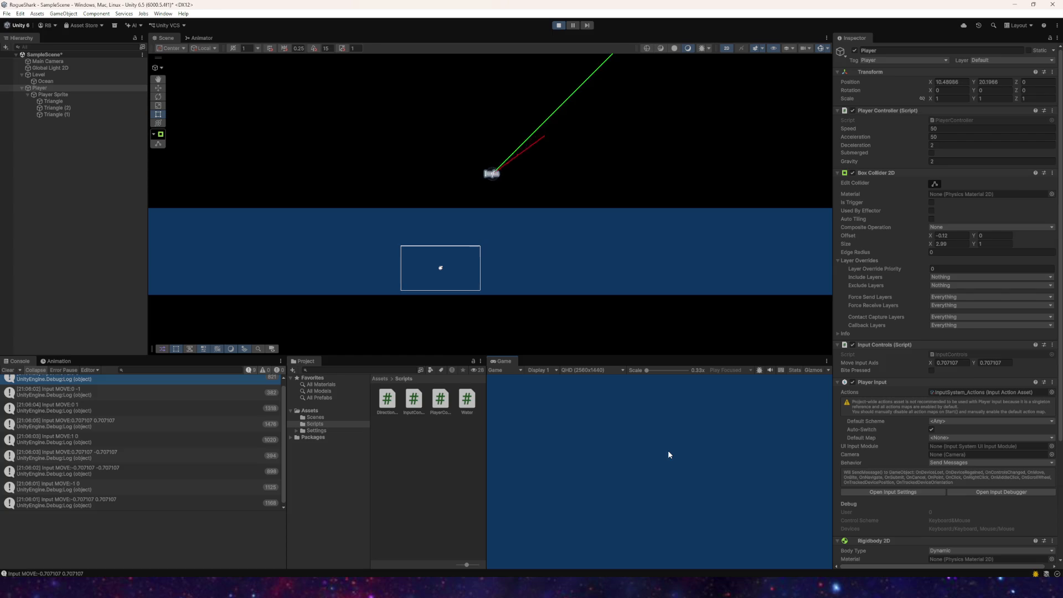
key(s)
key(a)
key(w)
key(a)
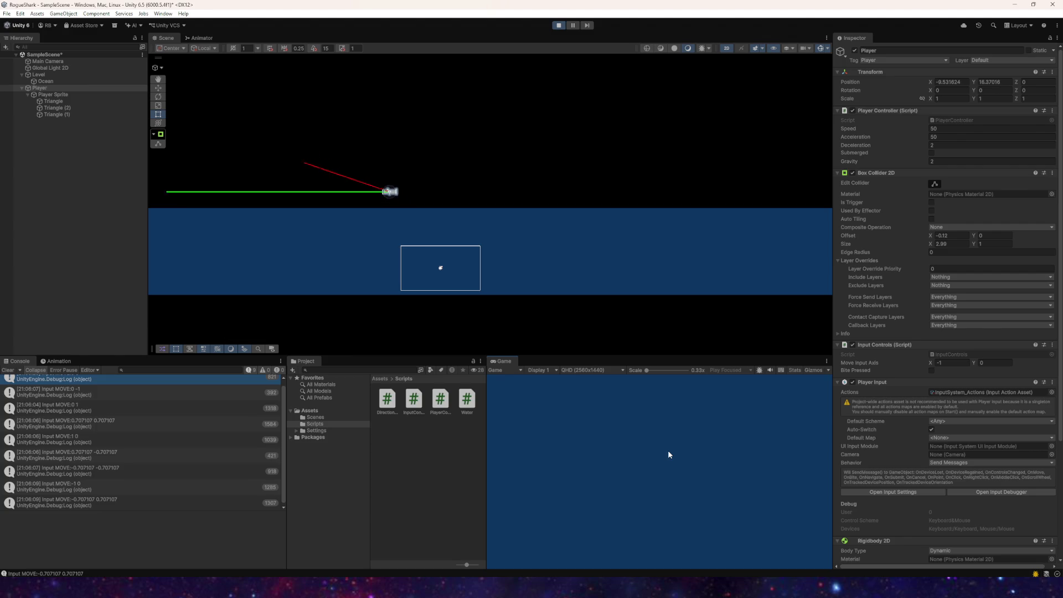
key(s)
key(d)
key(w)
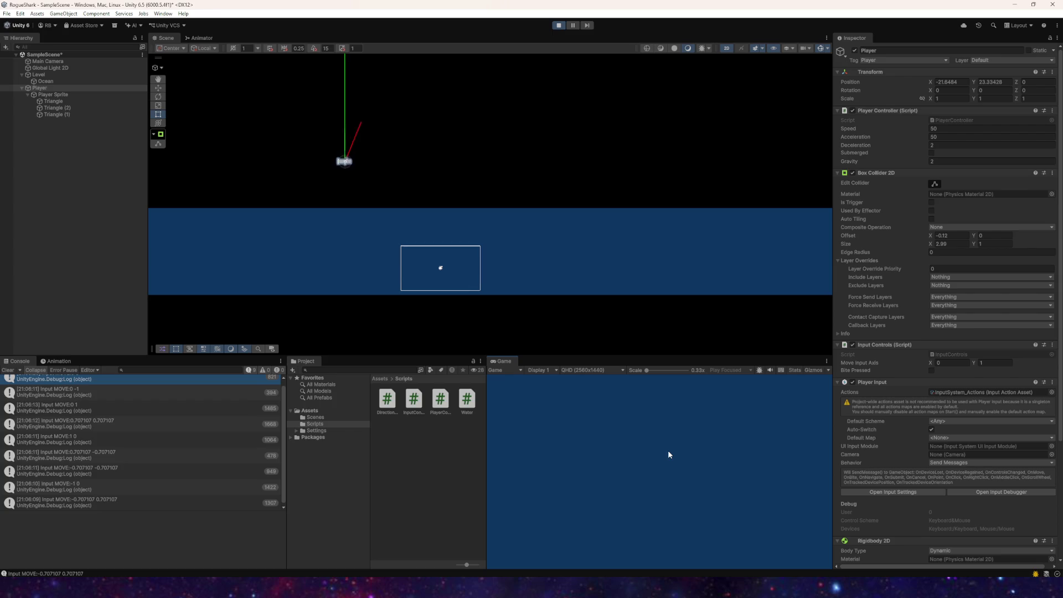
key(s)
key(d)
key(w)
key(d)
key(s)
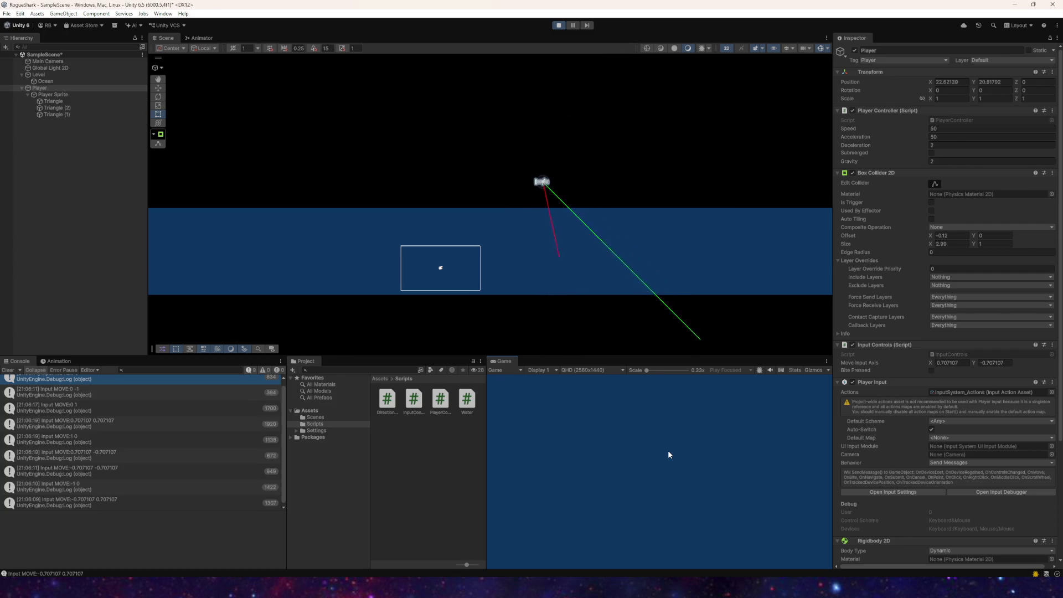
key(w)
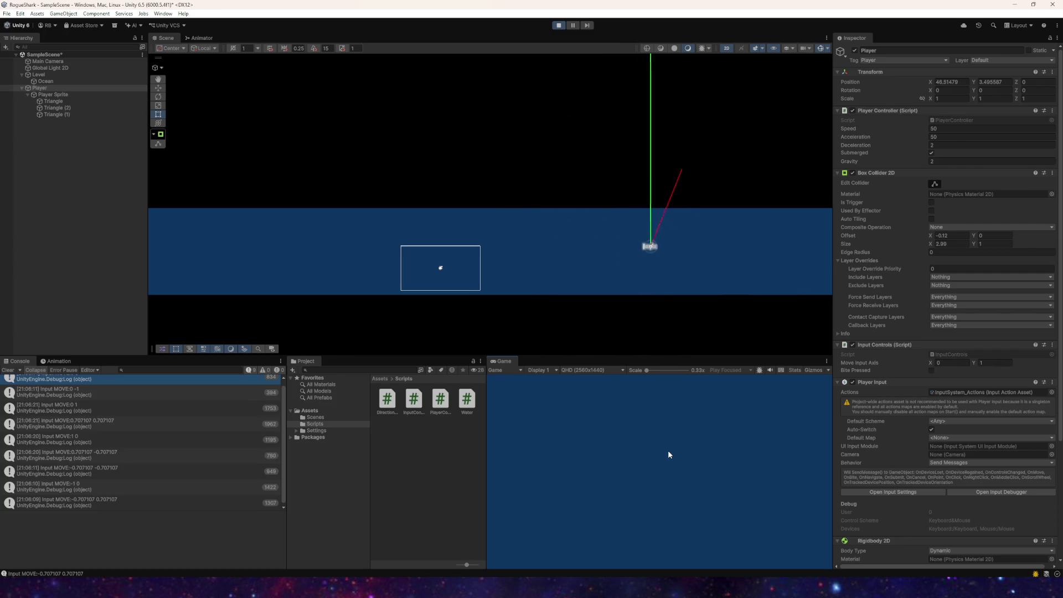
key(d)
key(s)
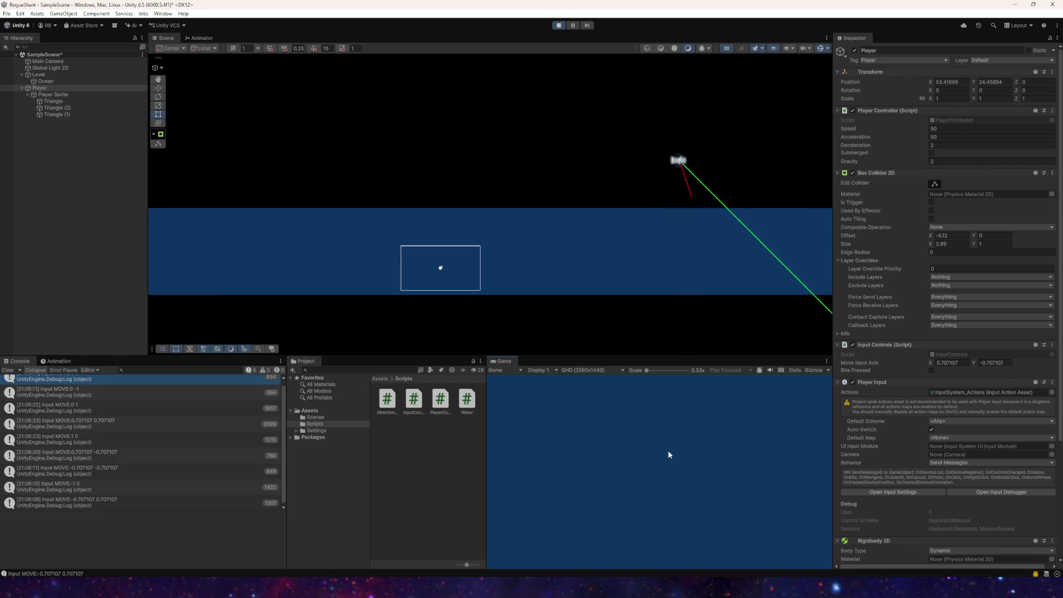
key(a)
key(w)
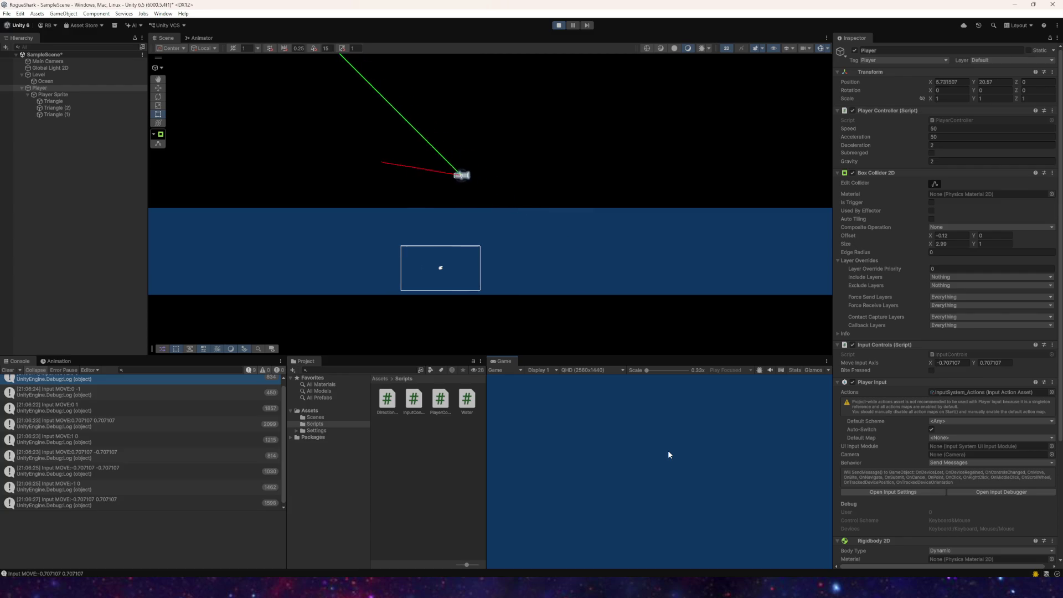
key(w)
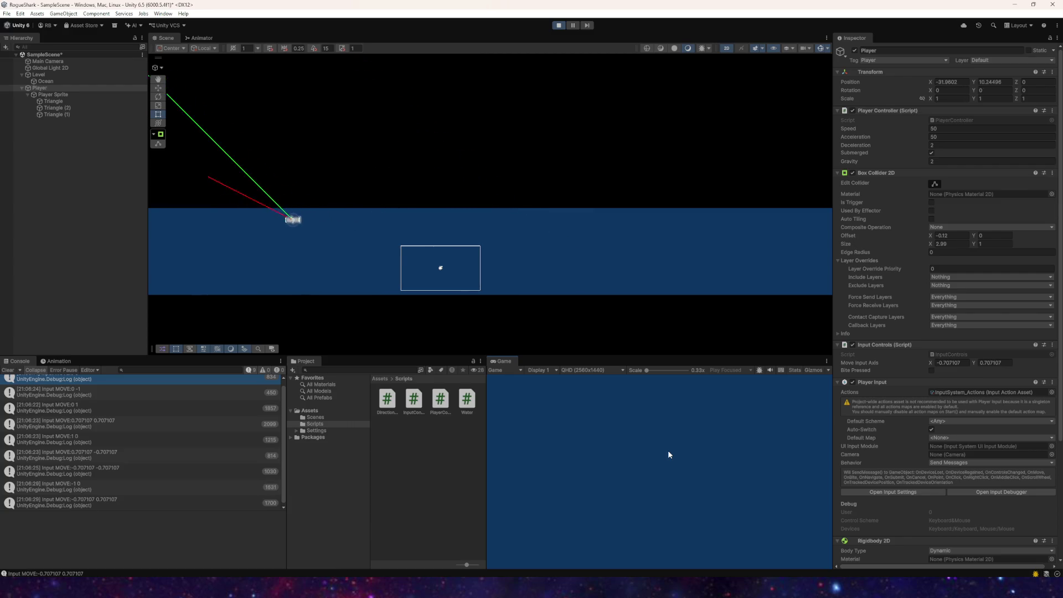
key(s)
key(d)
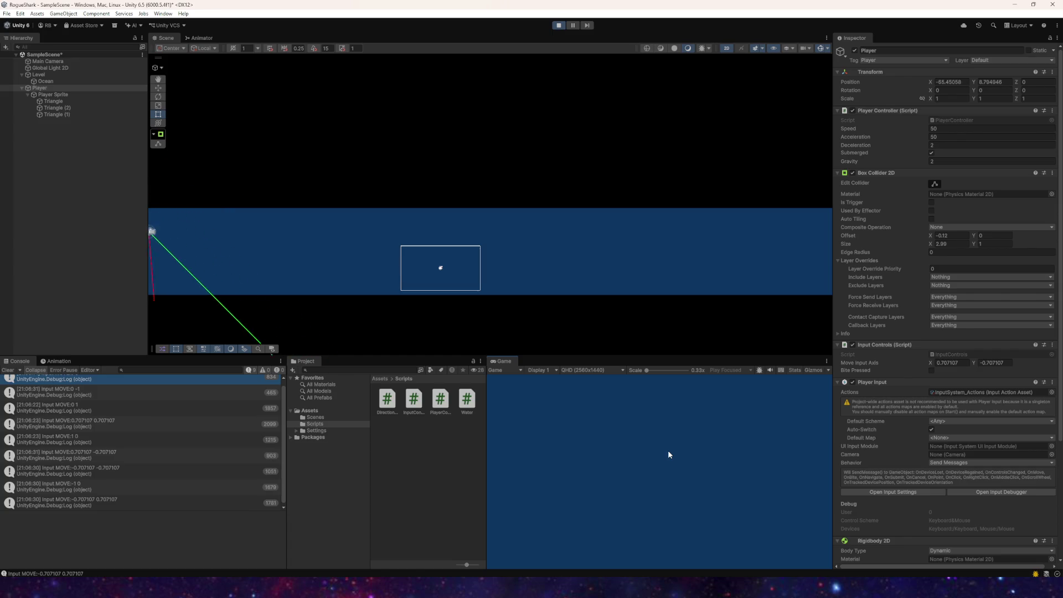
key(w)
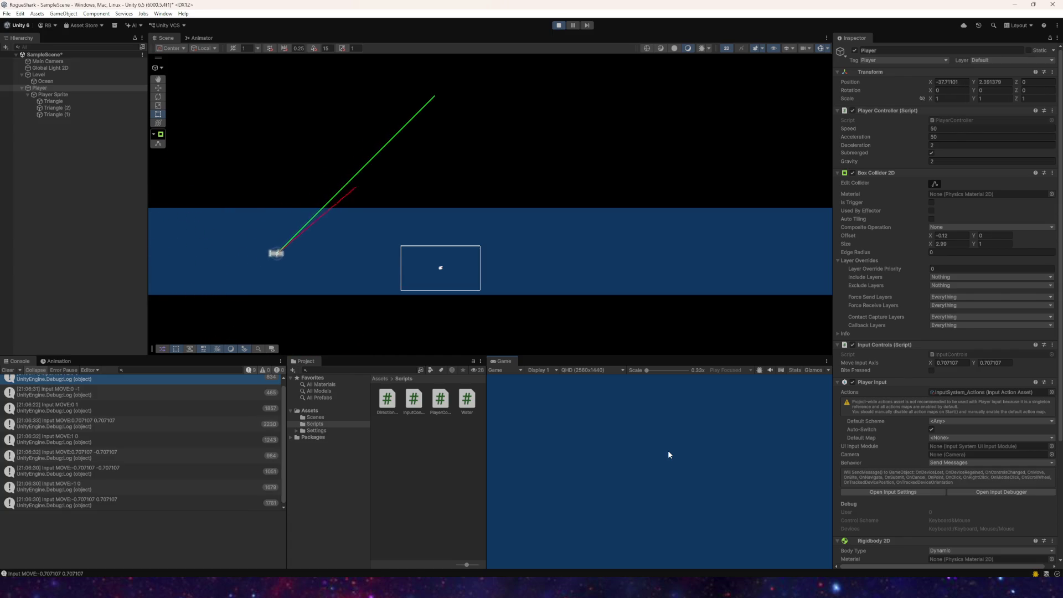
key(s)
key(w)
key(a)
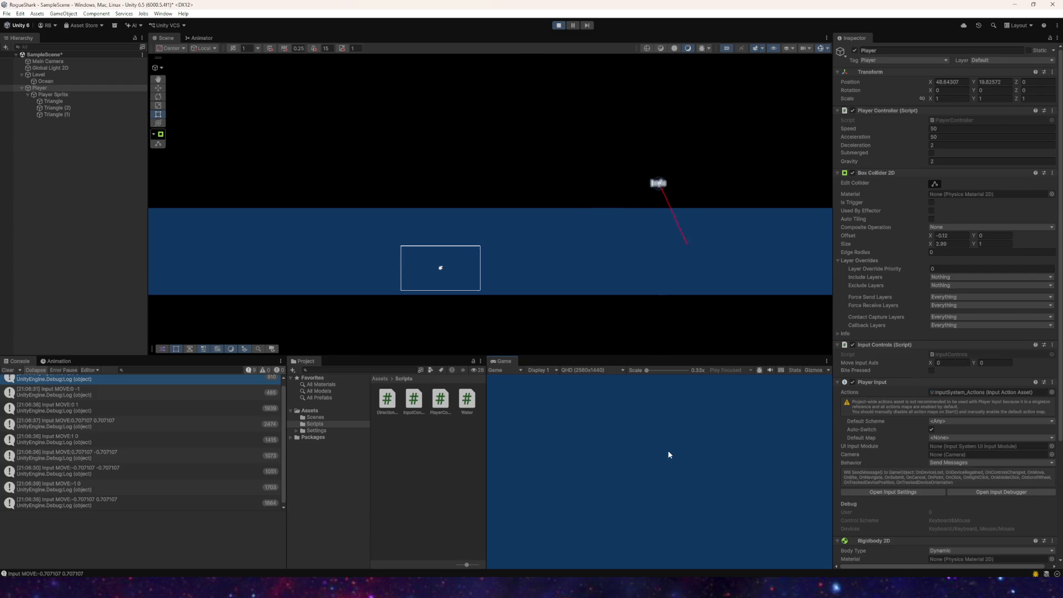
Step: Stop the game, change Player Controller Gravity to 1, and run it again
click(554, 26)
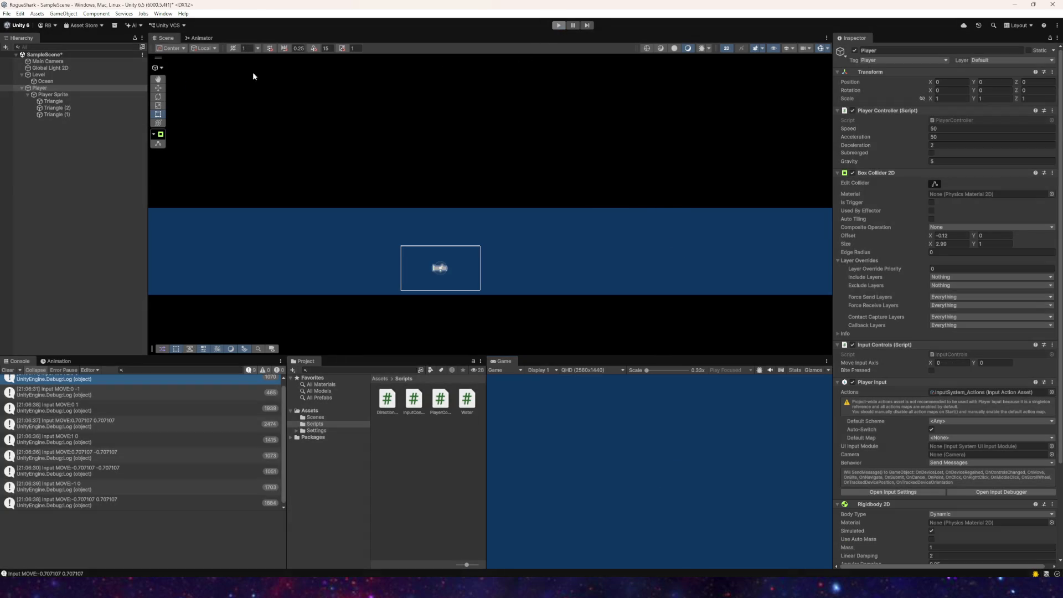
click(557, 26)
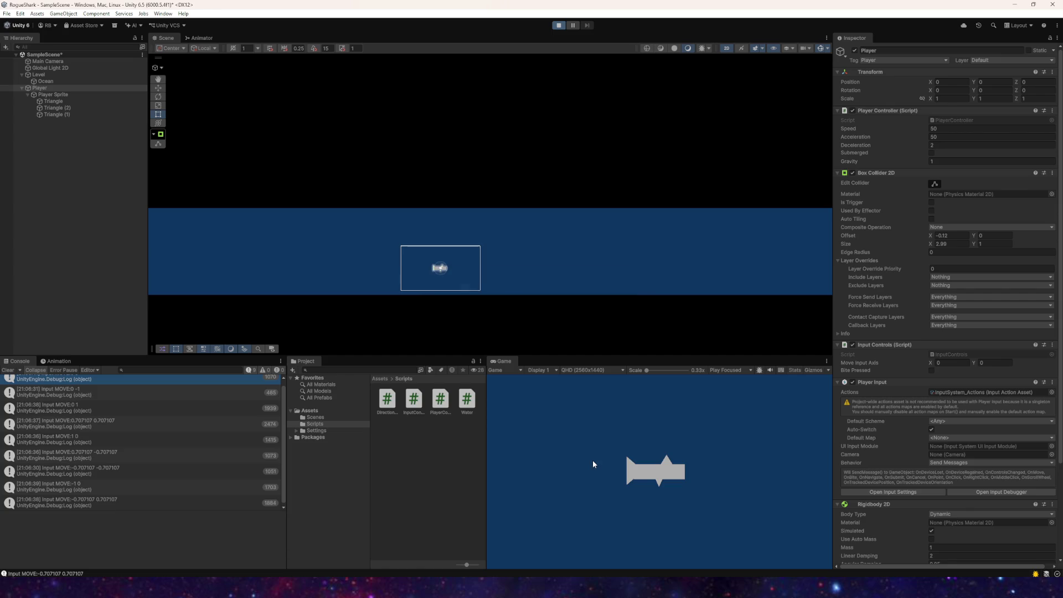
Step: Steer the shark left, straight up, then dive and level off heading right
key(s)
key(a)
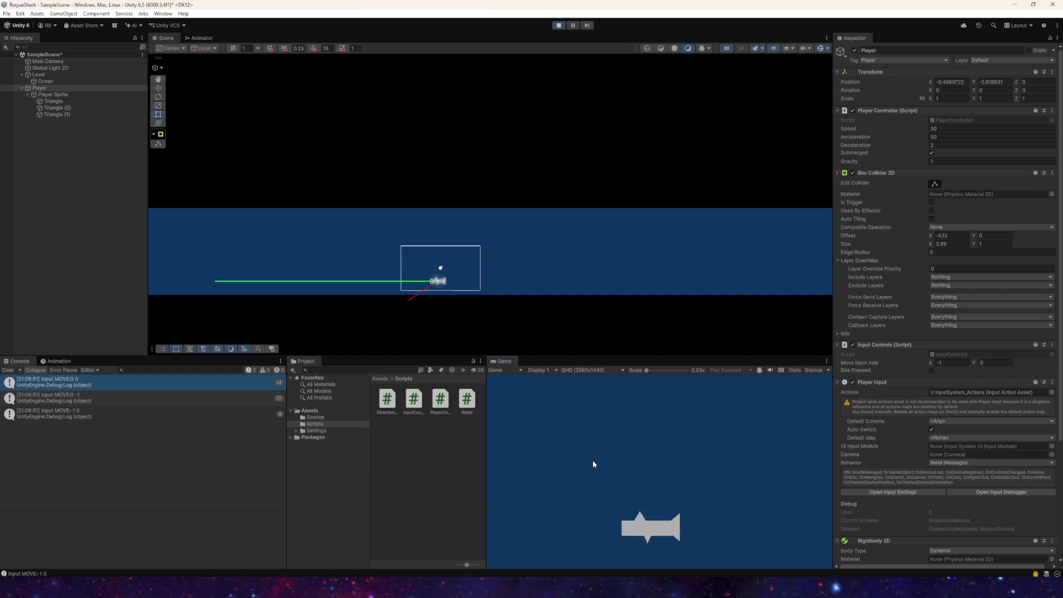
key(w)
key(a)
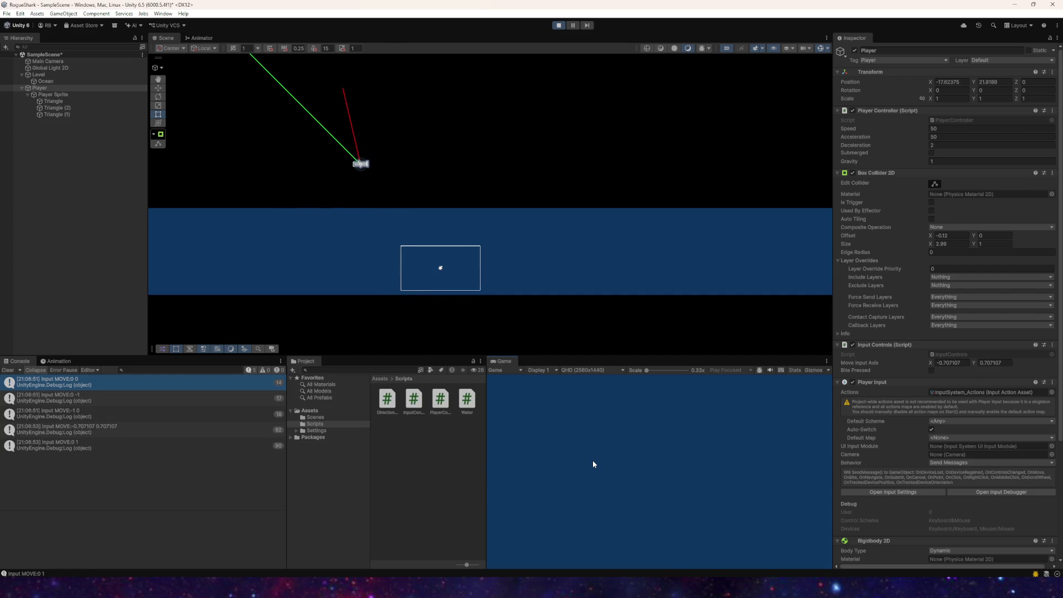
key(a)
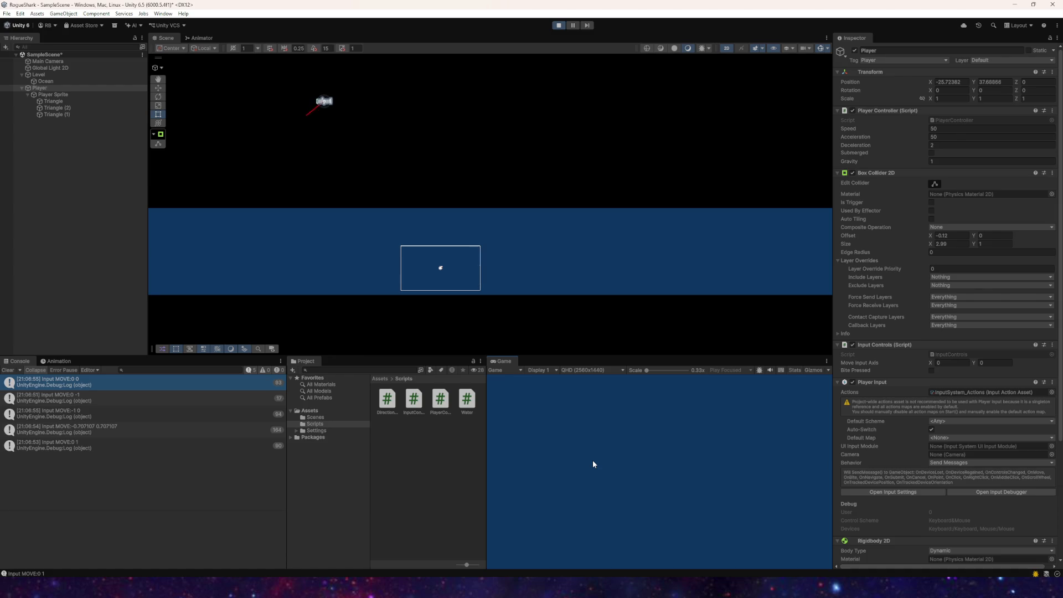
key(s)
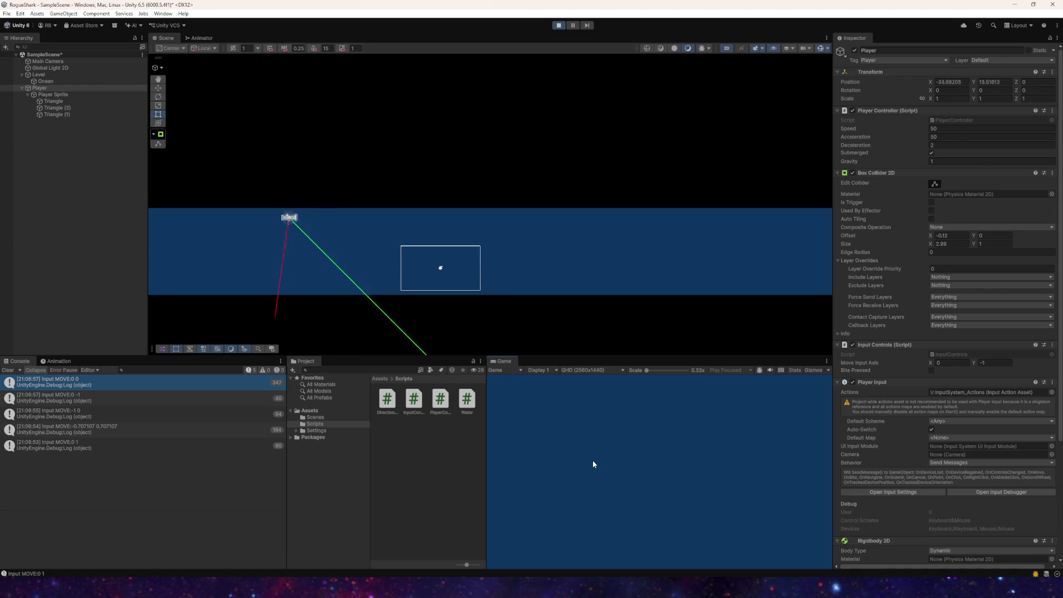
key(d)
key(w)
key(d)
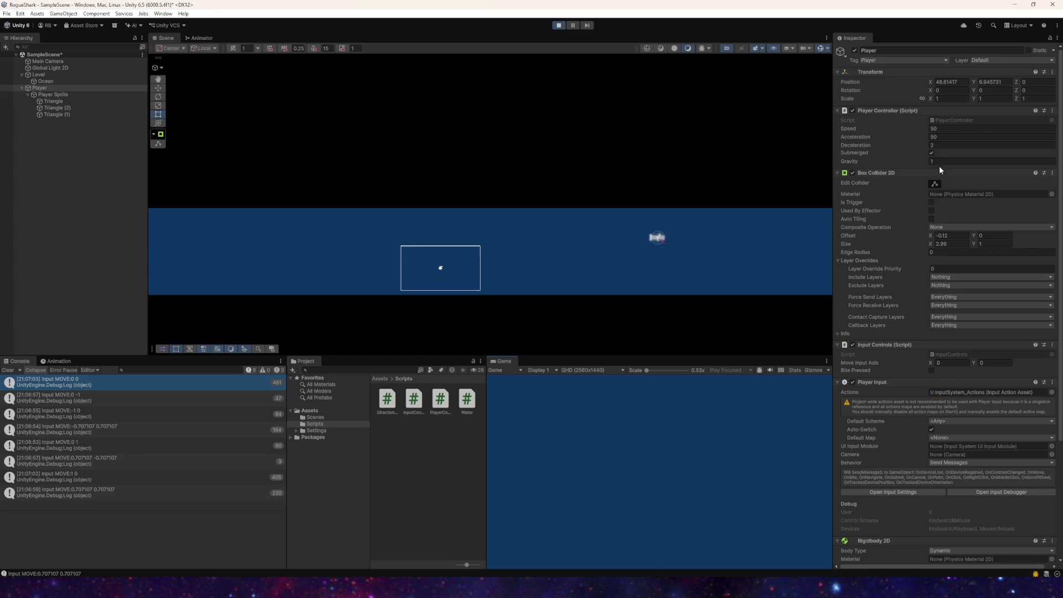
Step: Steer the player down-left, up, left and right, then up-right out of the water
key(s)
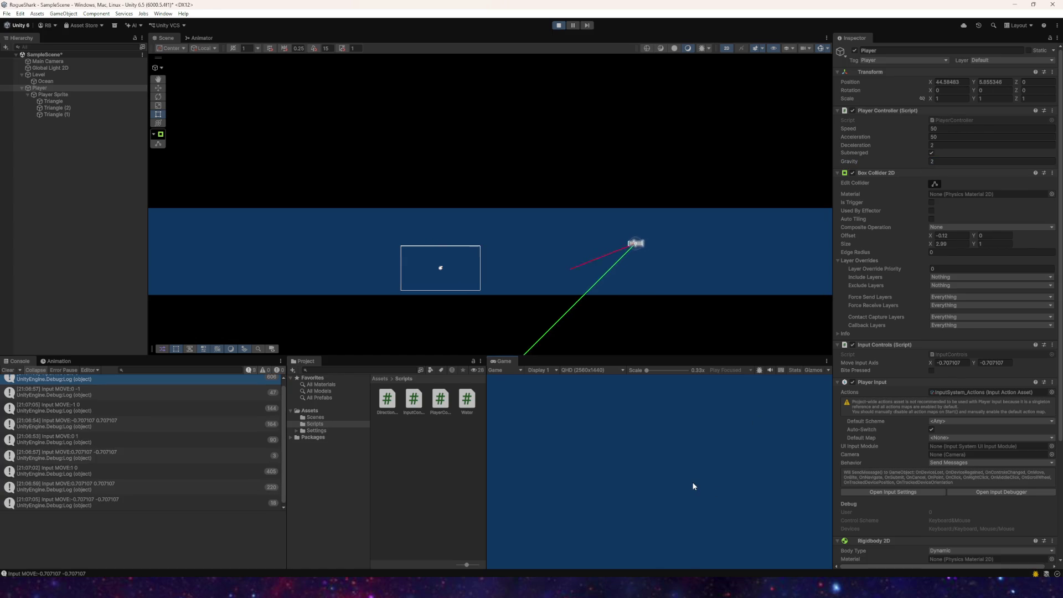
key(w)
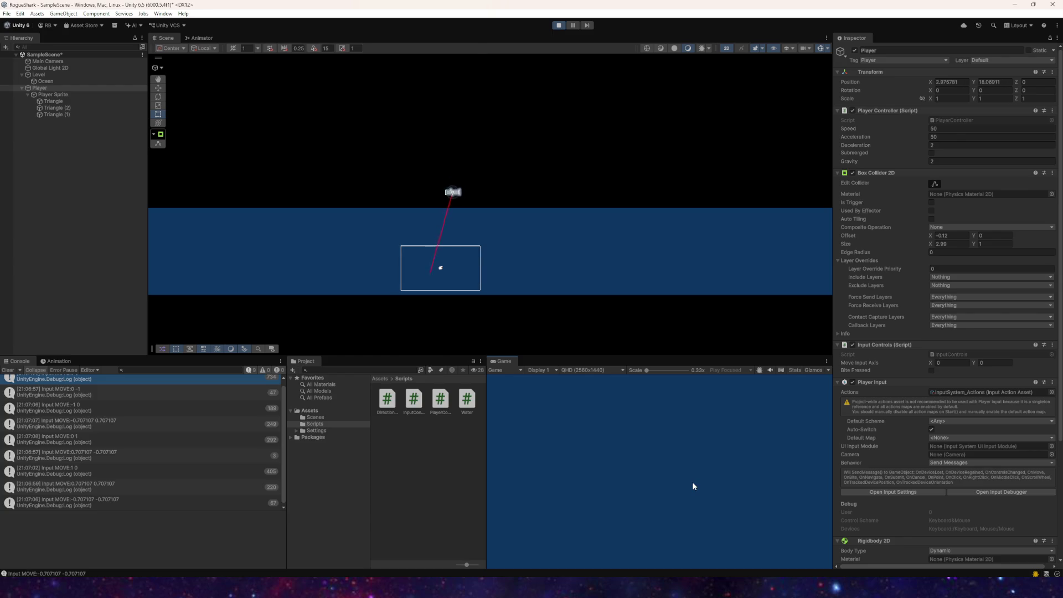
key(s)
key(w)
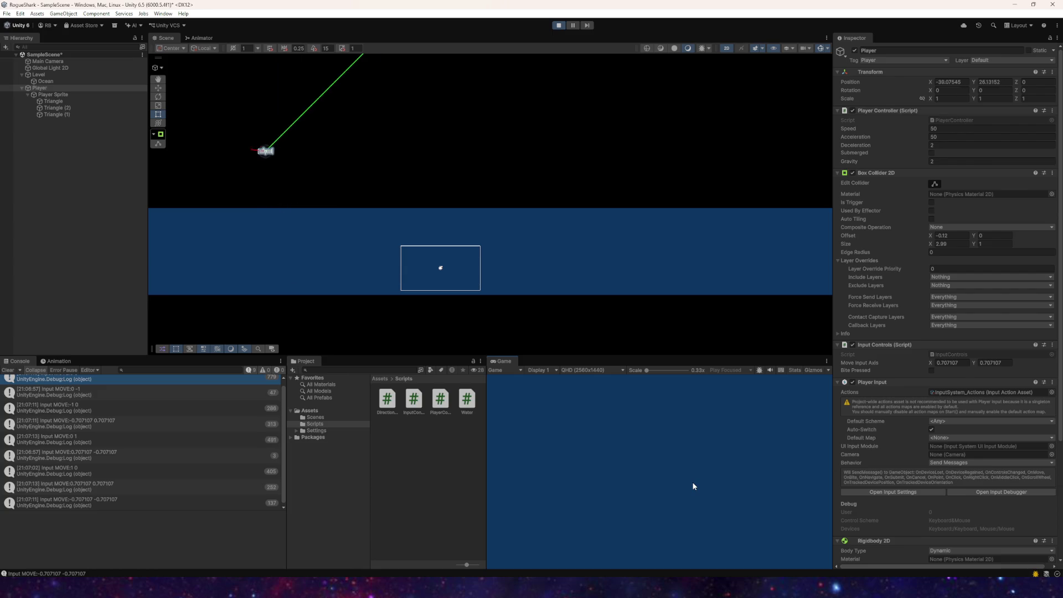
key(s)
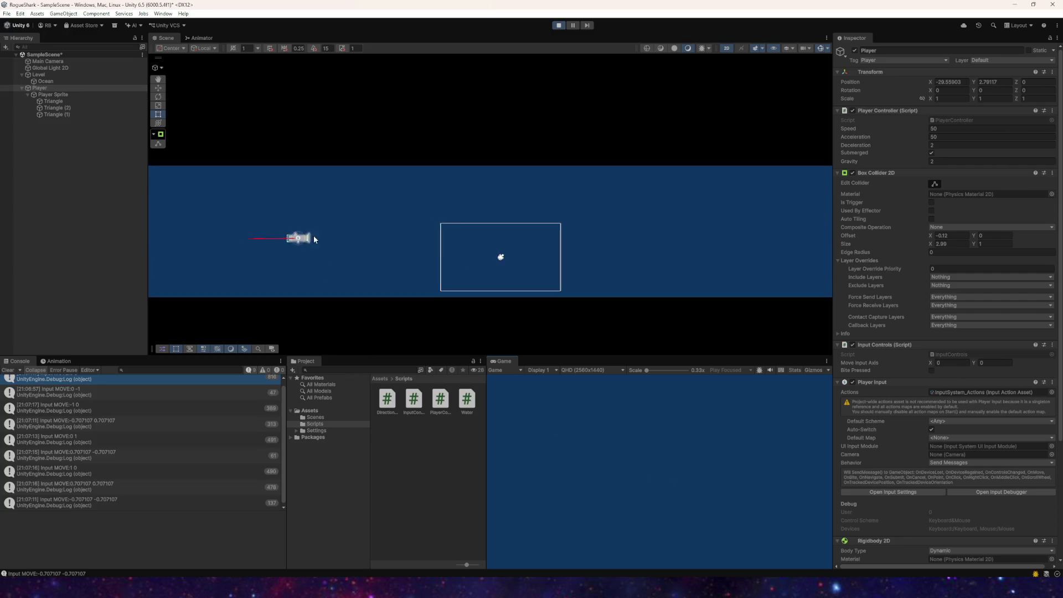
key(d)
key(a)
key(w)
key(d)
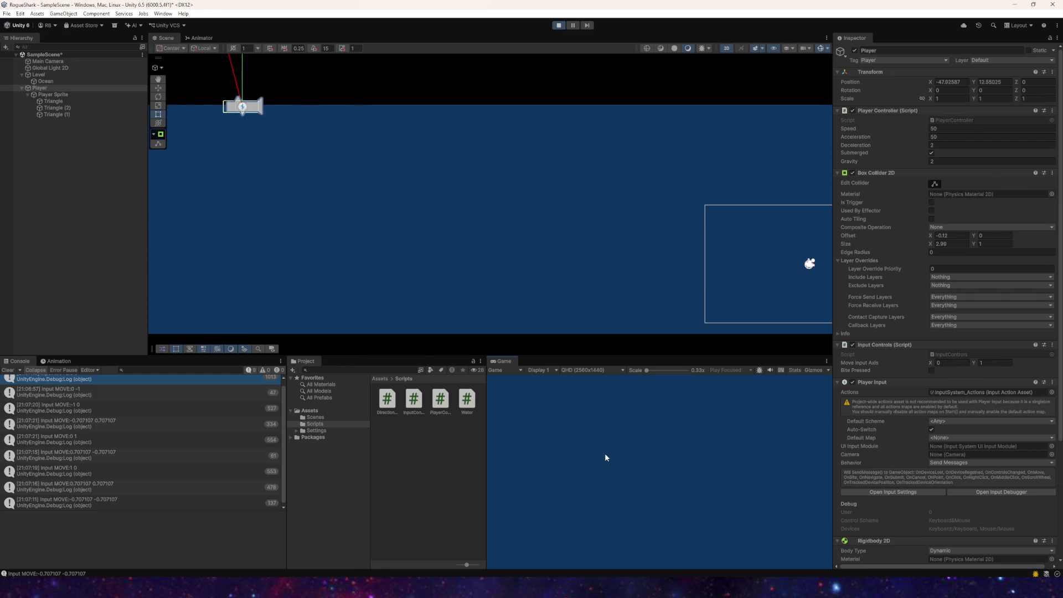
key(s)
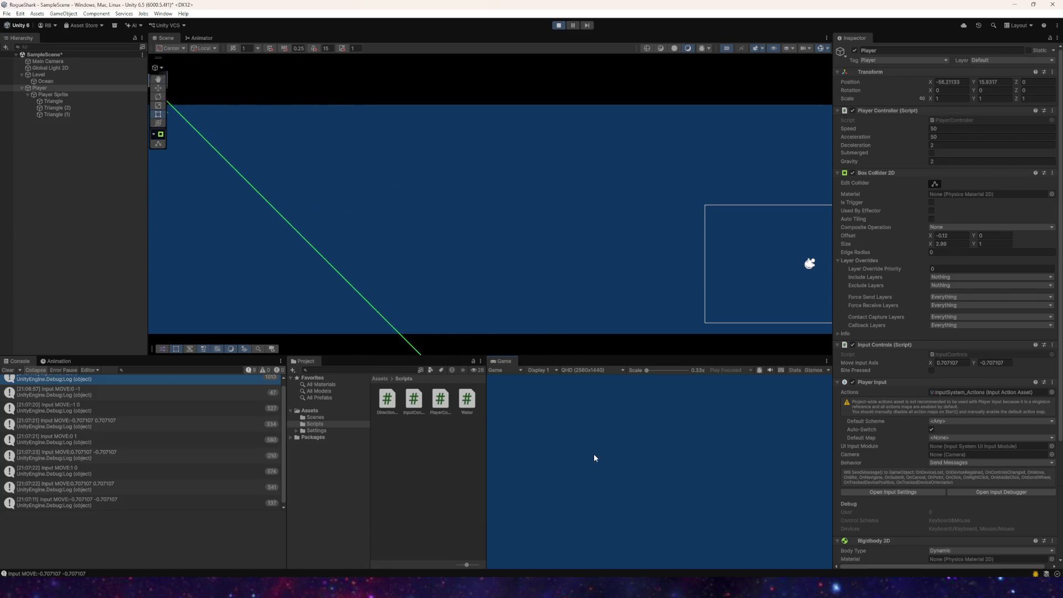
key(w)
key(d)
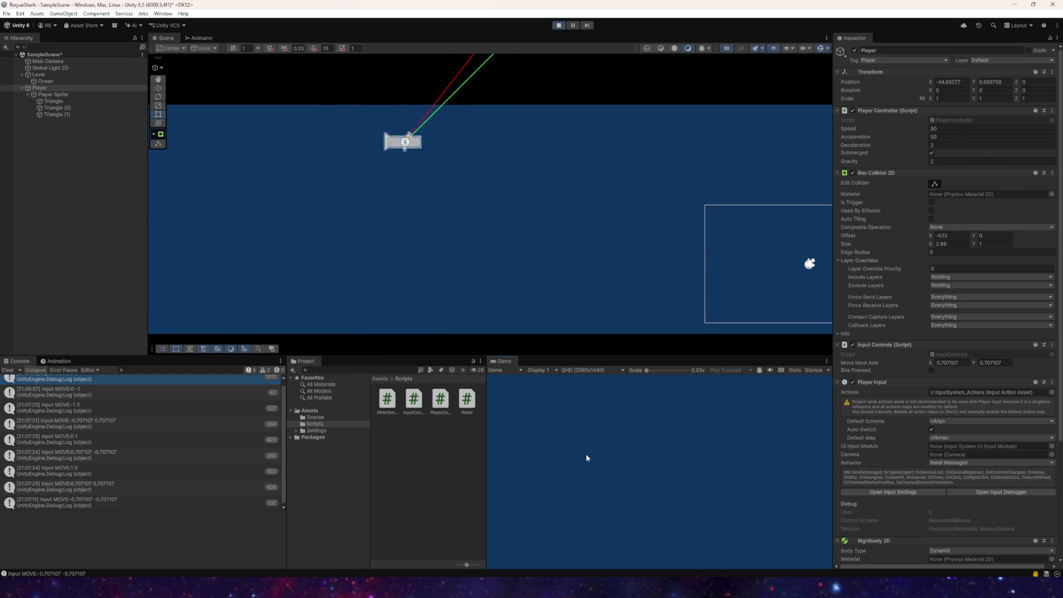
scroll(596, 213, down, 3)
Step: Play-test the Player by steering it around with WASD and back toward the centre
drag(543, 244, 521, 259)
scroll(470, 263, up, 3)
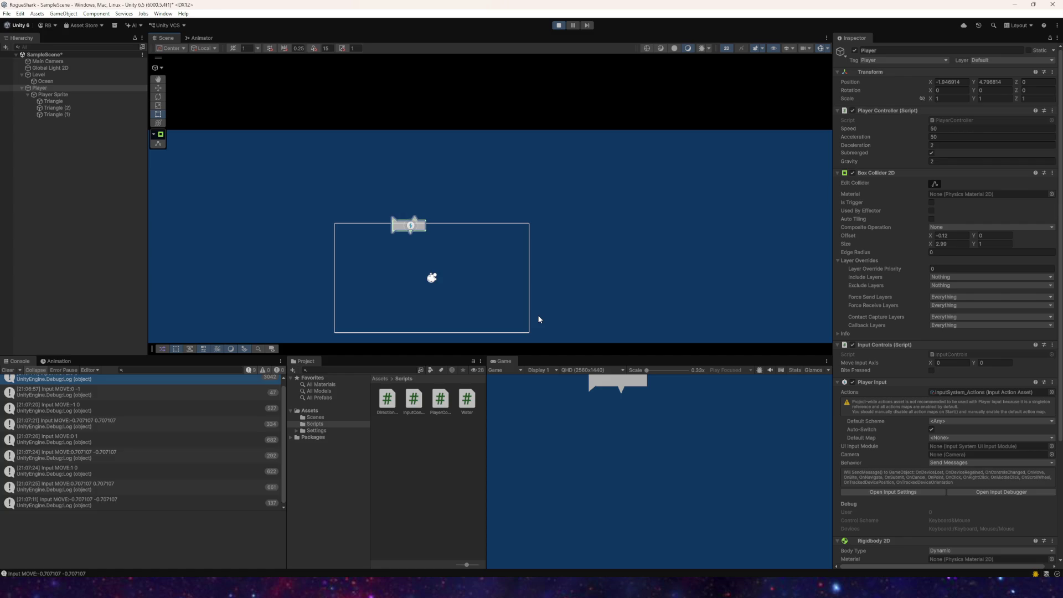
key(a)
key(w)
key(d)
key(w)
key(d)
key(s)
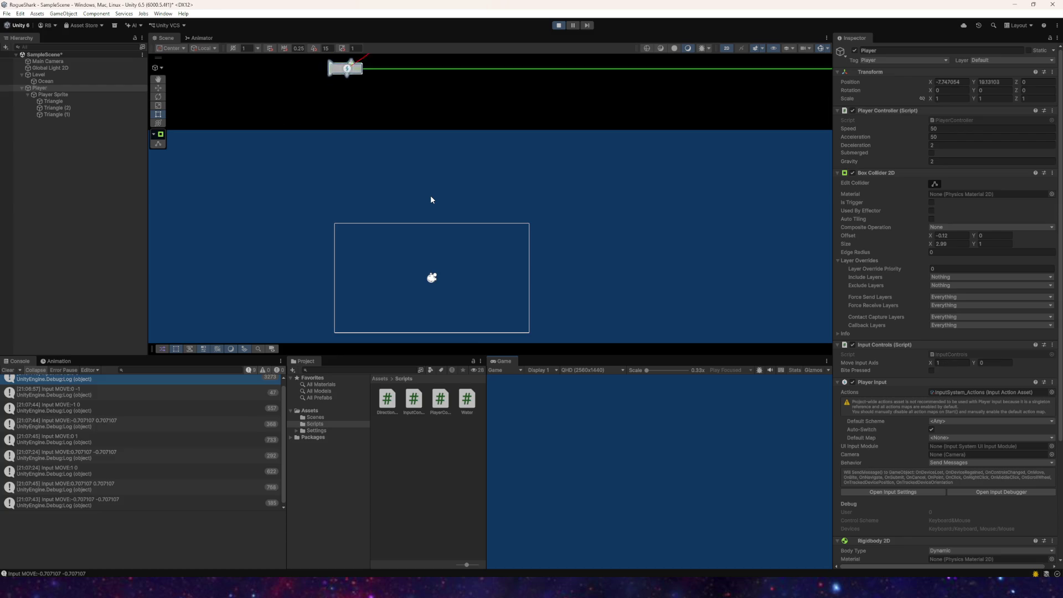
key(w)
key(a)
key(s)
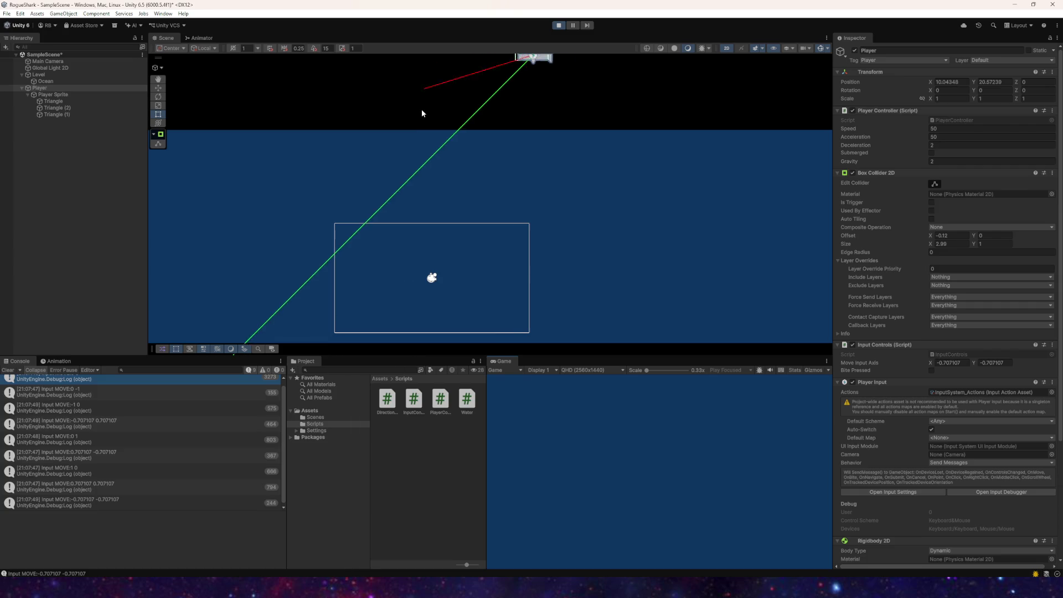
Step: Rotate the Player to about 39 degrees, then steer it down and left
click(158, 97)
drag(407, 149, 385, 154)
key(w)
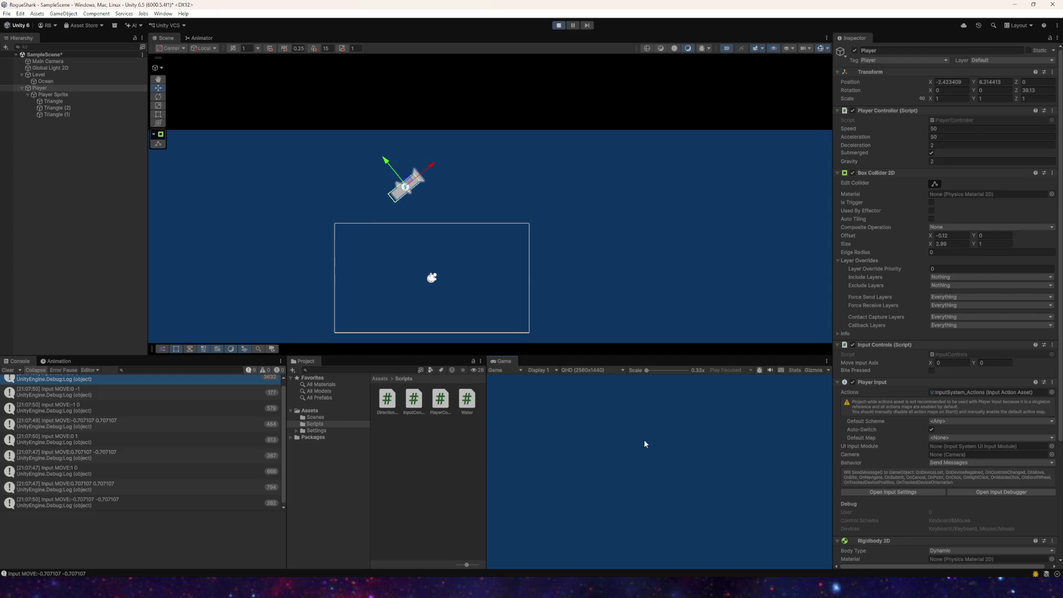
key(s+a)
key(w)
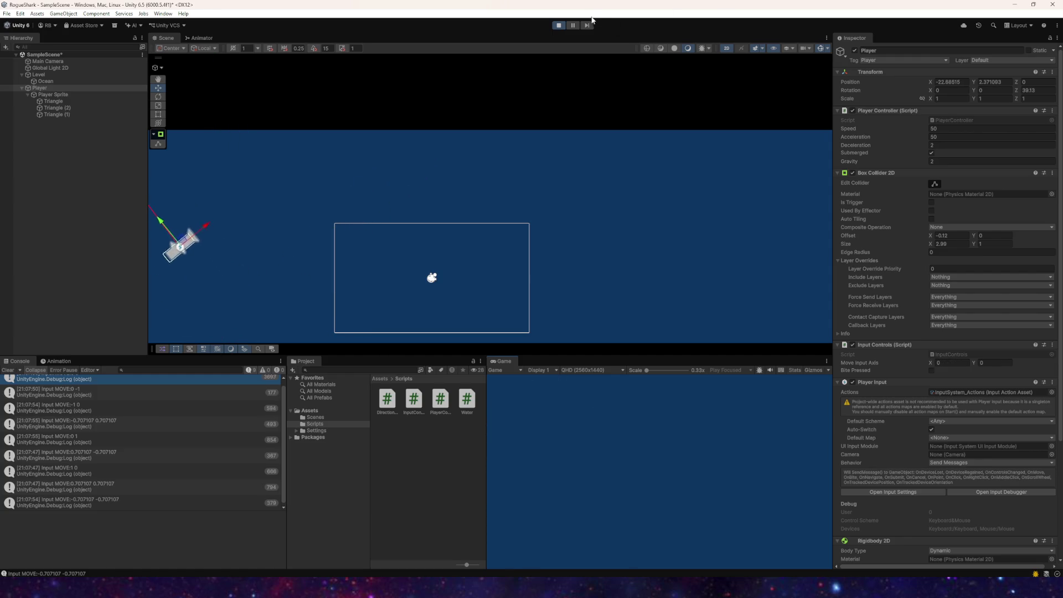
Step: Stop play mode, save the scene, and frame the camera area and Player
click(559, 25)
click(8, 14)
click(22, 55)
scroll(327, 133, down, 1)
scroll(465, 240, down, 1)
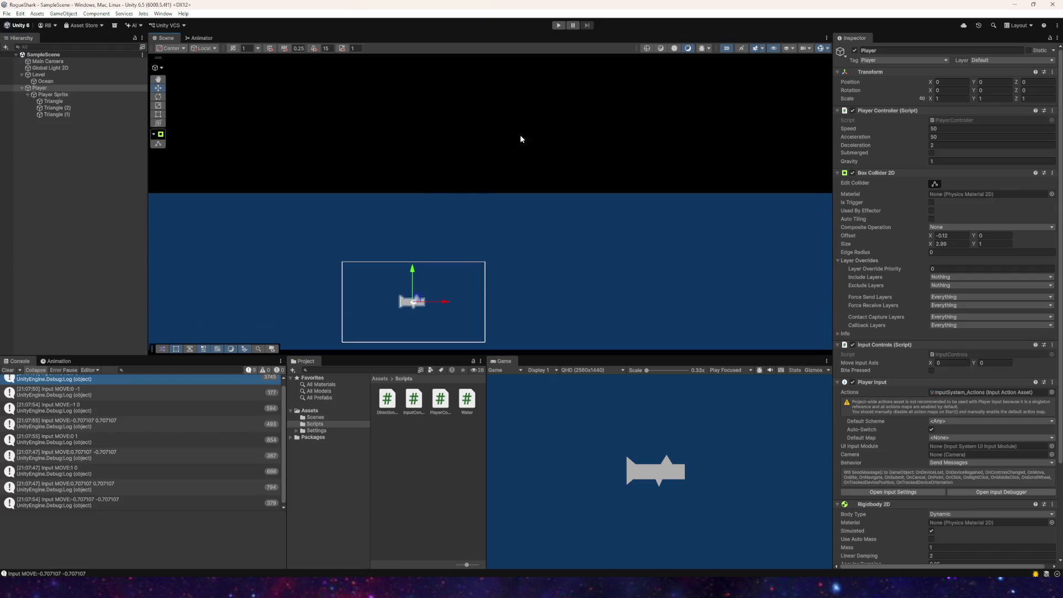
mouse_move(483, 144)
mouse_down()
mouse_move(468, 185)
mouse_move(480, 176)
mouse_up()
drag(543, 128, 499, 172)
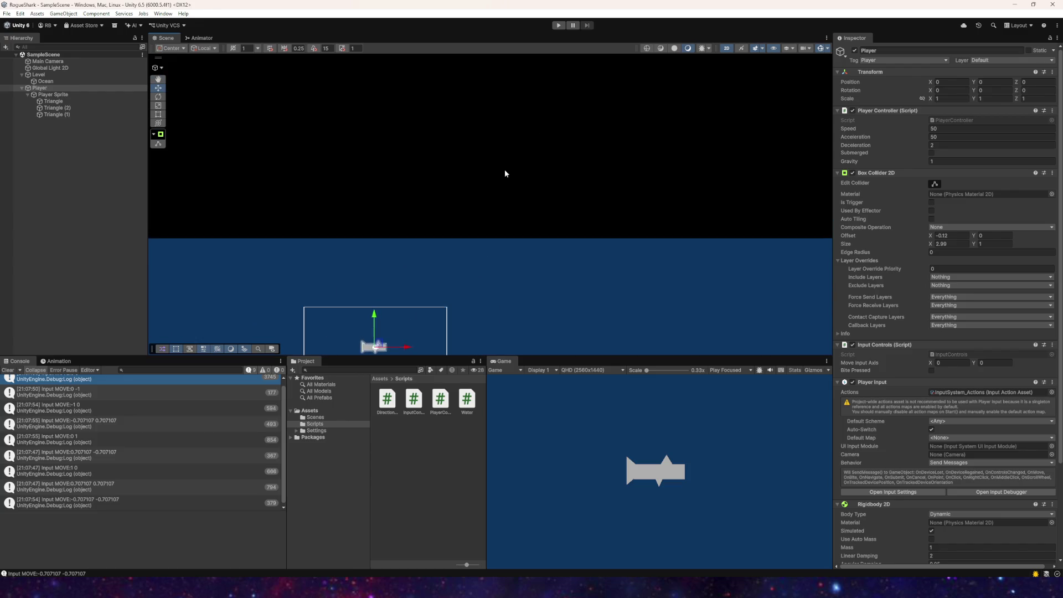
drag(503, 217, 397, 152)
Step: Run the game again, test WASD movement in all directions, then stop it
click(558, 25)
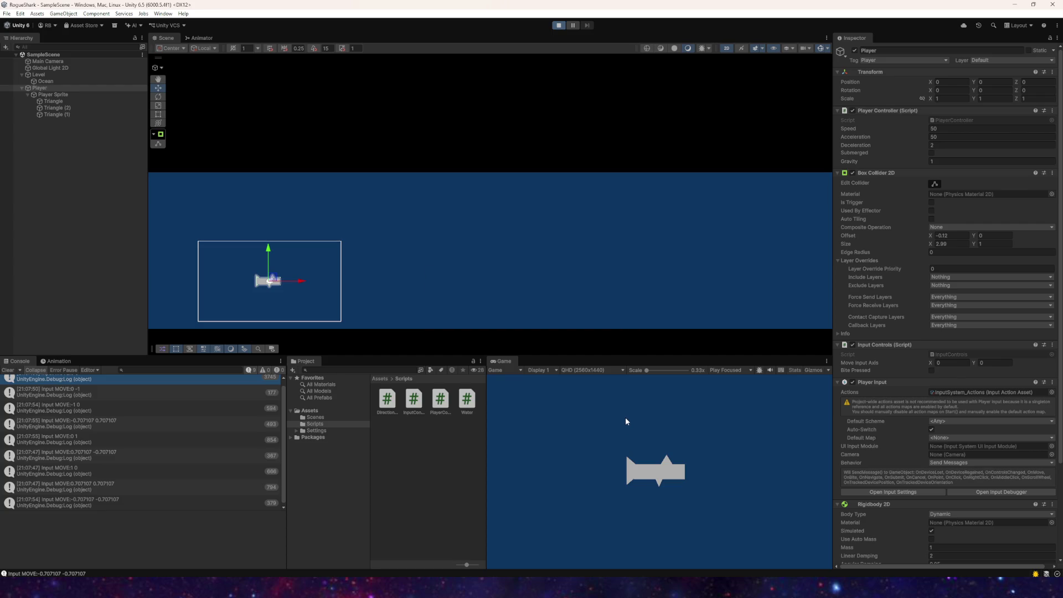
click(626, 418)
key(d)
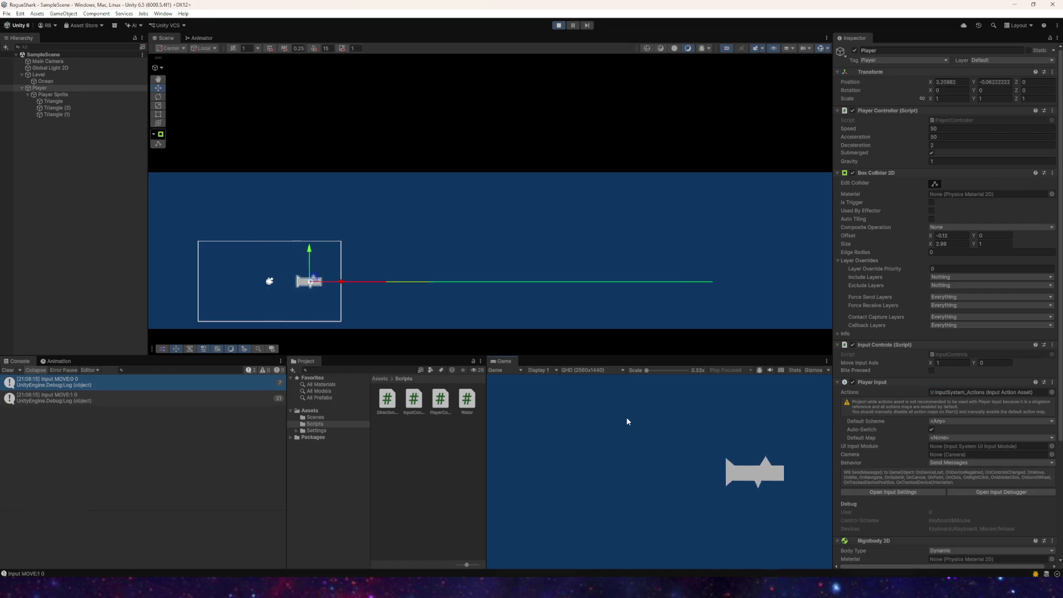
key(a)
key(w)
key(s)
key(d)
key(d)
key(w)
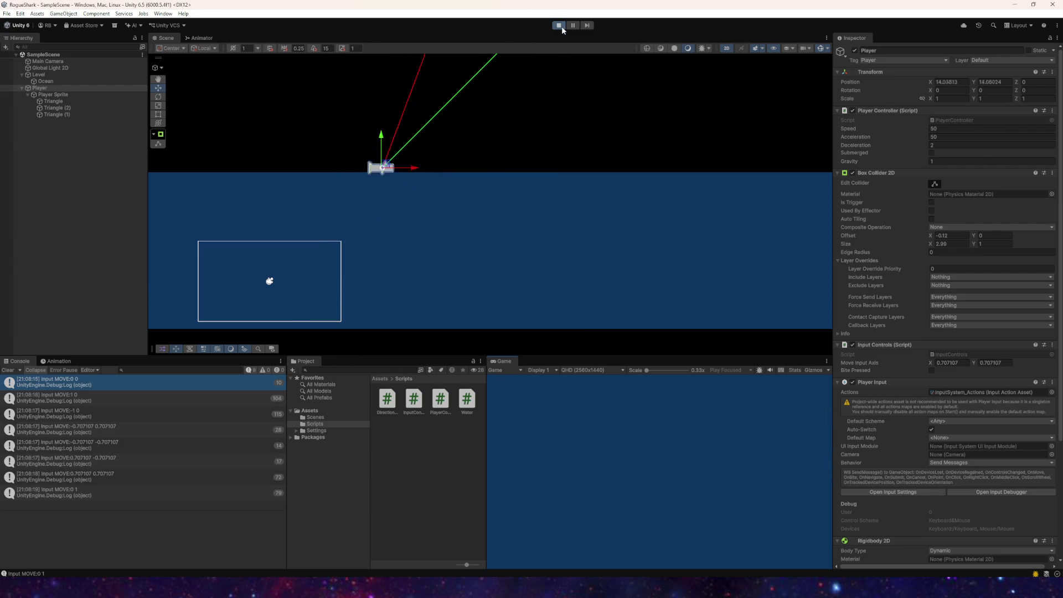
click(560, 26)
Step: Replay, move the Player along X, rotate it to about 54 degrees, then stop play
click(559, 26)
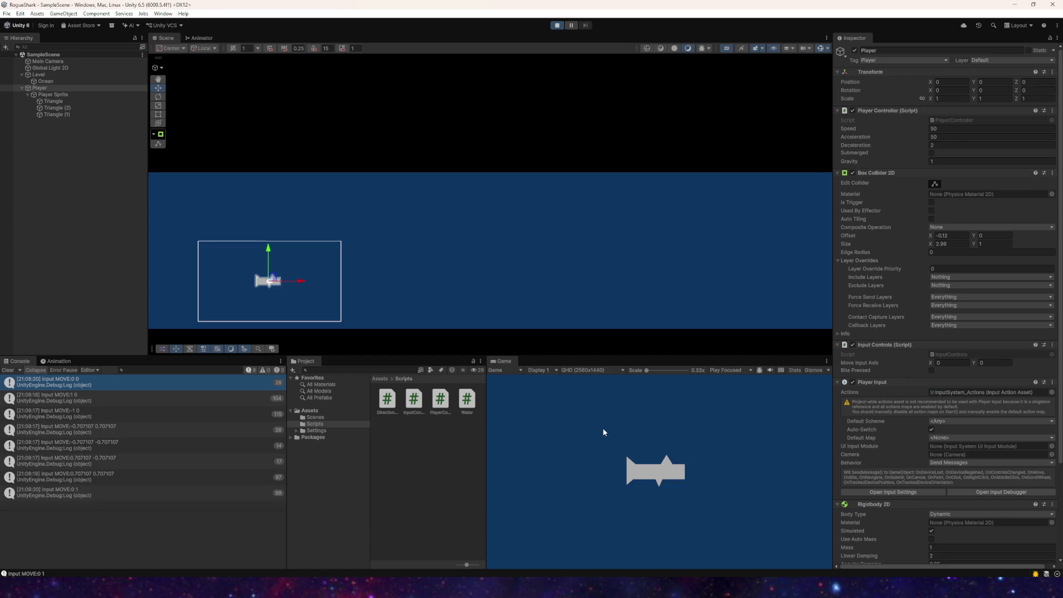
key(d)
key(w)
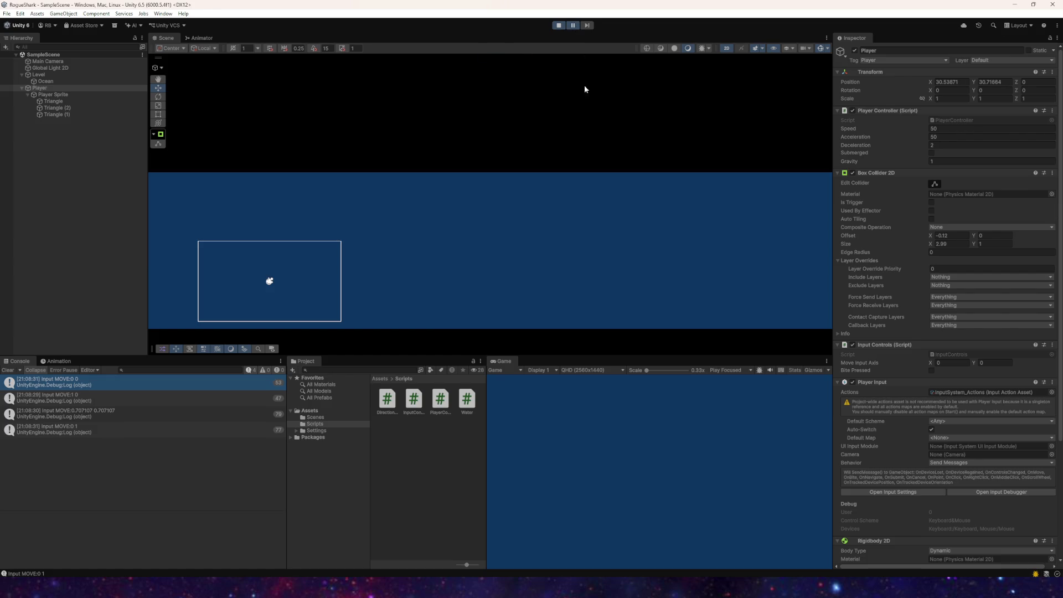
key(f)
click(159, 98)
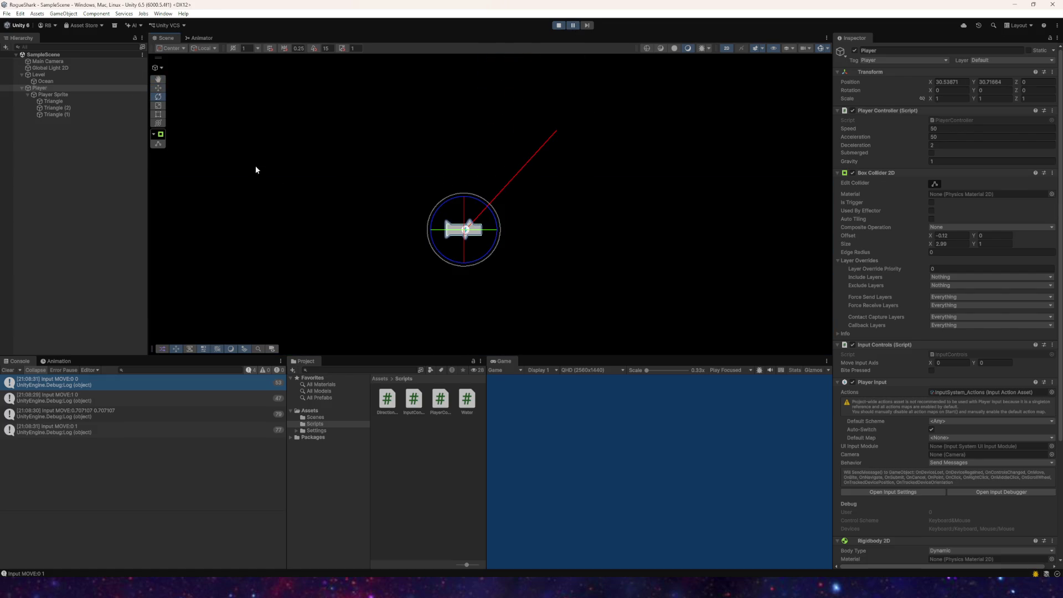
click(159, 88)
mouse_move(494, 232)
mouse_down()
mouse_move(399, 233)
mouse_move(559, 235)
mouse_move(503, 240)
mouse_up()
click(159, 97)
mouse_move(456, 199)
mouse_down()
mouse_move(432, 213)
mouse_move(415, 250)
mouse_move(599, 285)
mouse_move(487, 177)
mouse_move(330, 231)
mouse_move(590, 203)
mouse_move(591, 263)
mouse_move(247, 149)
mouse_move(493, 310)
mouse_up()
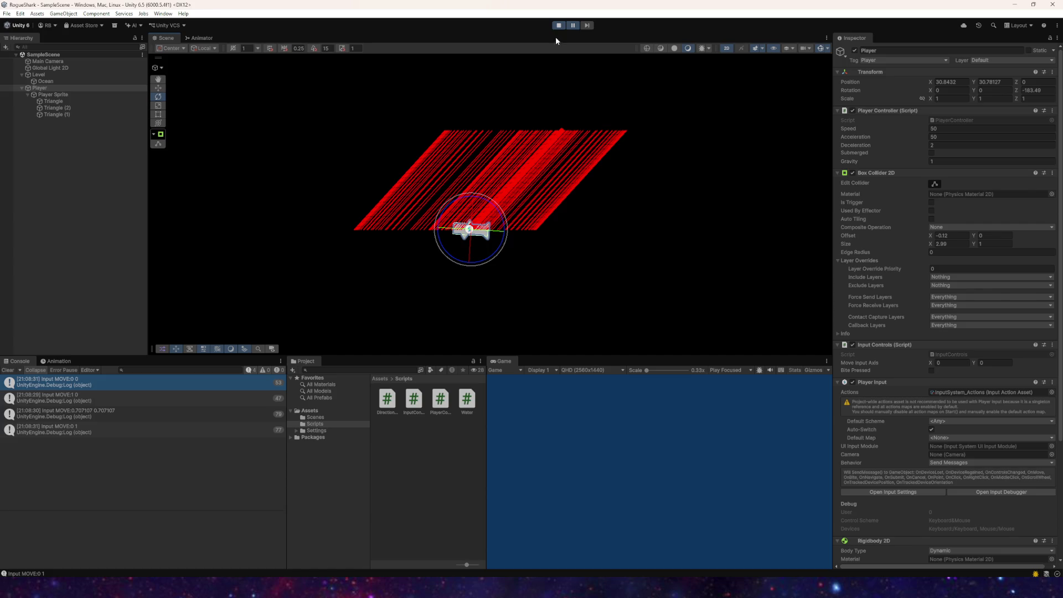
click(559, 25)
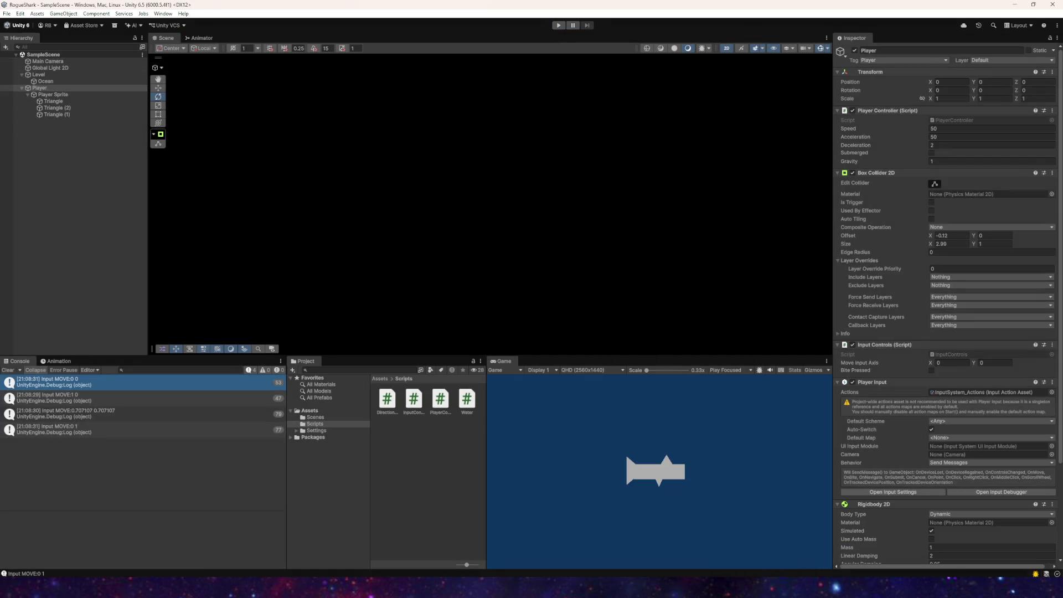
click(6, 13)
click(186, 127)
Step: Frame the Player in the scene view, then deselect it
key(f)
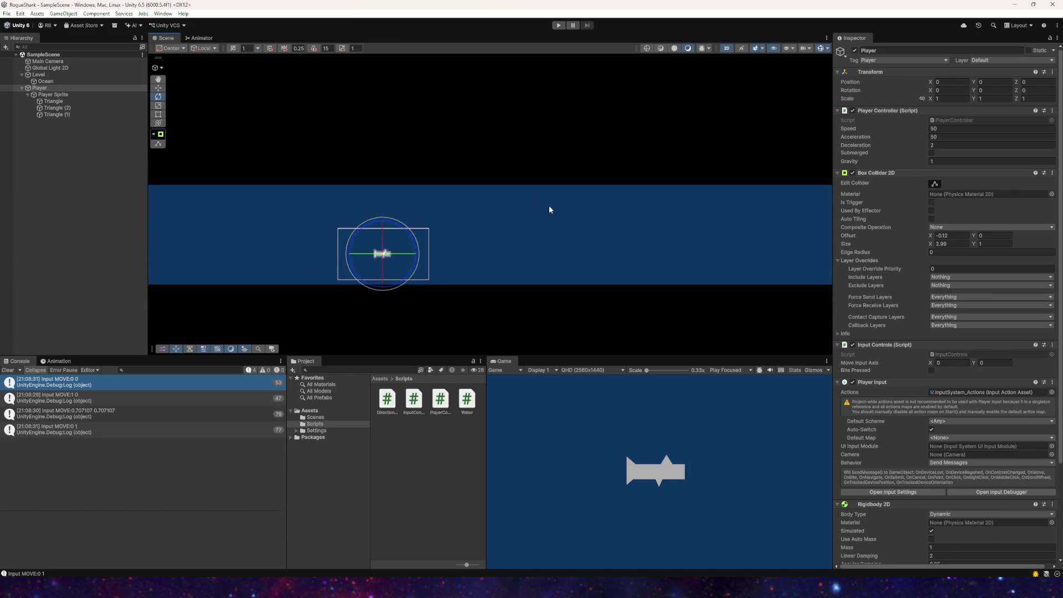
click(8, 13)
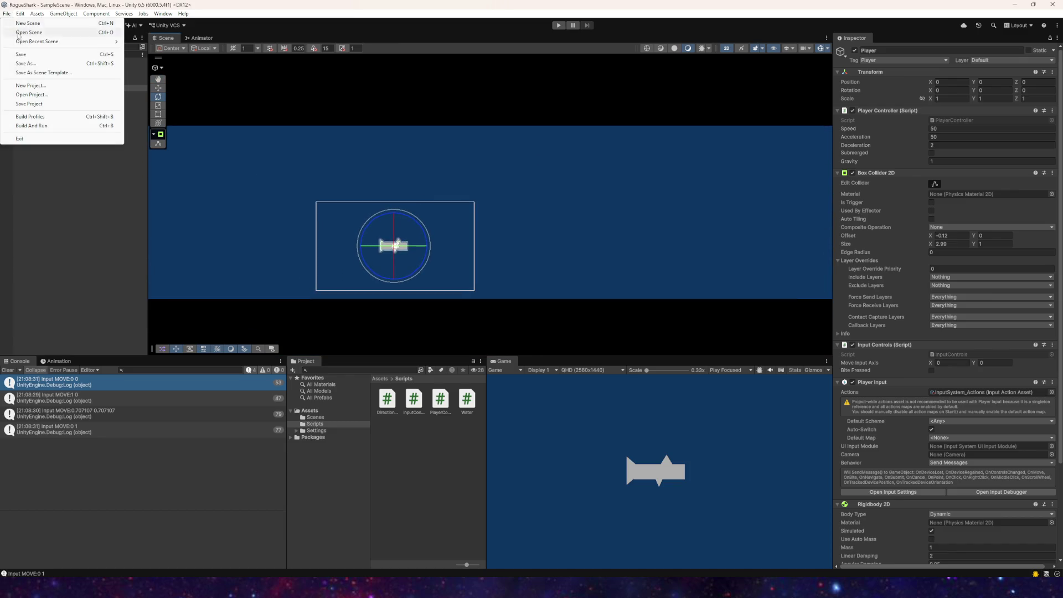
click(7, 14)
click(7, 14)
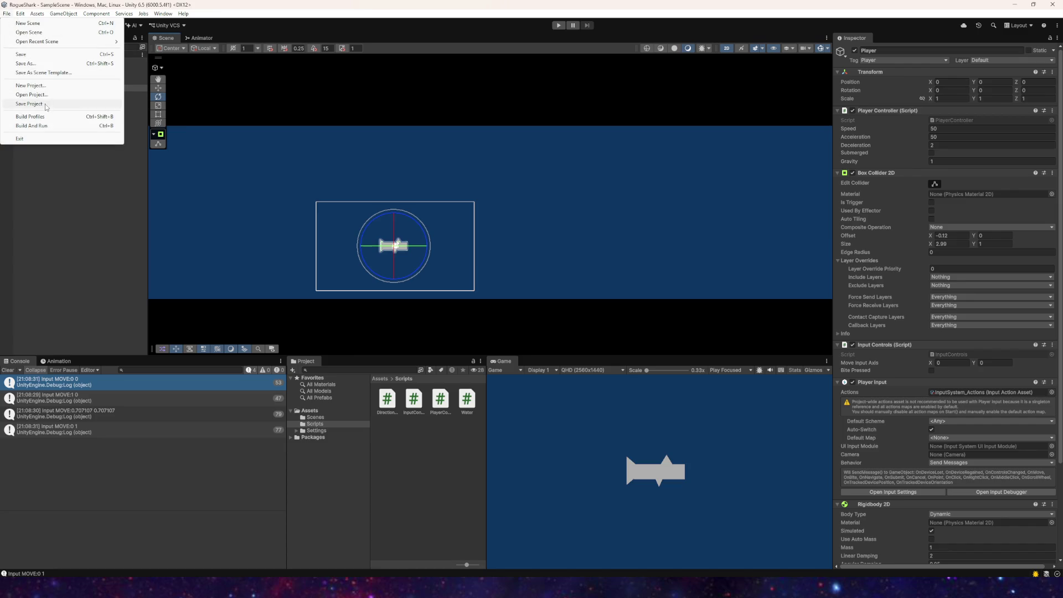
click(7, 13)
scroll(437, 163, down, 2)
scroll(438, 163, up, 6)
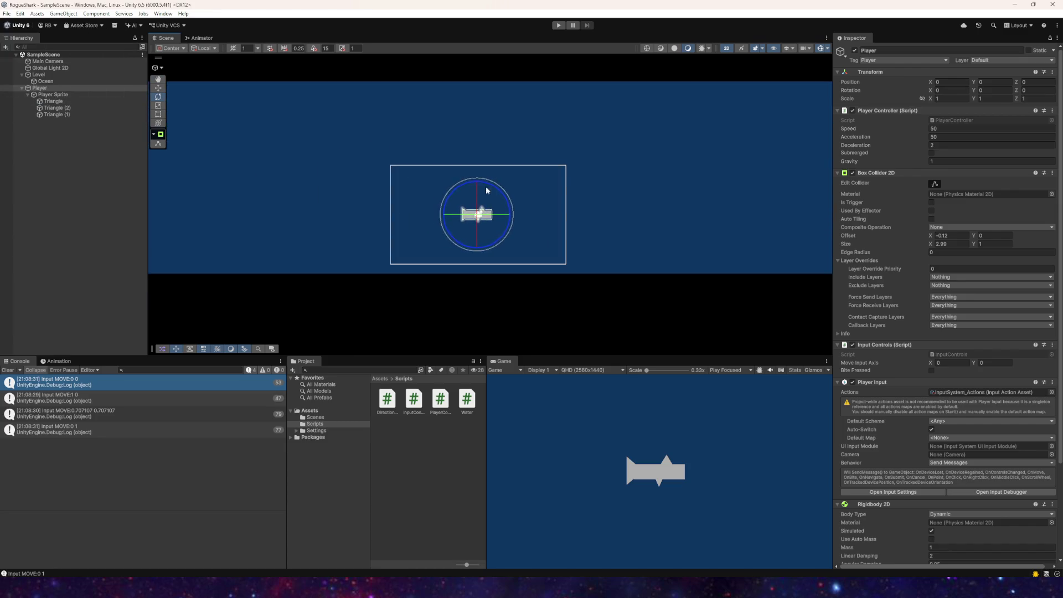
scroll(408, 135, up, 1)
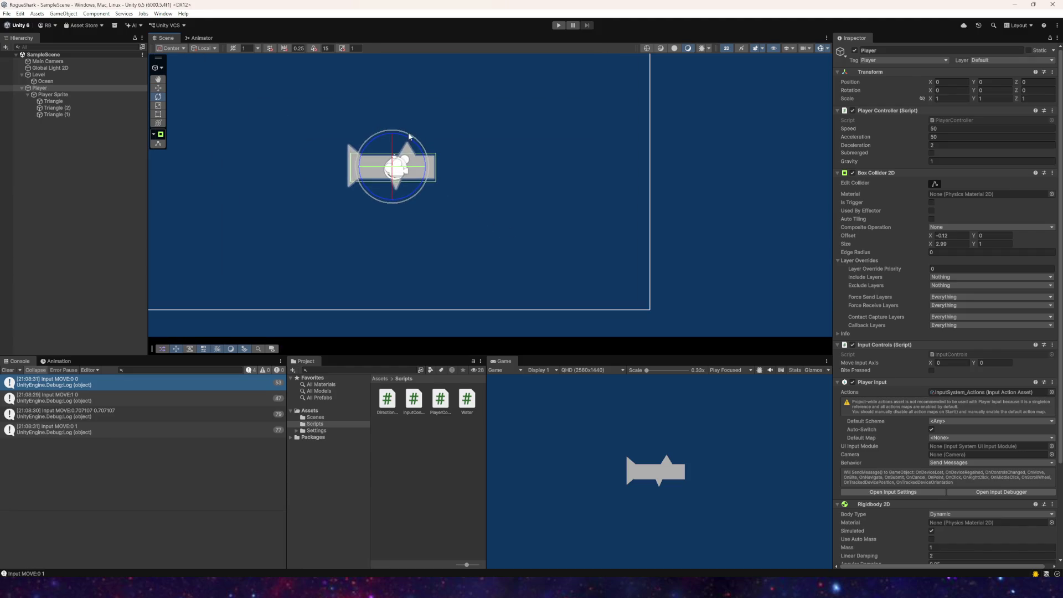
scroll(396, 105, down, 1)
scroll(405, 195, down, 2)
drag(405, 194, 404, 189)
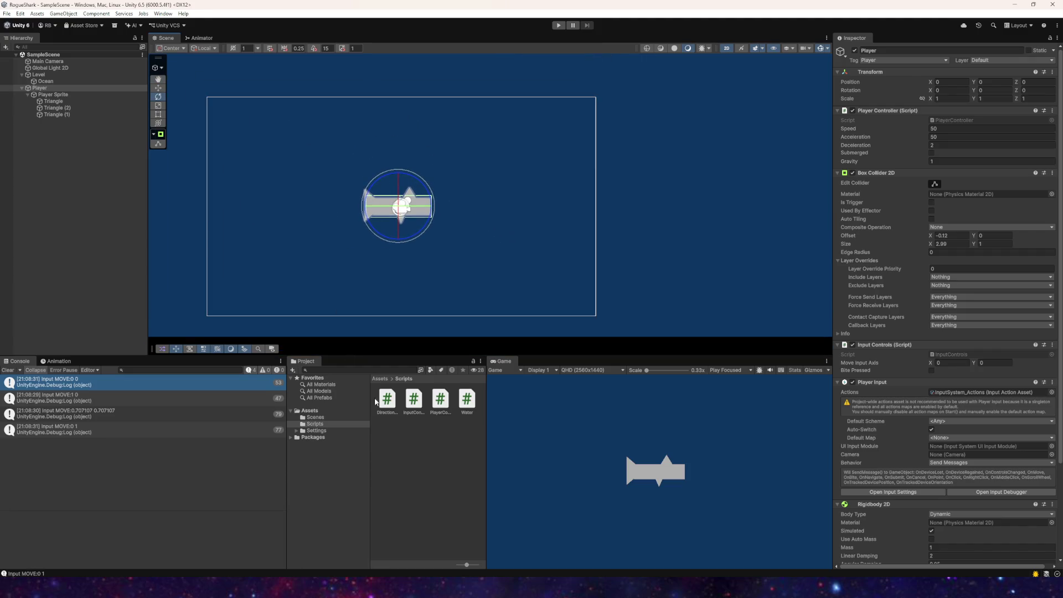
click(336, 403)
Step: Create a new MonoBehaviour script named DirectionTilt in the Scripts folder
right_click(387, 439)
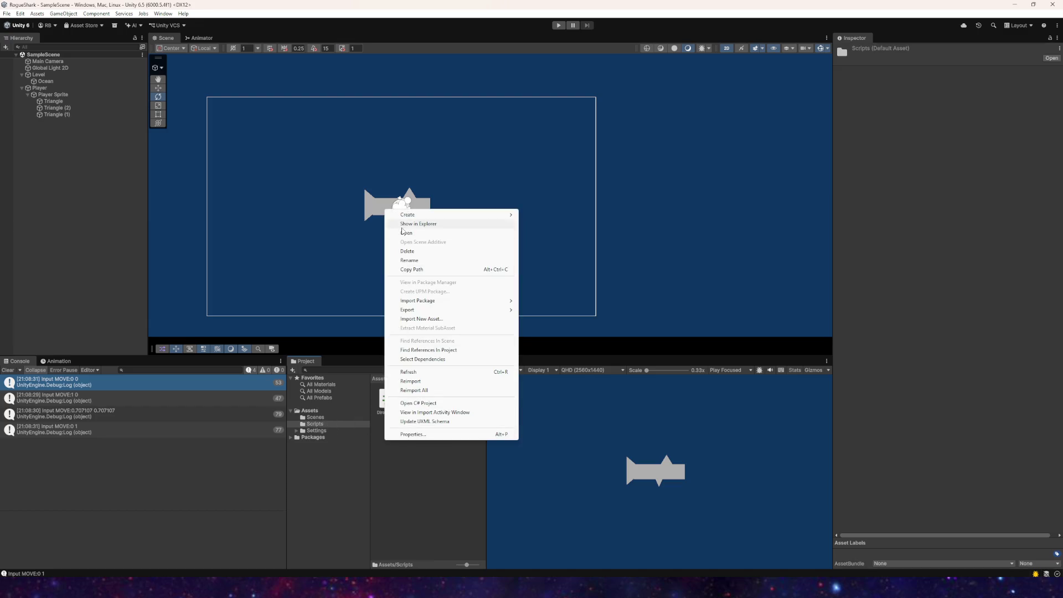
mouse_move(454, 215)
mouse_move(548, 310)
click(618, 311)
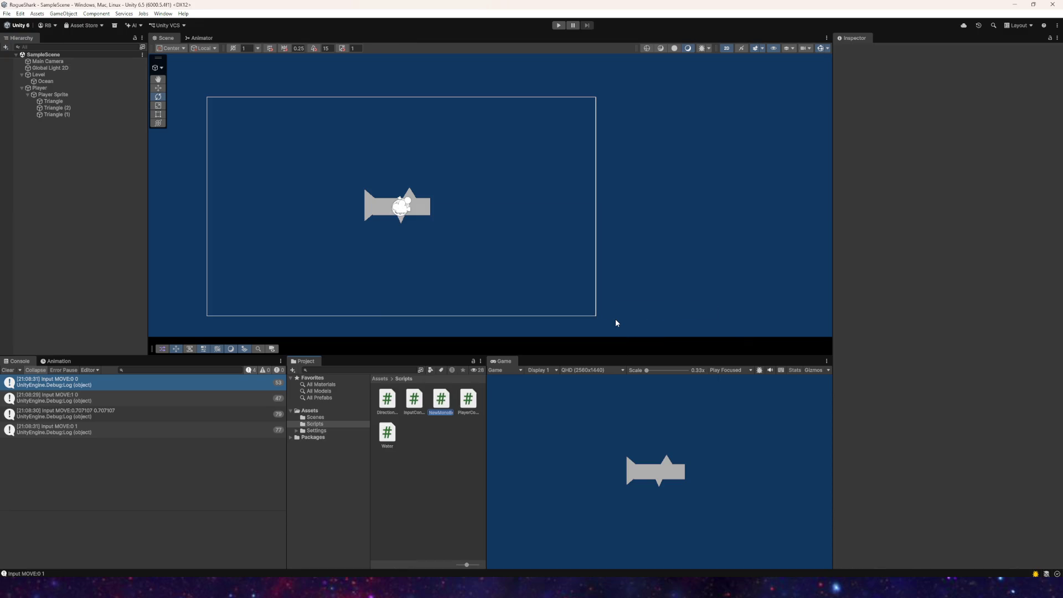
text(DirectionTilt)
key(Return)
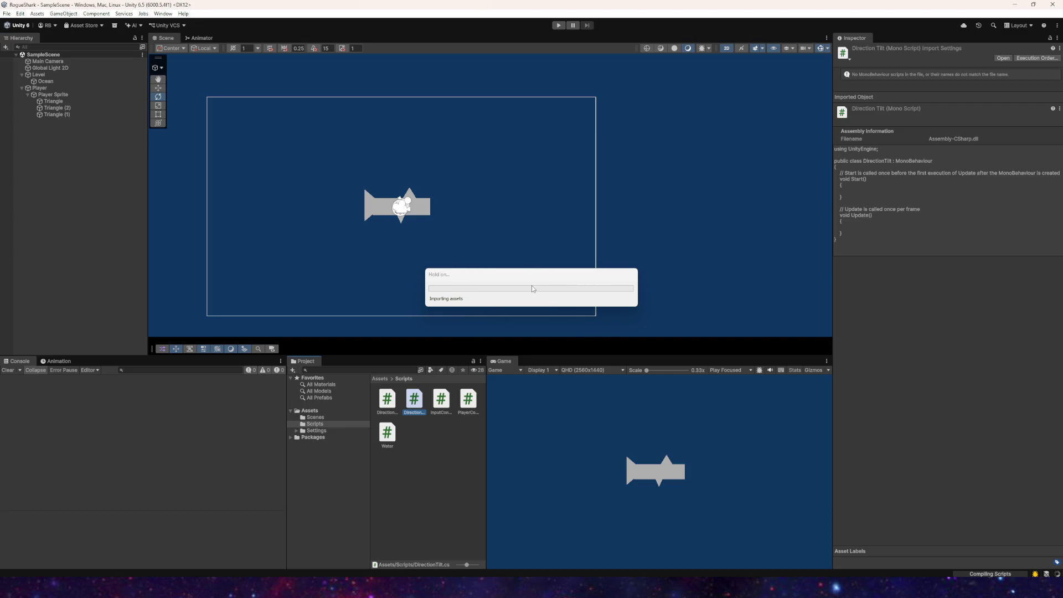
Step: Save the SampleScene with File > Save, then File > Save Project
click(8, 13)
click(35, 38)
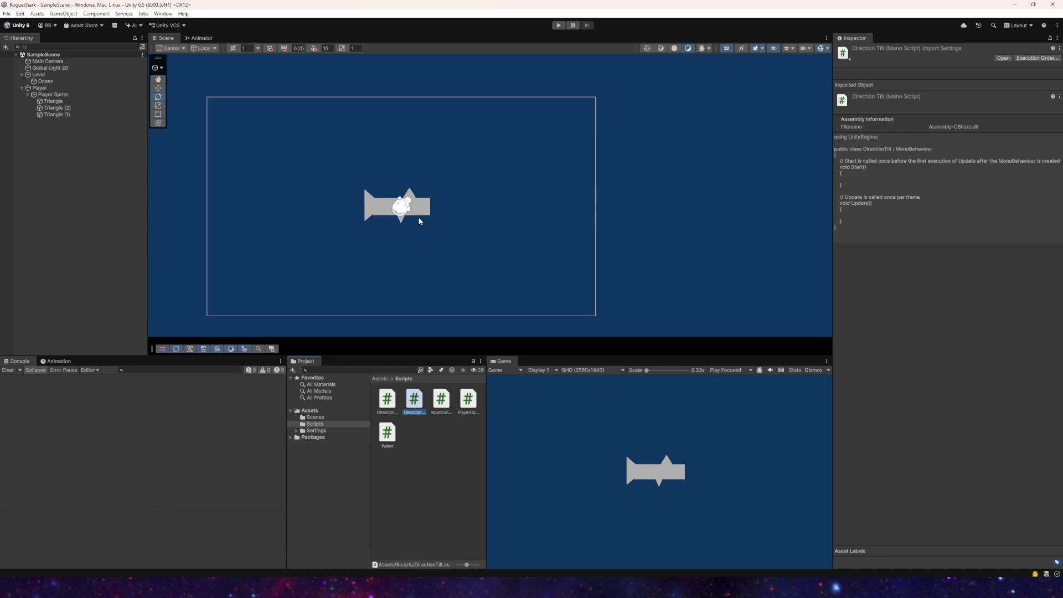
scroll(381, 207, up, 5)
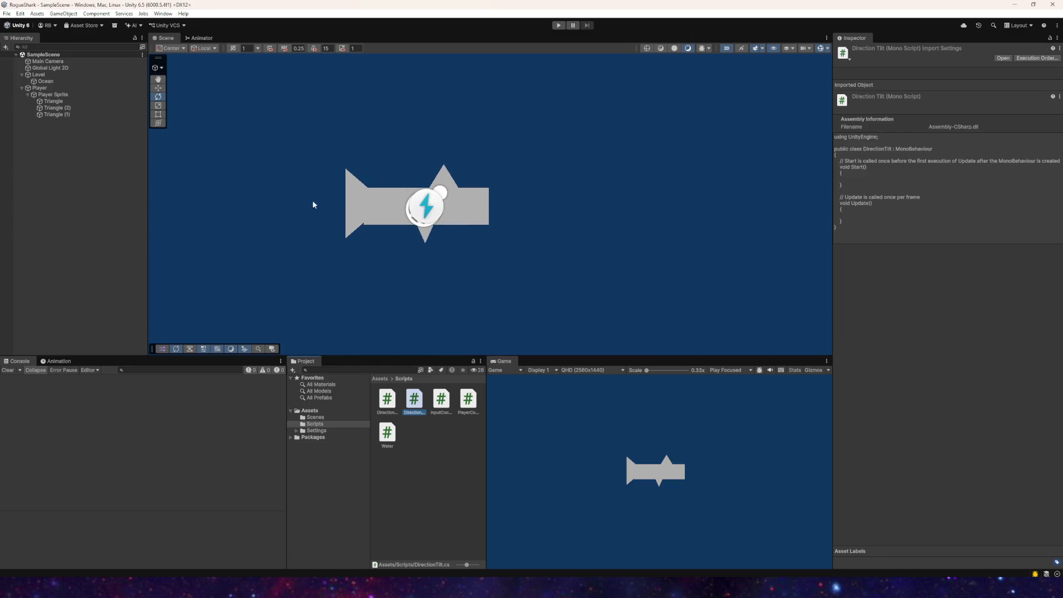
scroll(468, 229, down, 5)
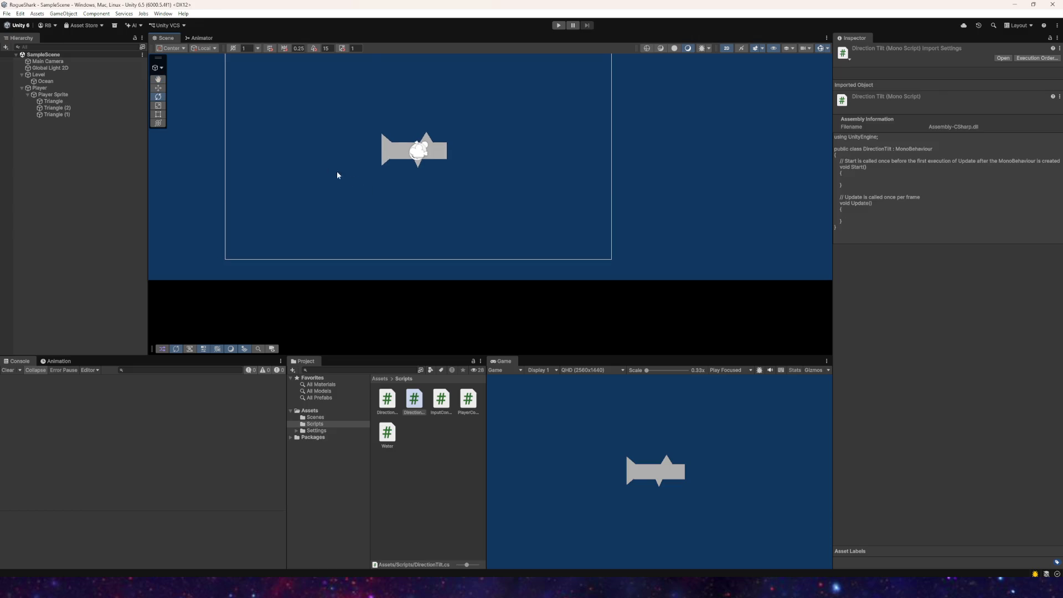
click(6, 13)
click(20, 54)
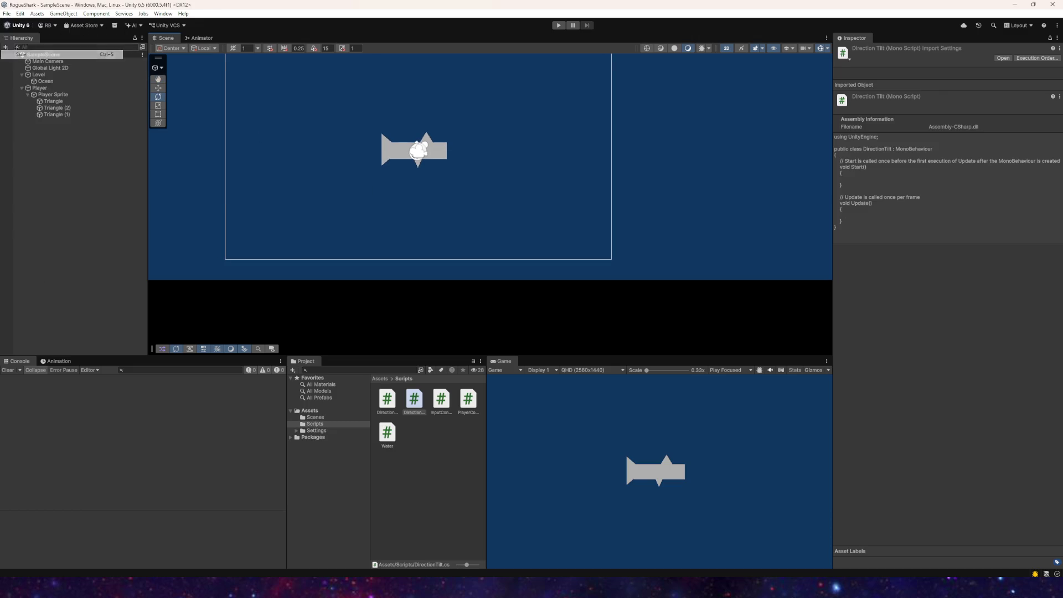
click(7, 14)
click(31, 104)
Step: Zoom and pan the Scene view so the shark sits inside the camera frame
scroll(324, 137, down, 3)
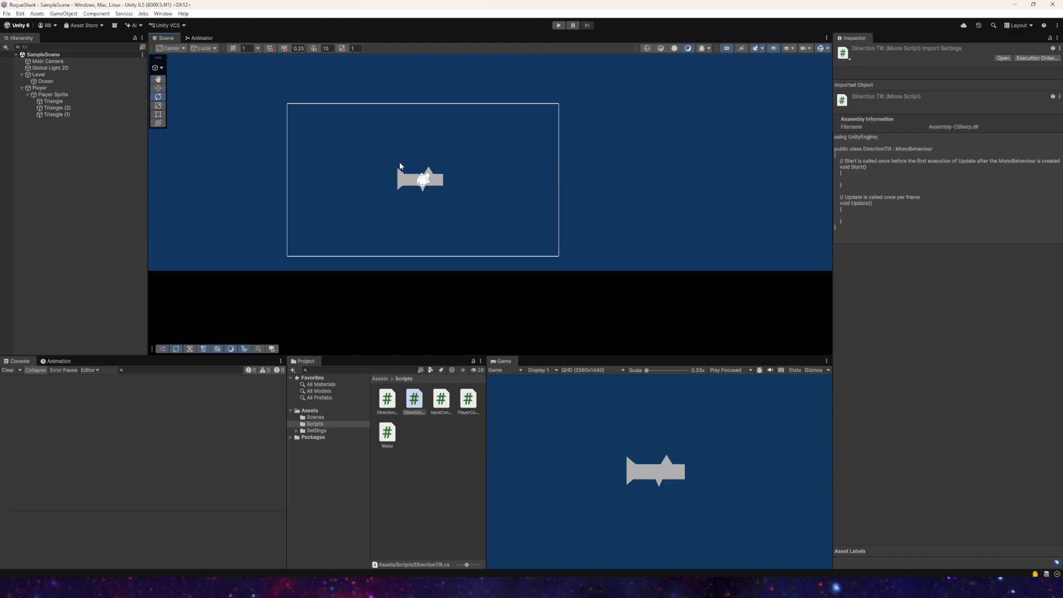
scroll(404, 155, down, 3)
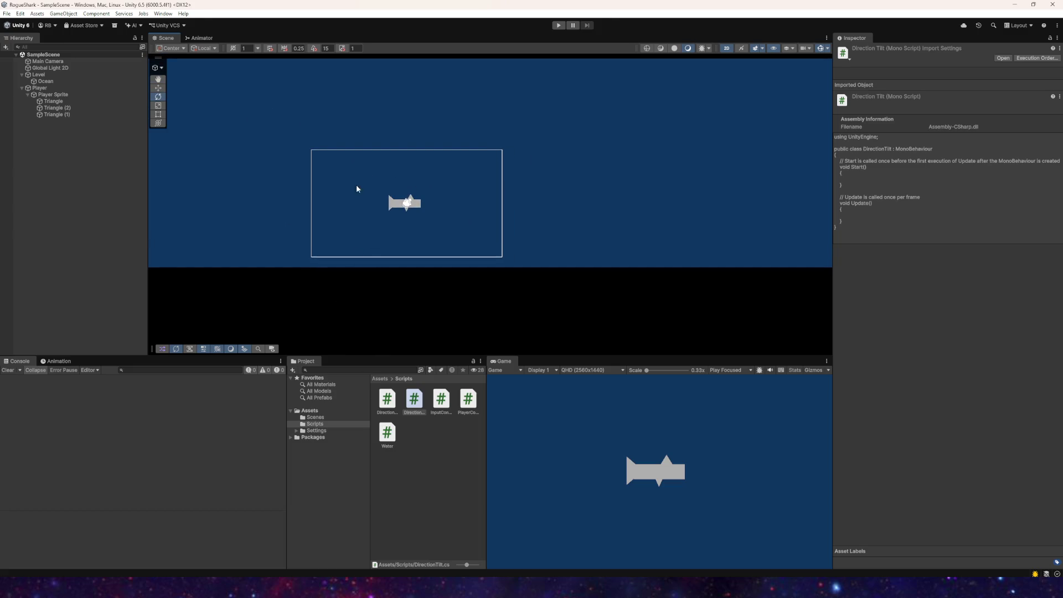
scroll(376, 197, down, 3)
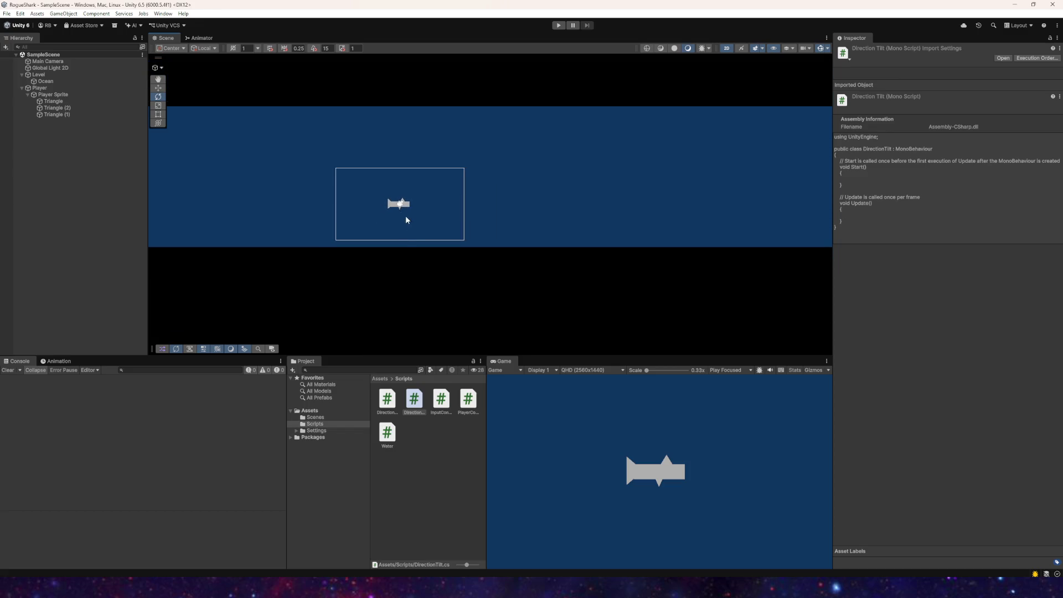
scroll(410, 205, up, 3)
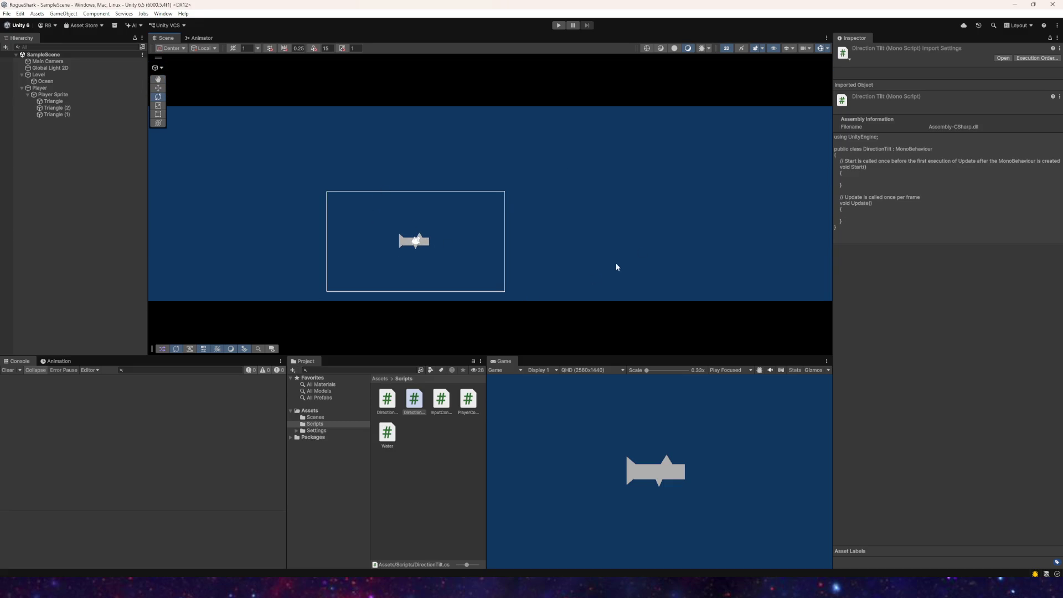
drag(418, 245, 410, 214)
scroll(380, 190, up, 3)
scroll(380, 190, up, 2)
drag(410, 282, 412, 303)
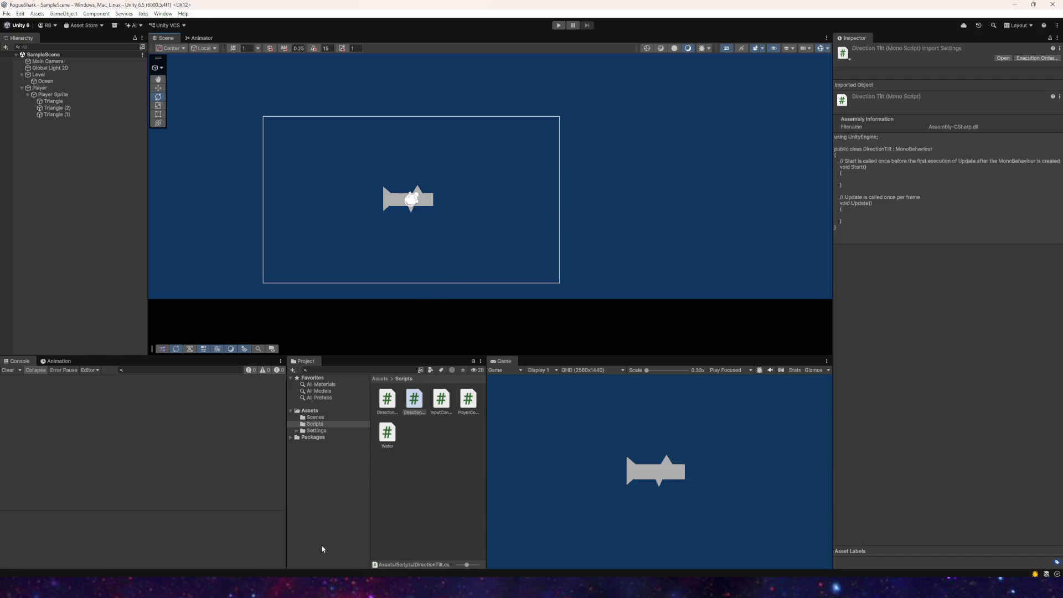
Step: Delete the template Start and Update methods from DirectionTilt.cs, leaving an empty class
click(306, 576)
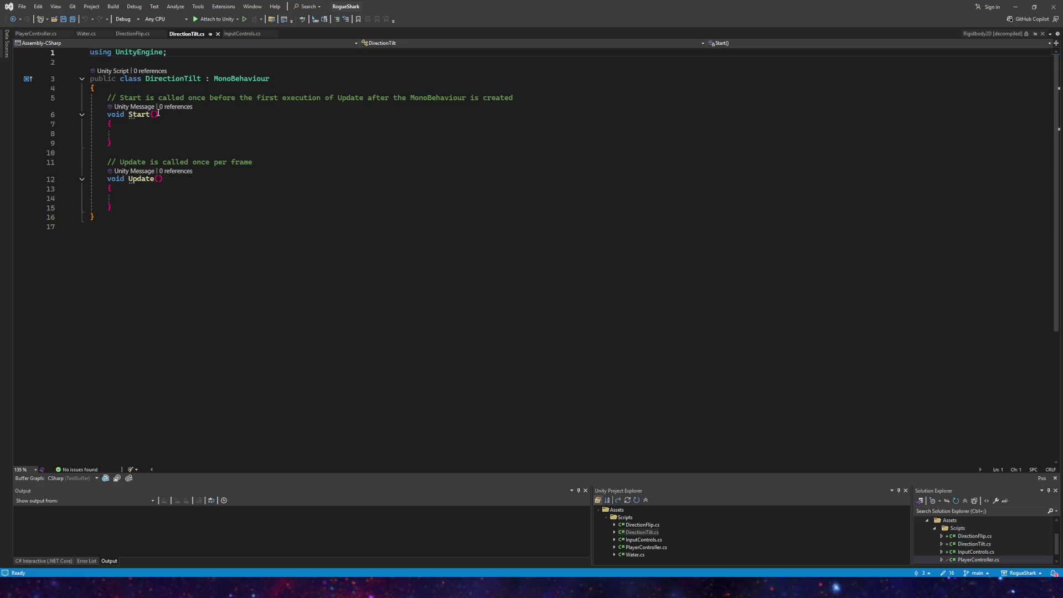
drag(129, 205, 51, 104)
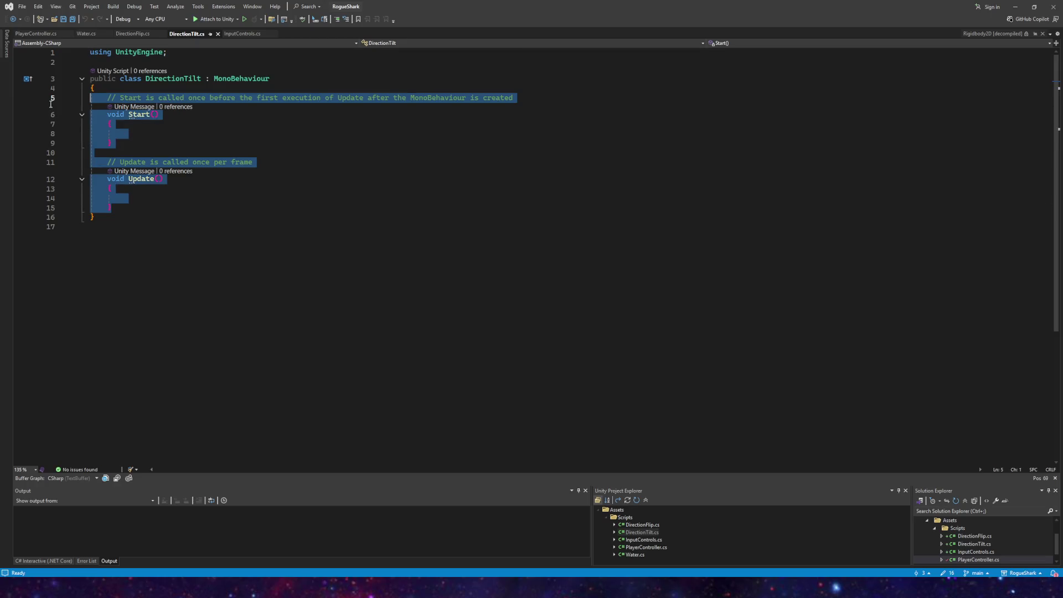
key(Return)
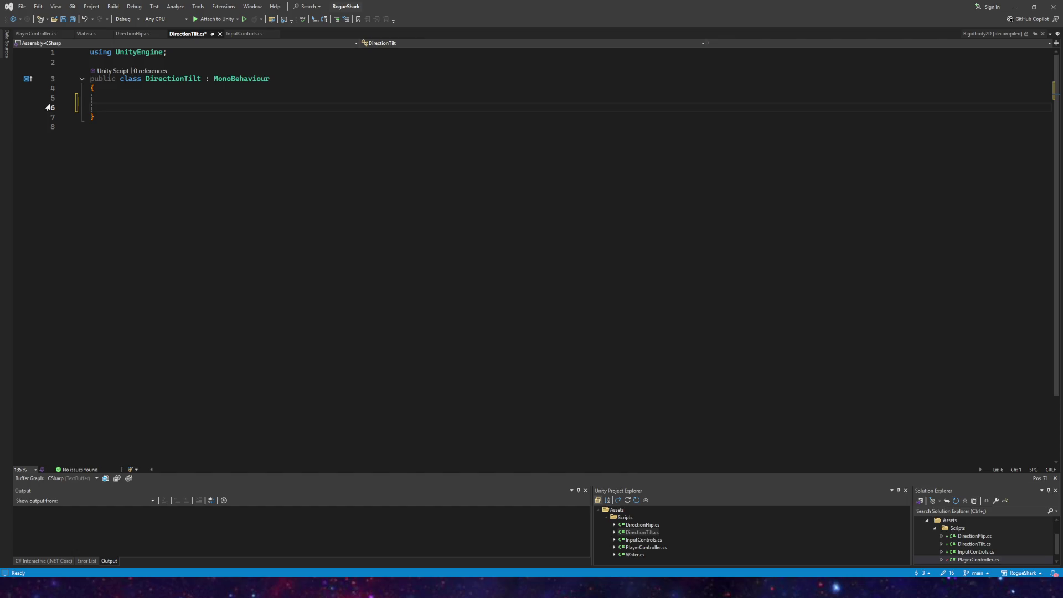
key(Tab)
key(BackSpace)
click(126, 34)
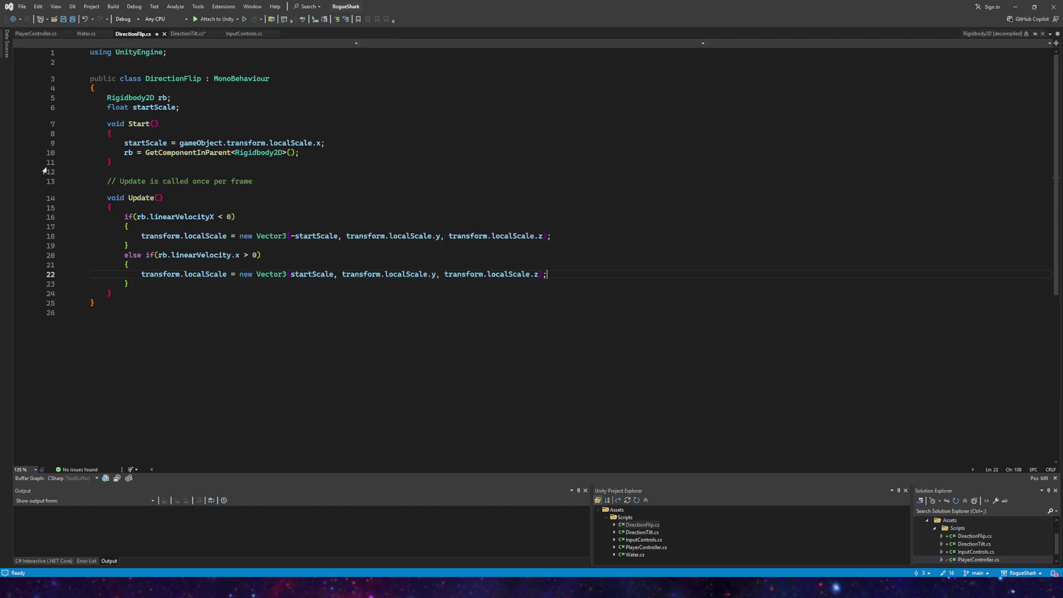
Step: Copy the rb field and Start method from DirectionFlip.cs, drop the startScale lines, and save
mouse_move(114, 163)
mouse_down()
mouse_move(89, 152)
mouse_move(83, 107)
mouse_move(41, 98)
mouse_up()
click(172, 143)
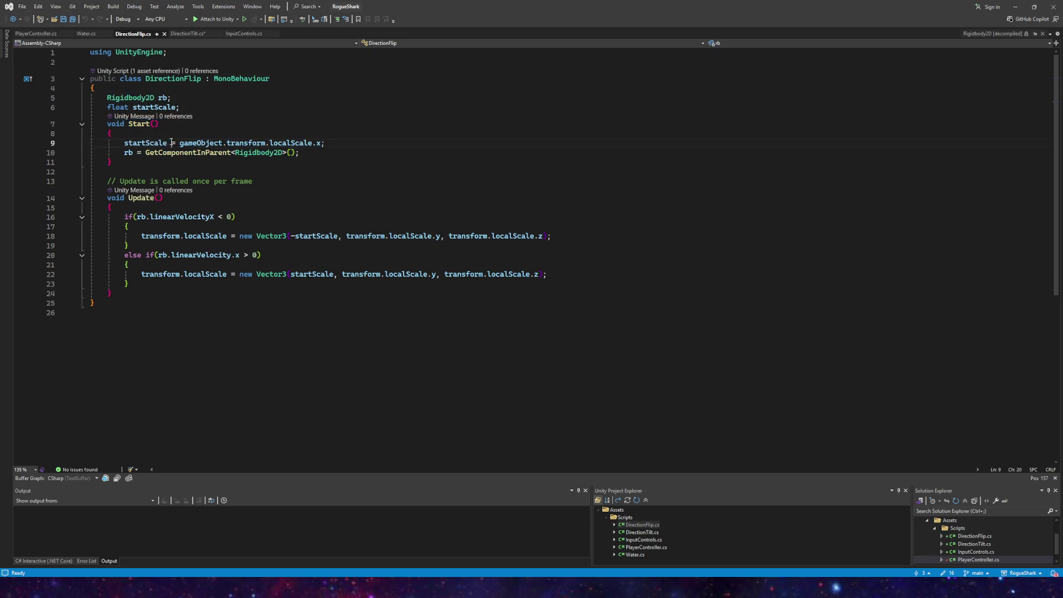
drag(127, 161, 90, 98)
key(ctrl+c)
click(186, 34)
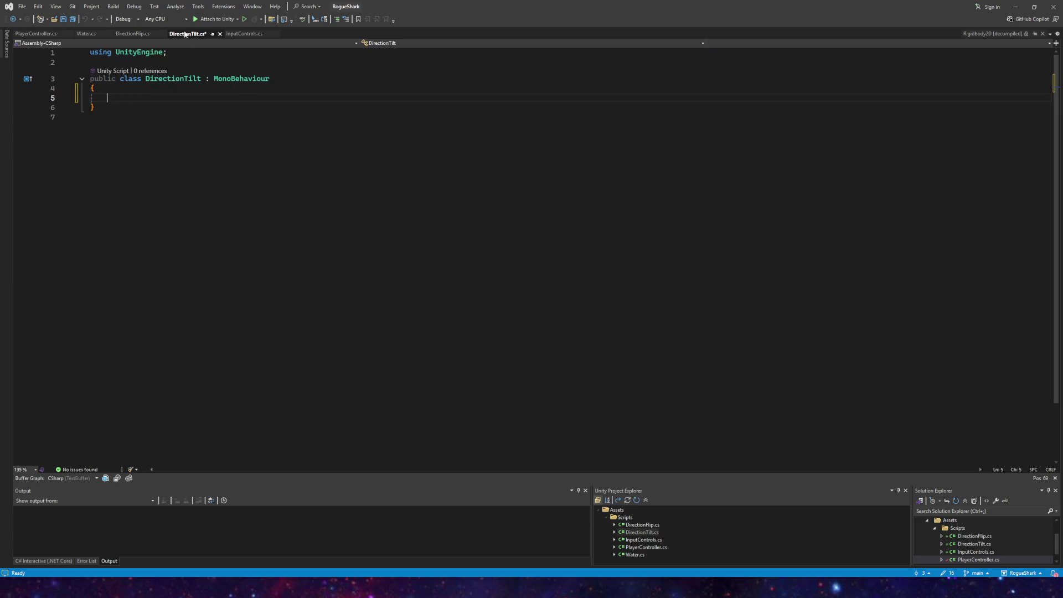
key(ctrl+v)
drag(180, 107, 90, 107)
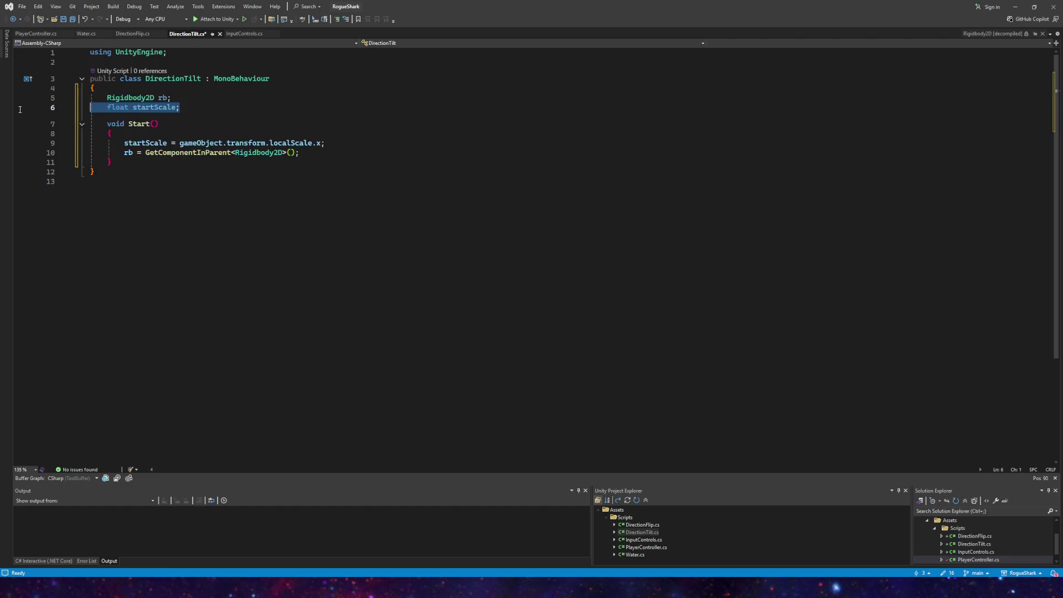
key(Delete)
key(Delete)
drag(299, 143, 104, 134)
drag(327, 133, 69, 136)
key(BackSpace)
key(BackSpace)
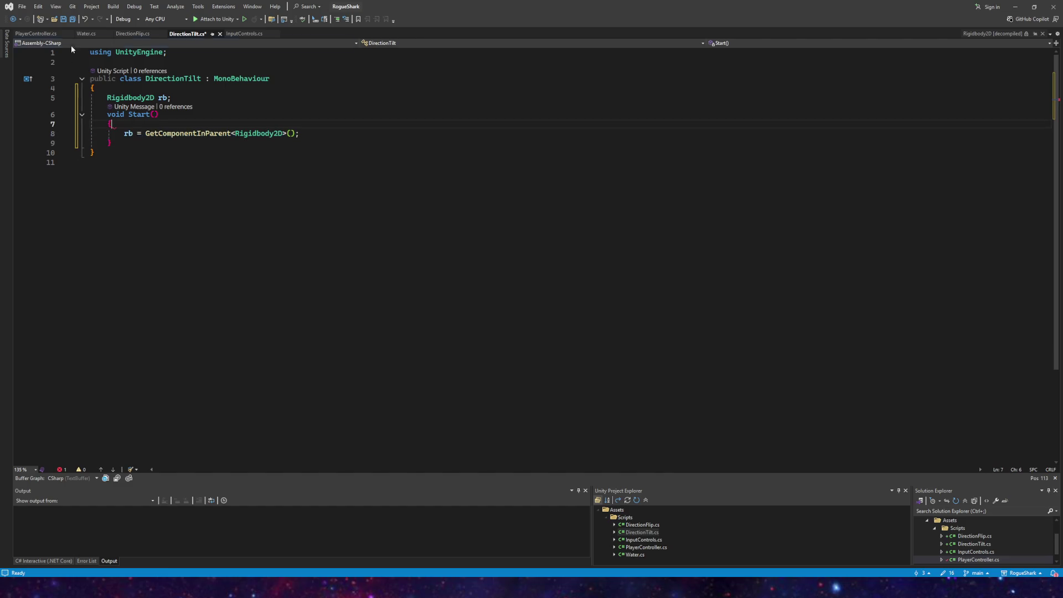
click(64, 20)
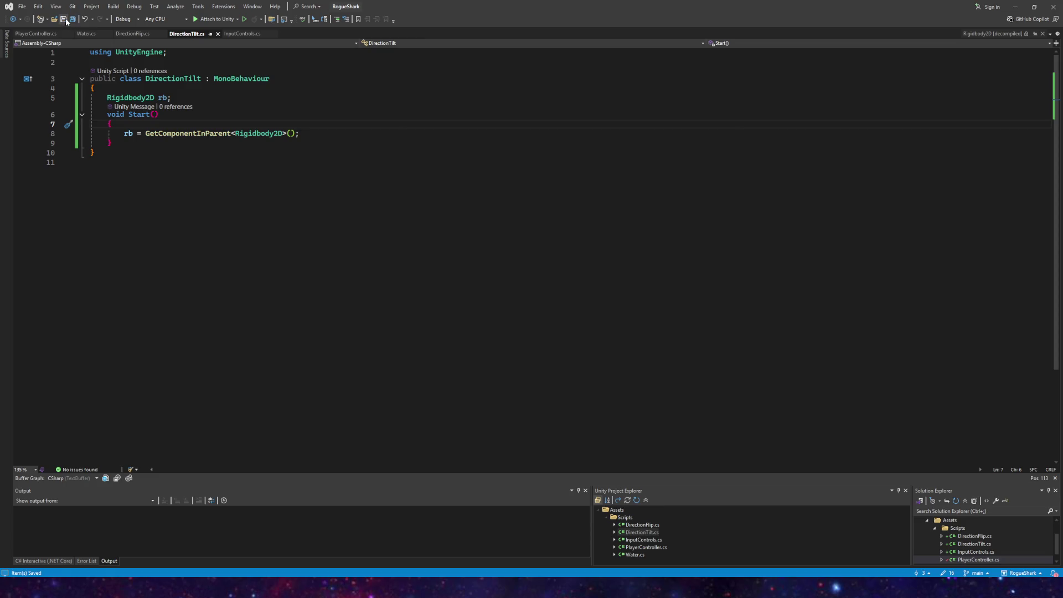
Step: Add a public void Update() method beginning gameObject.transform.rotation =
click(124, 34)
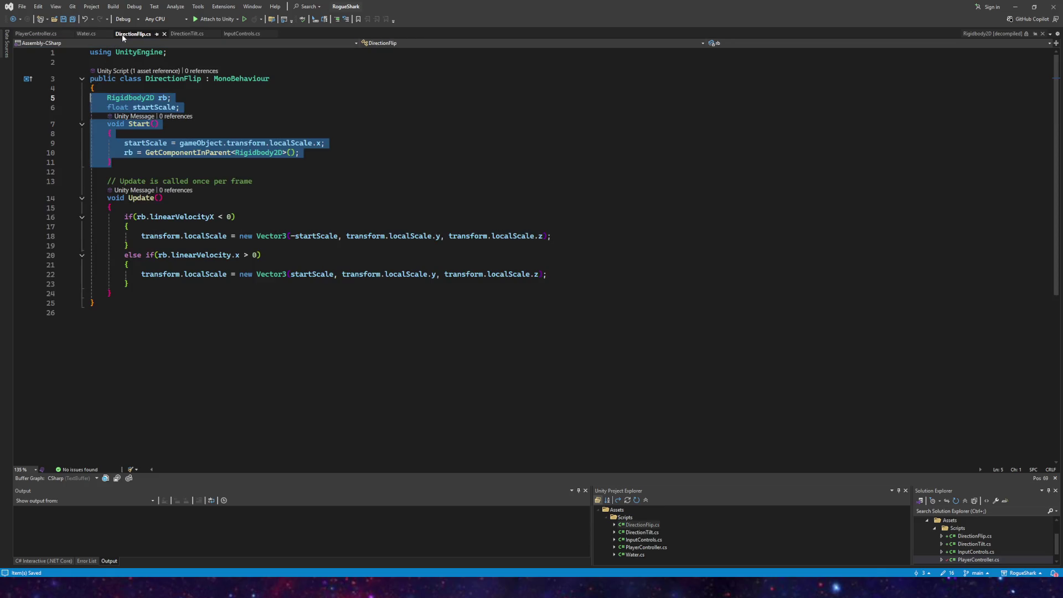
click(186, 35)
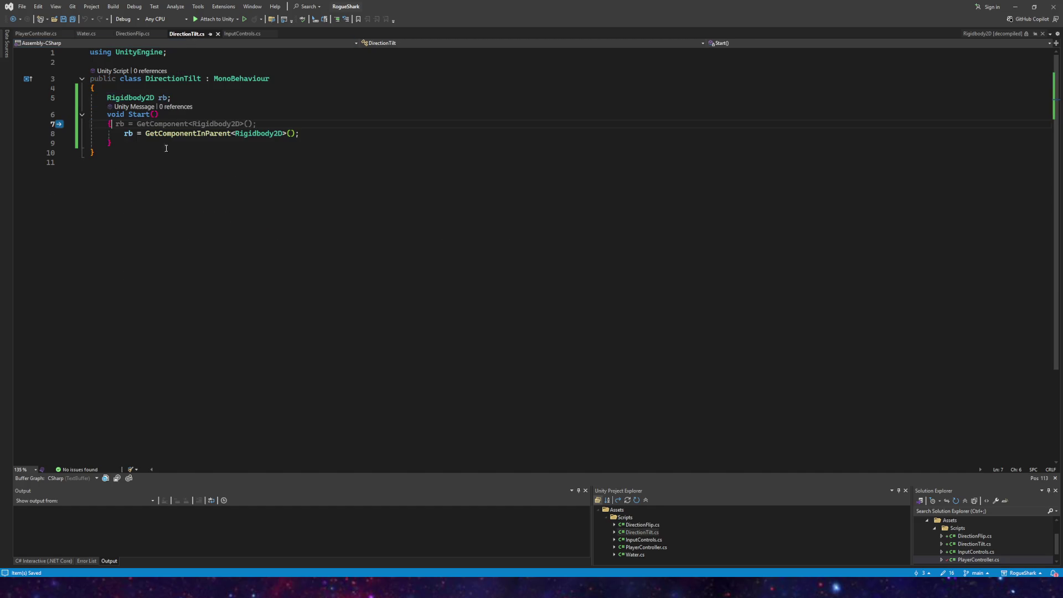
click(155, 142)
key(Return)
key(Return)
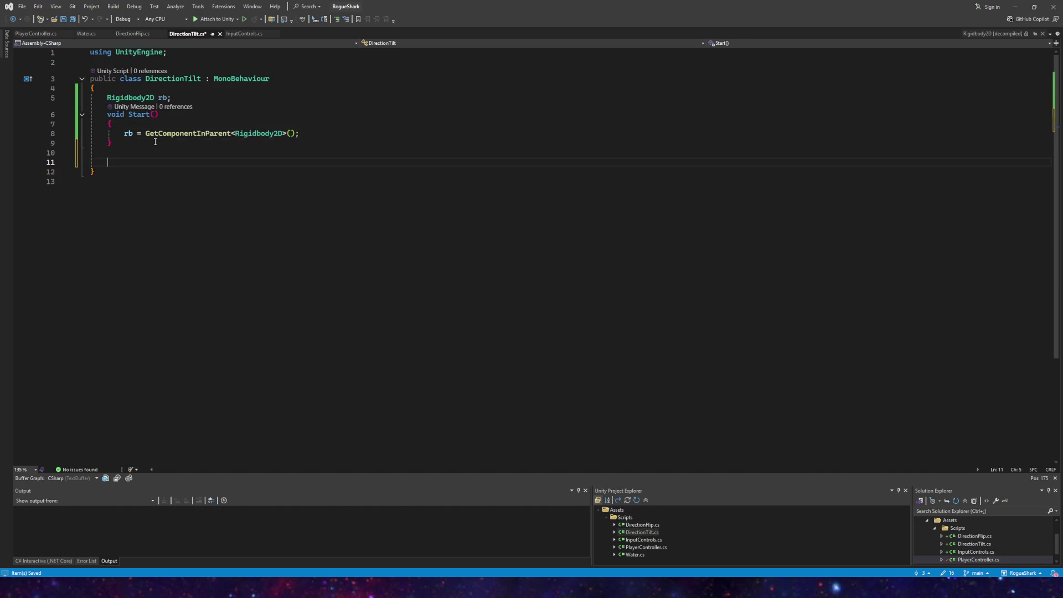
text(public void Update)
text(())
key(Return)
text({)
key(Return)
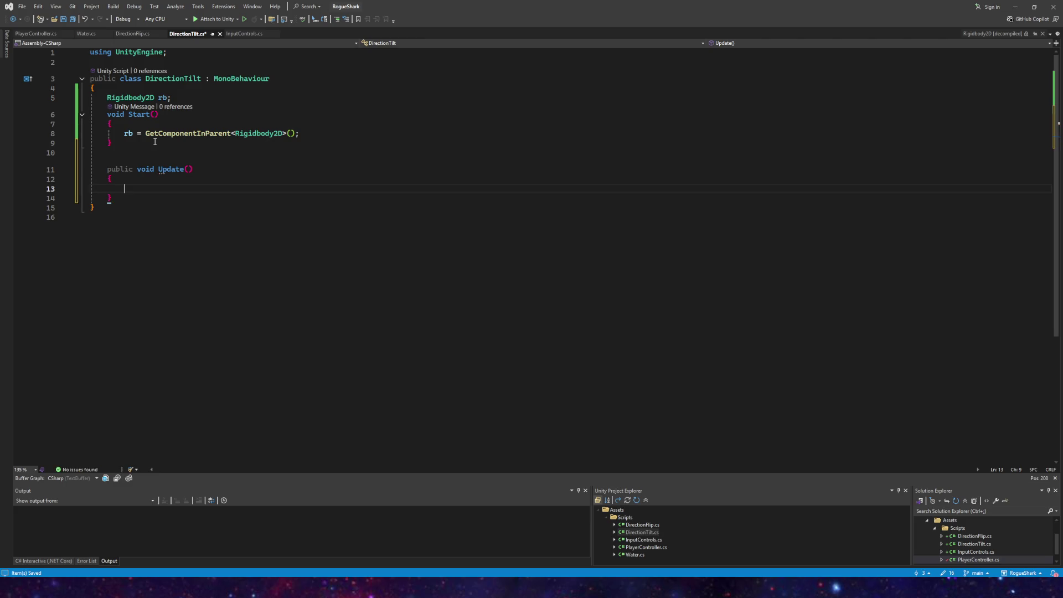
text(gameObject.transform)
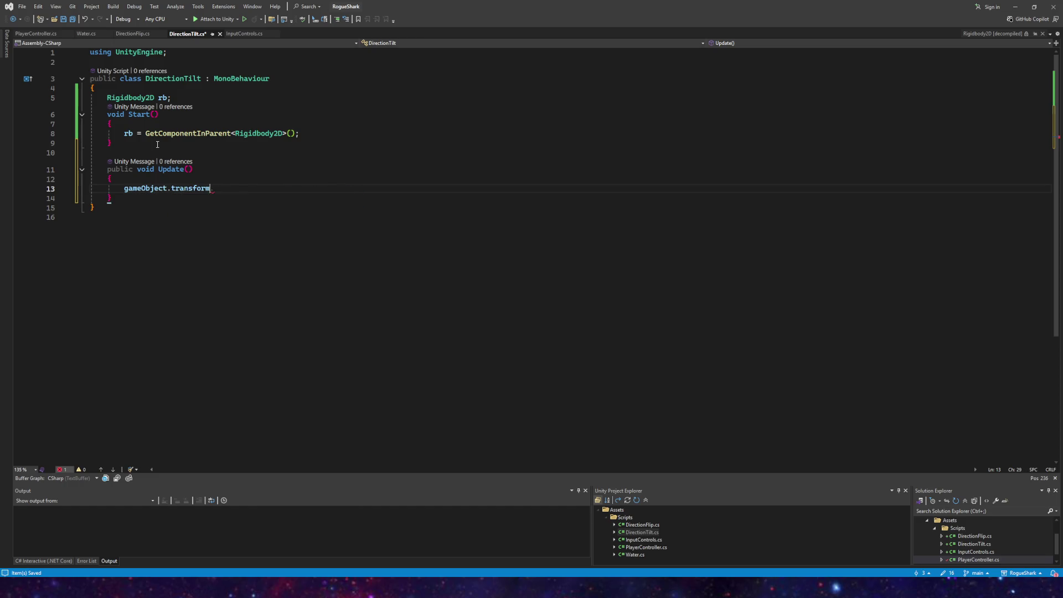
text(.rotation )
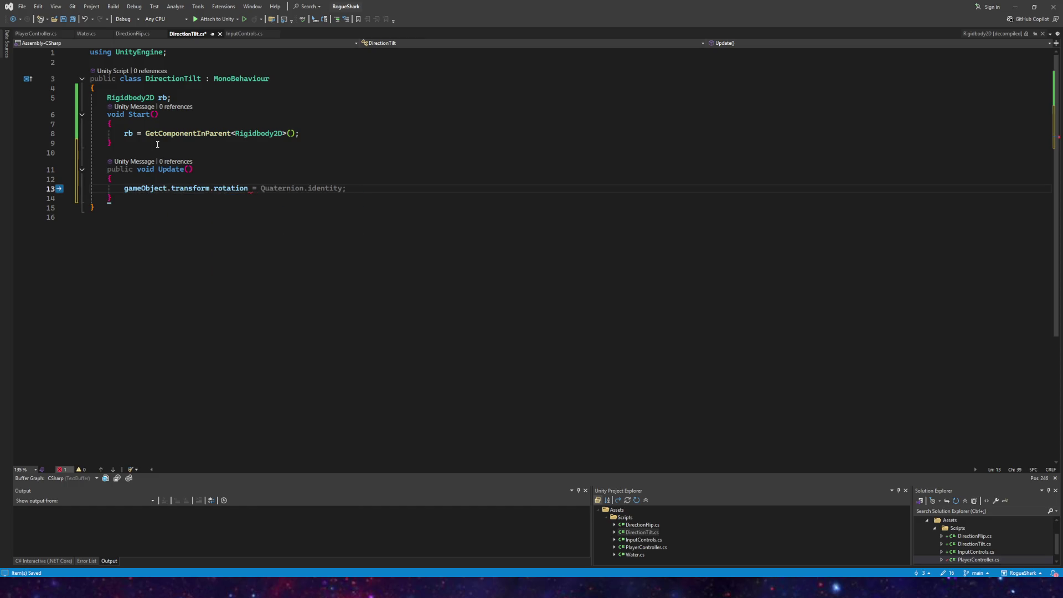
text(=)
key(Escape)
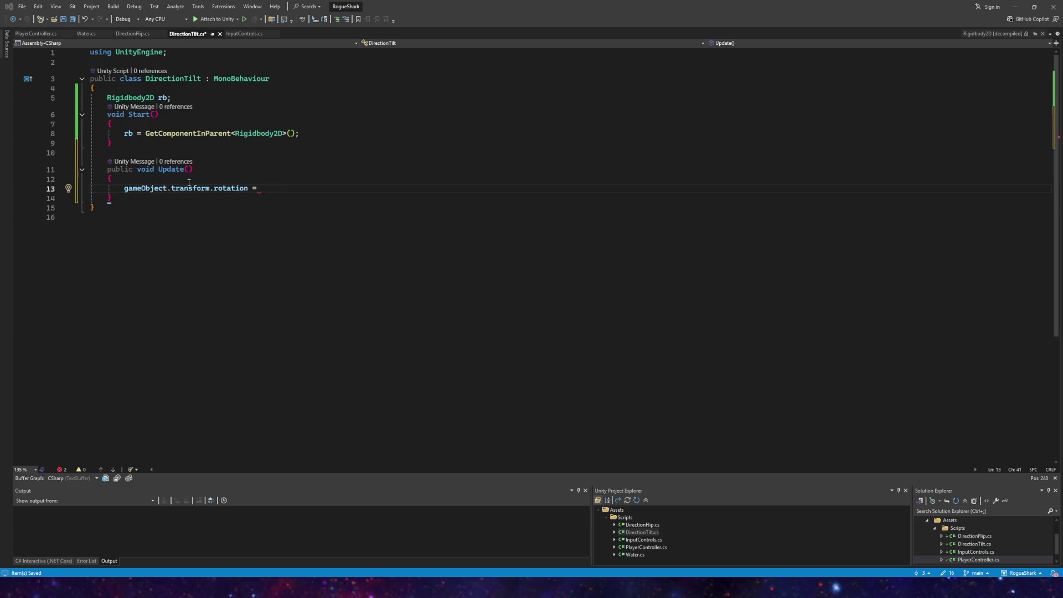
Step: Add a new first line in Update() declaring Vector2 targDirection
click(220, 181)
key(Return)
text(Vectr)
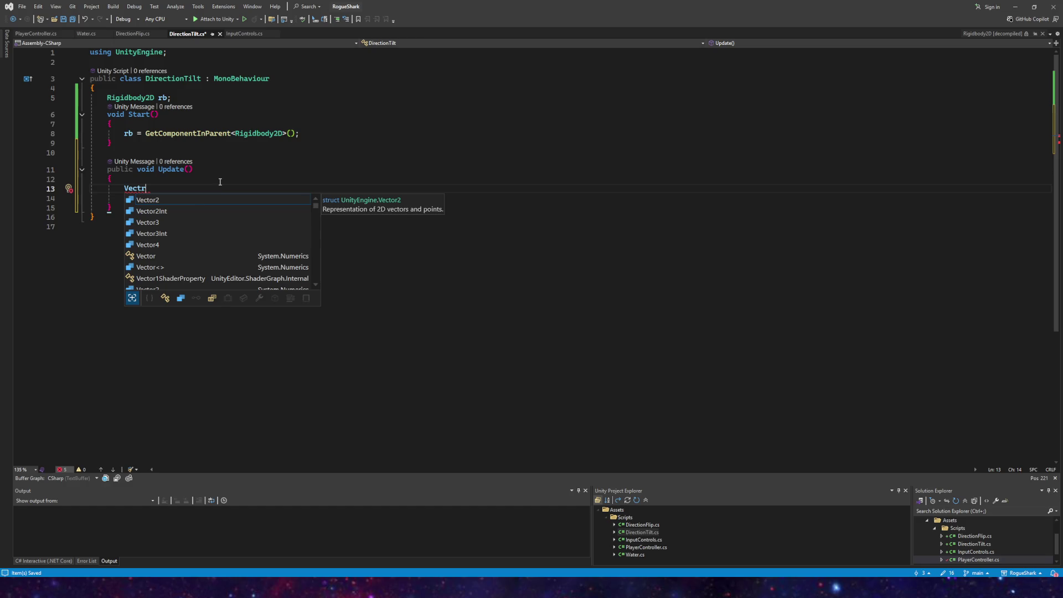
key(BackSpace)
text(o)
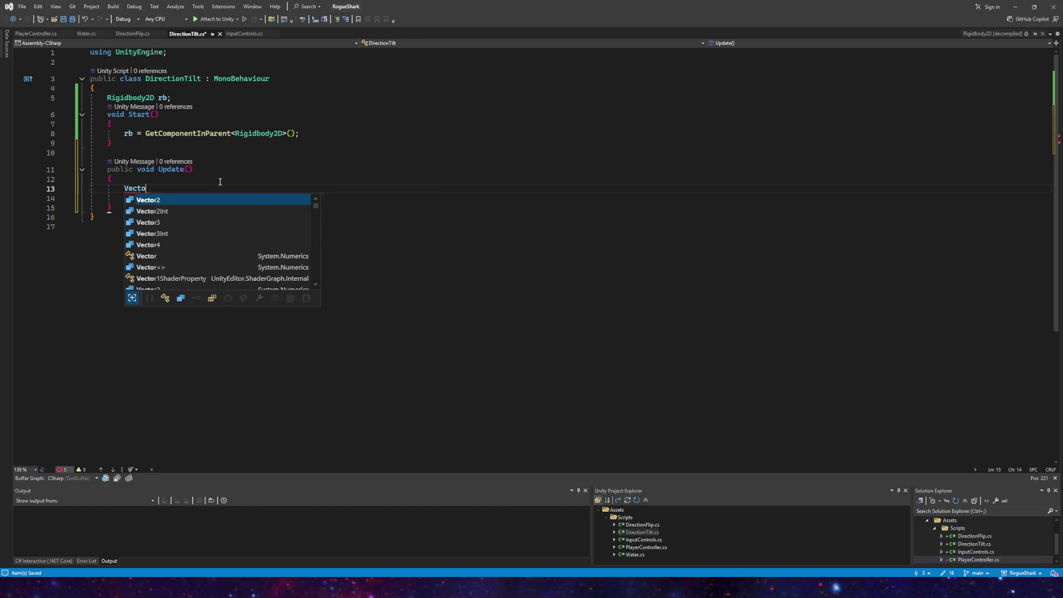
key(Tab)
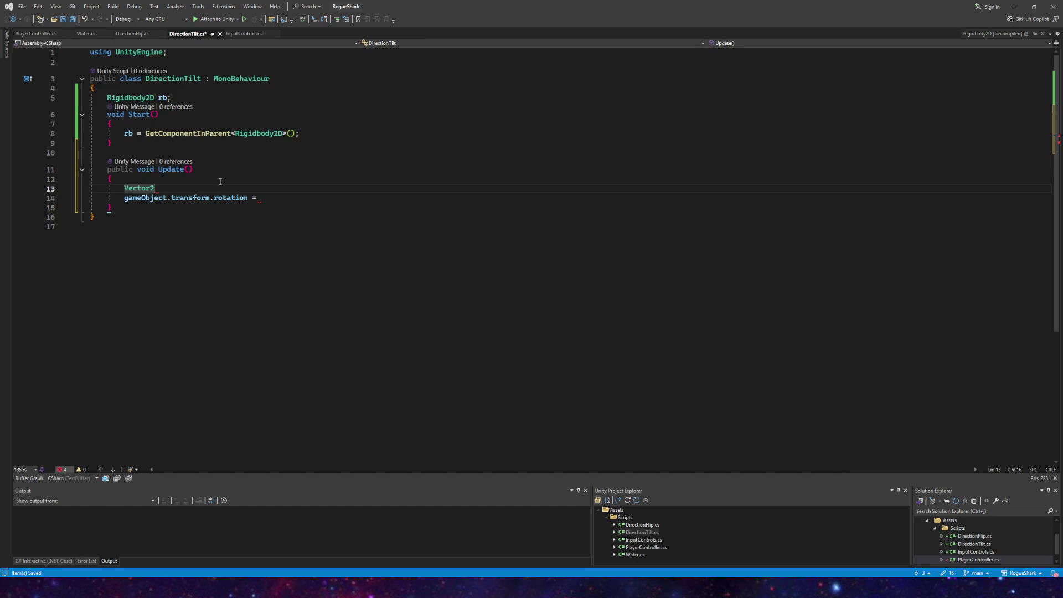
text( tar)
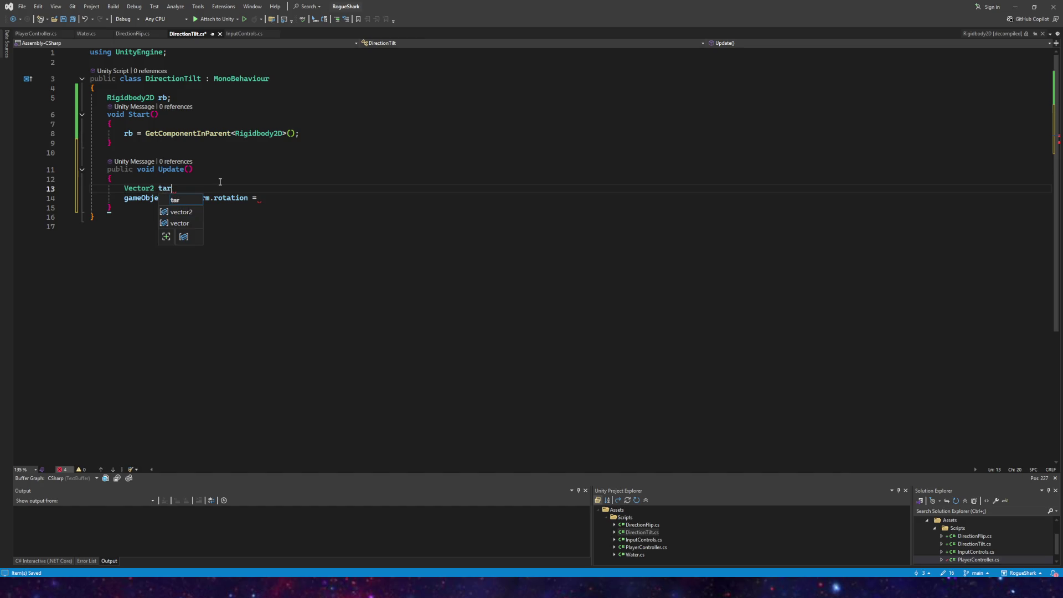
text(gDirection;)
key(BackSpace)
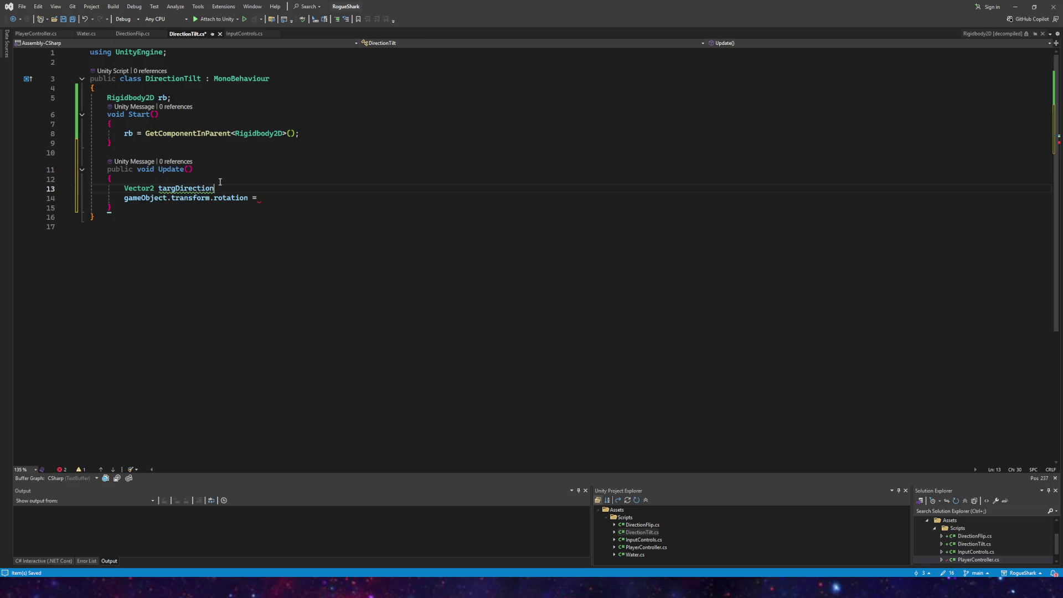
Step: Start assigning targDirection as transform.position + rb.linear
text( = )
text(rb.)
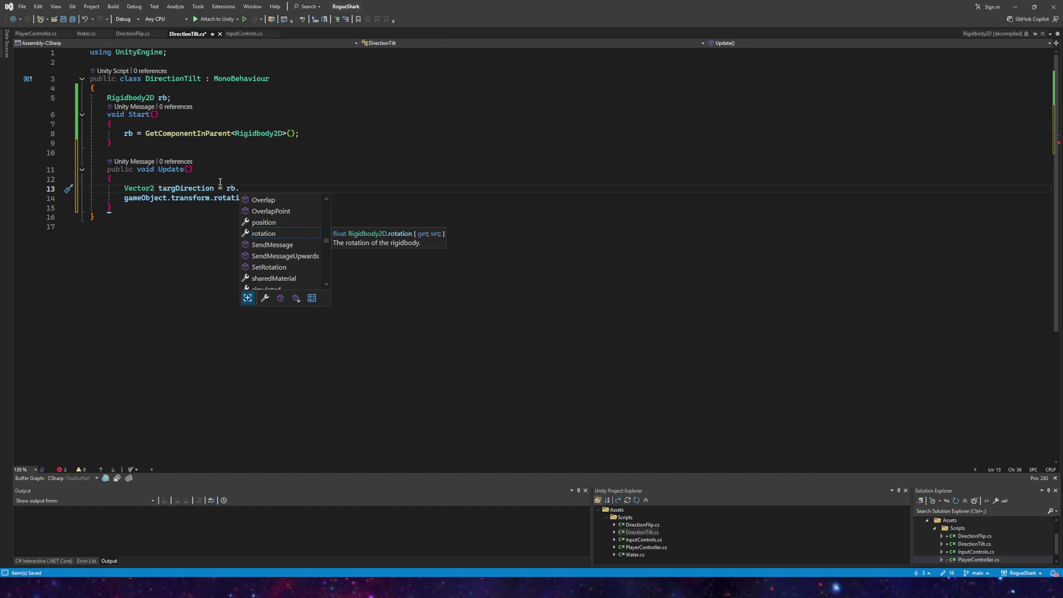
text(linear)
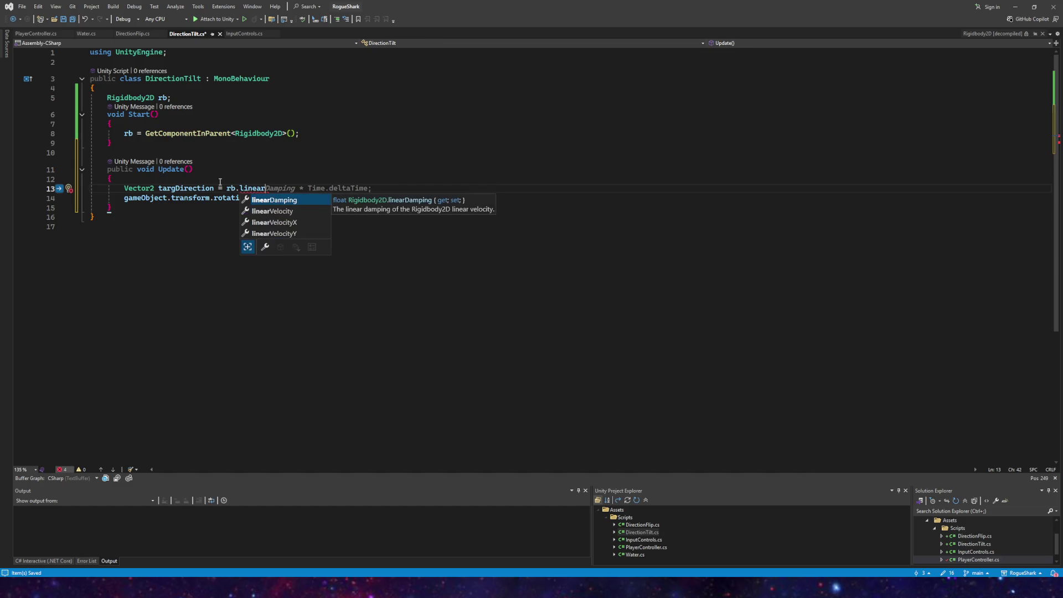
key(BackSpace)
key(BackSpace)
key(BackSpace)
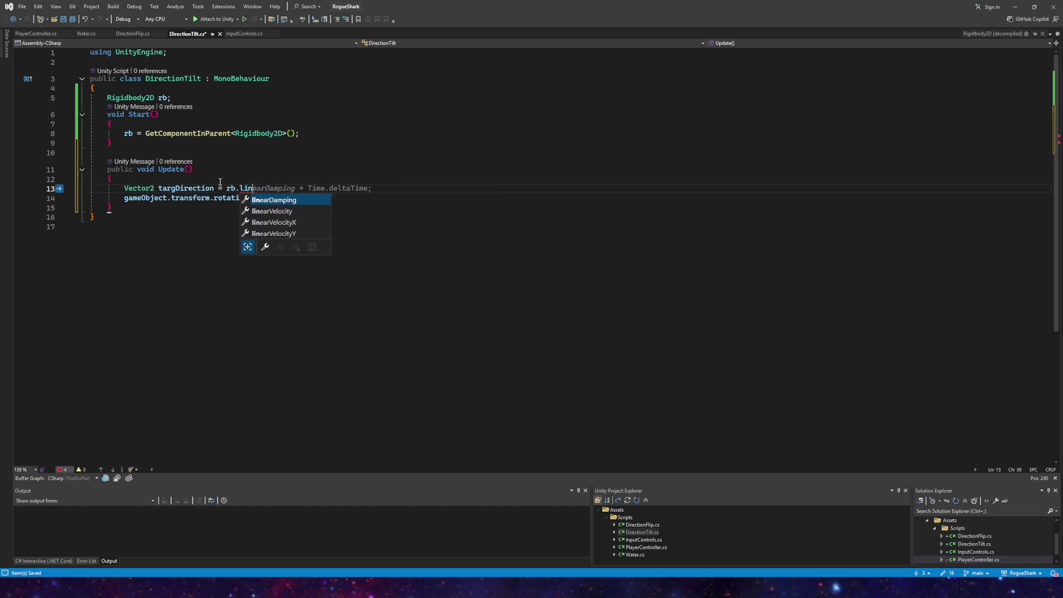
text(transform.pos)
key(Tab)
text(+ rb.linear)
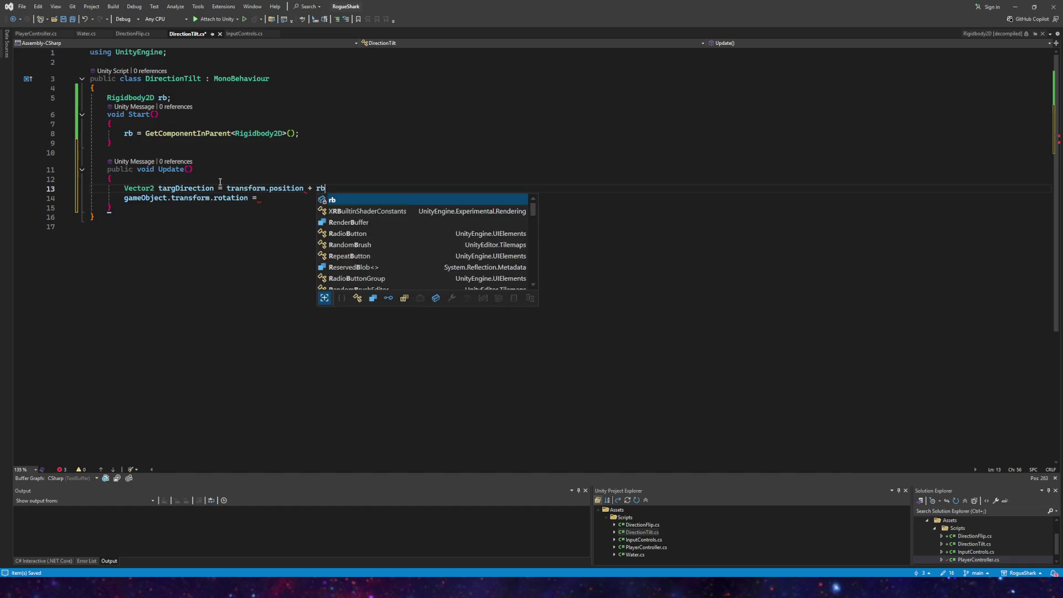
Step: Complete the term to rb.linearVelocity and end the statement with a semicolon
key(Down)
key(Tab)
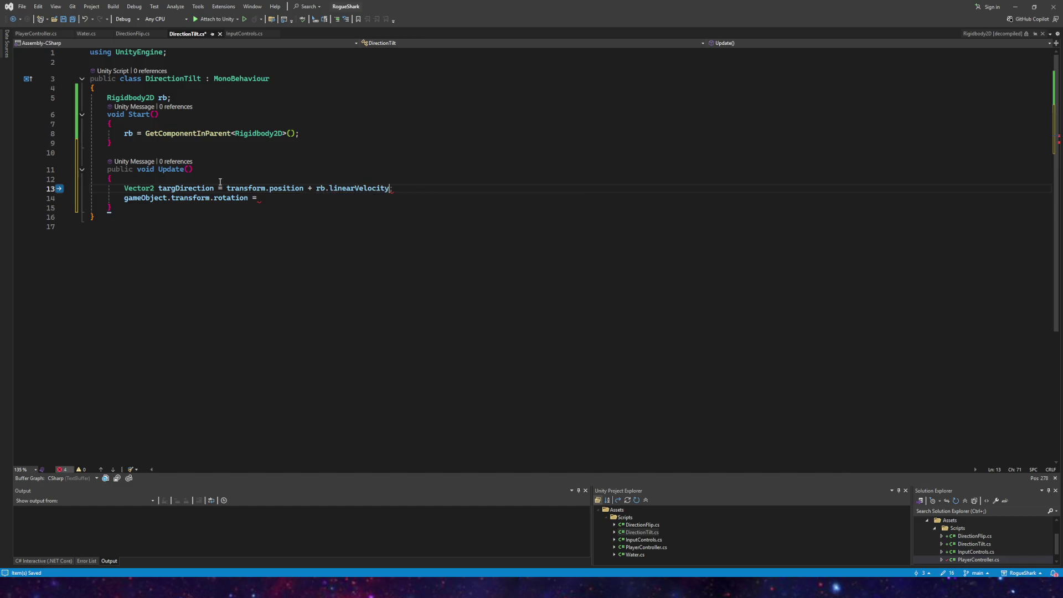
text(;)
Step: Wrap the velocity as new Vector2(rb.linearVelocity.x, rb.linearVelocityY)
mouse_move(245, 189)
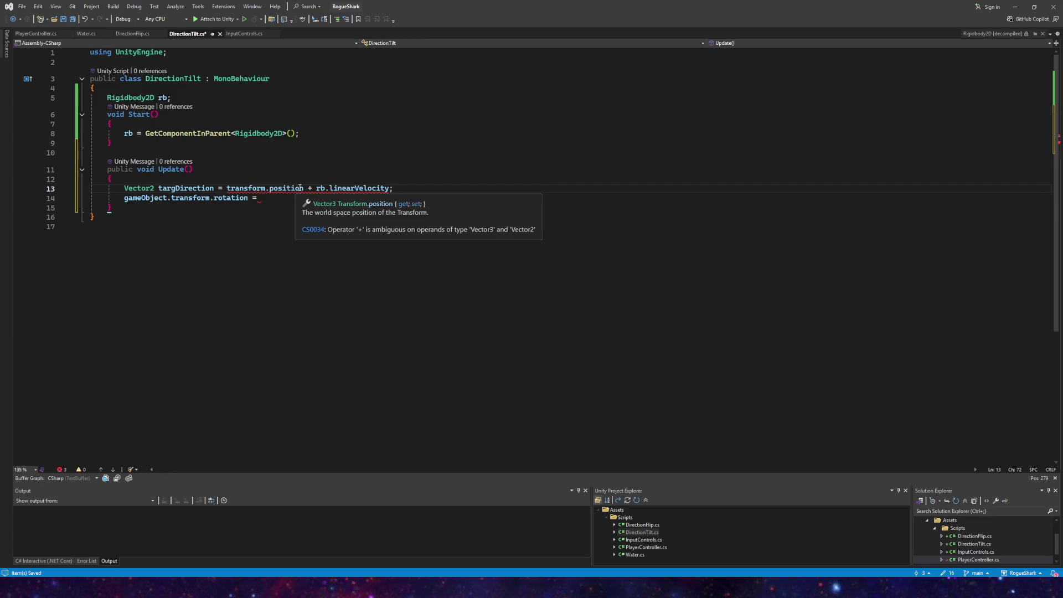
click(318, 189)
text(new Vec)
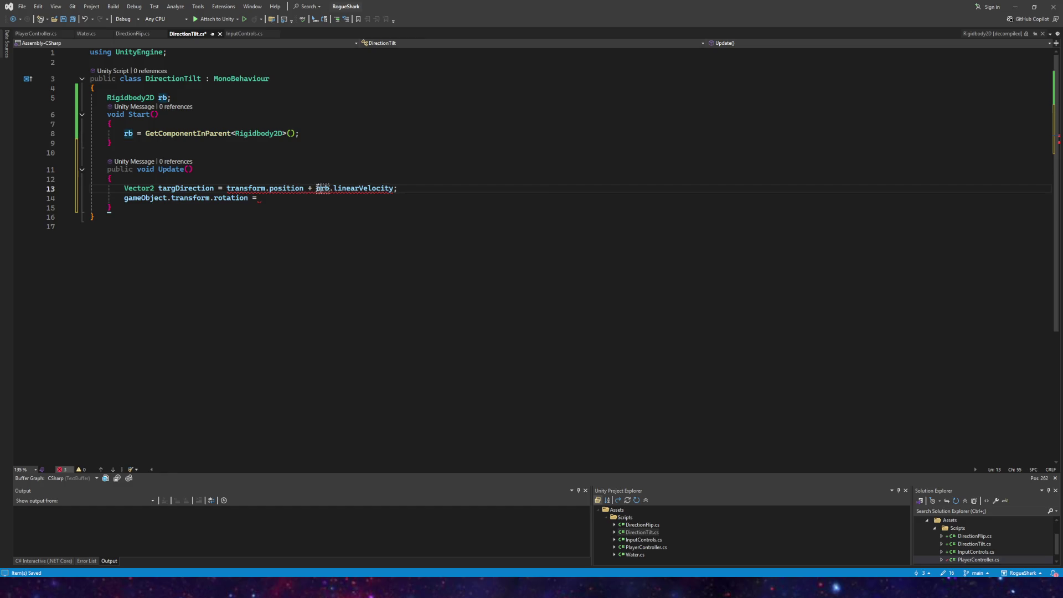
text(tor2)
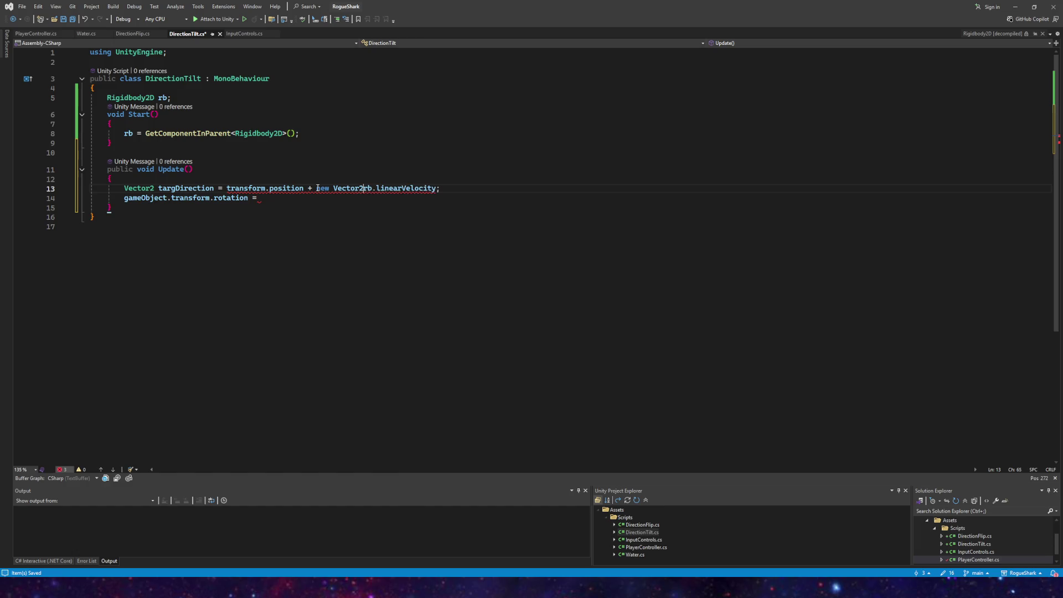
text(()
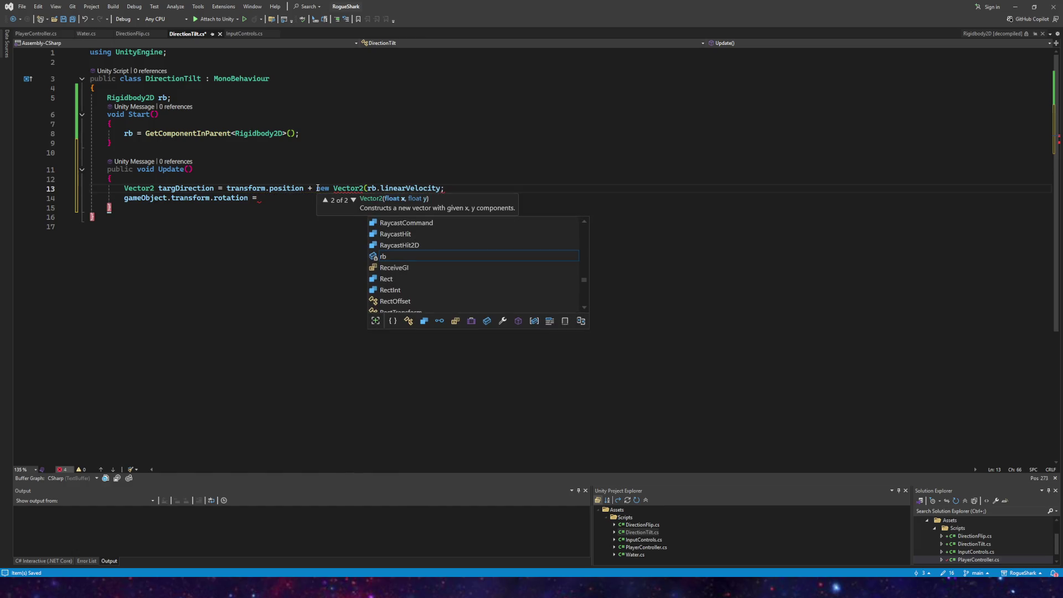
click(442, 189)
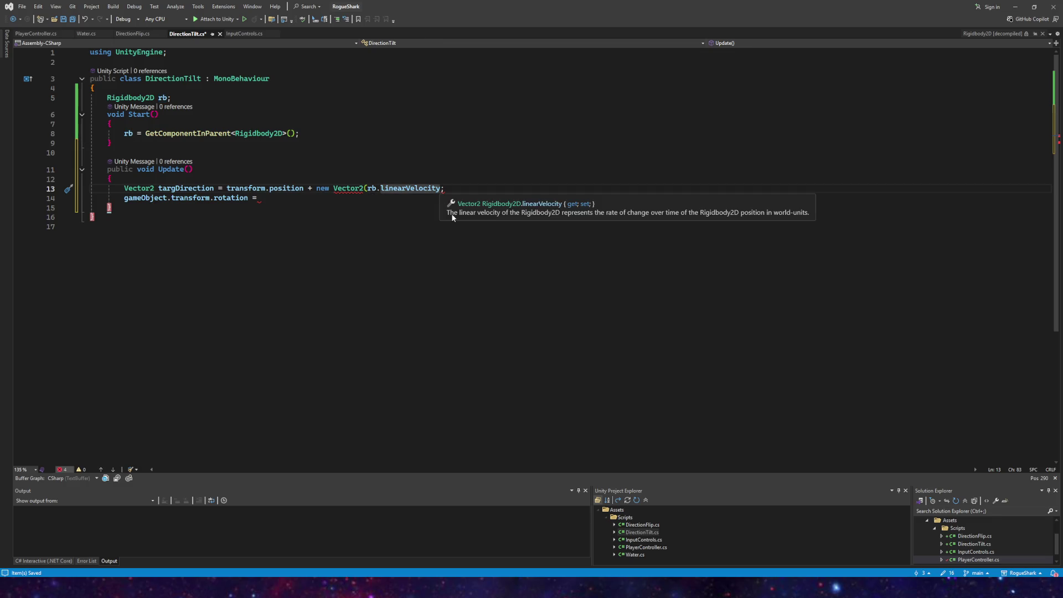
text())
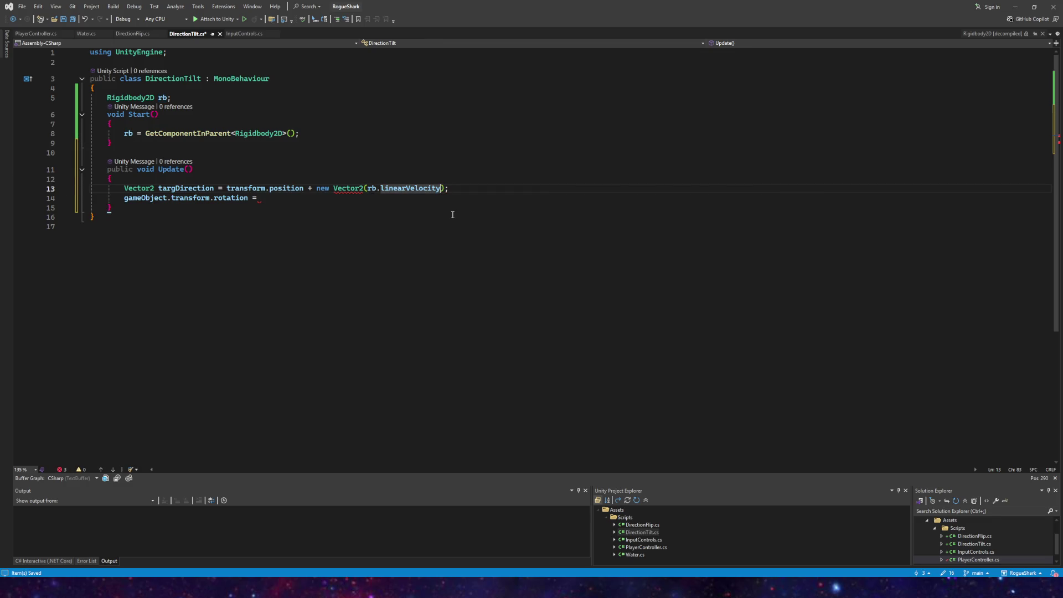
text(.x, rb.linear)
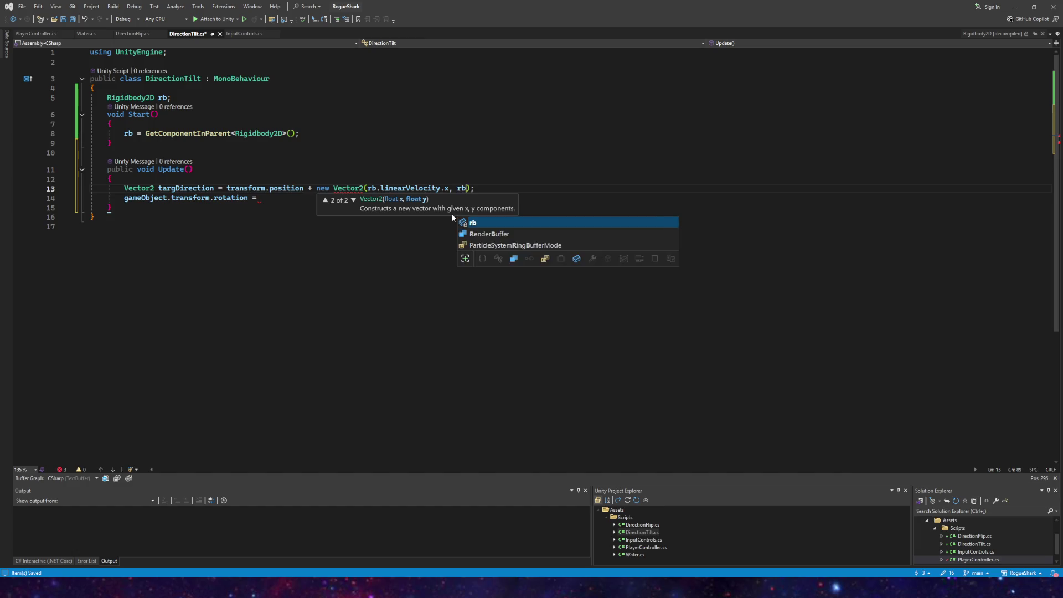
key(Down)
key(Down)
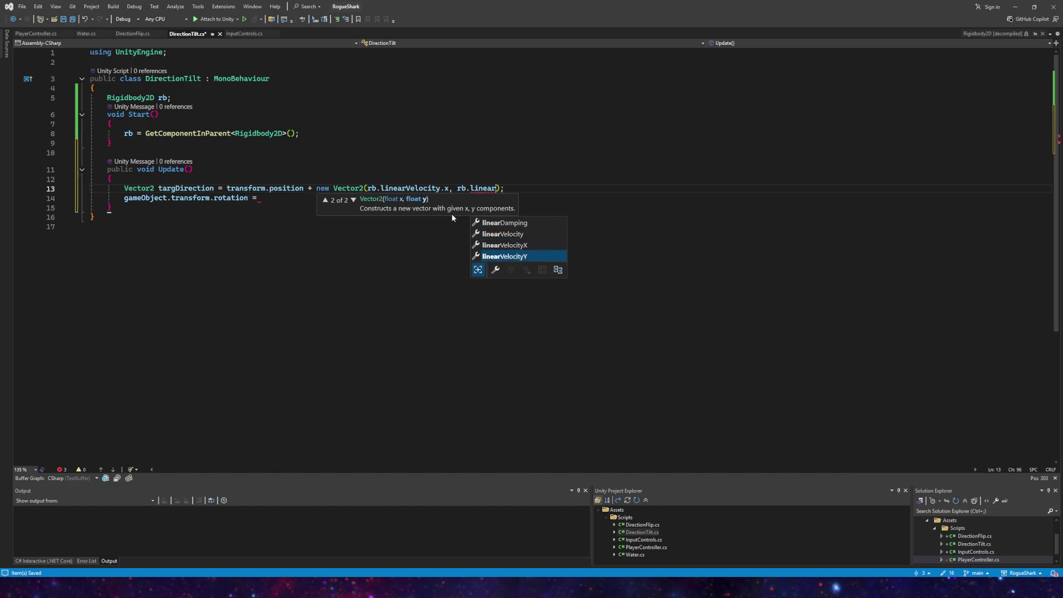
key(Tab)
Step: Change the constructor to Vector3 with a 0 third component, fixing CS0034, and save DirectionTilt.cs
click(337, 189)
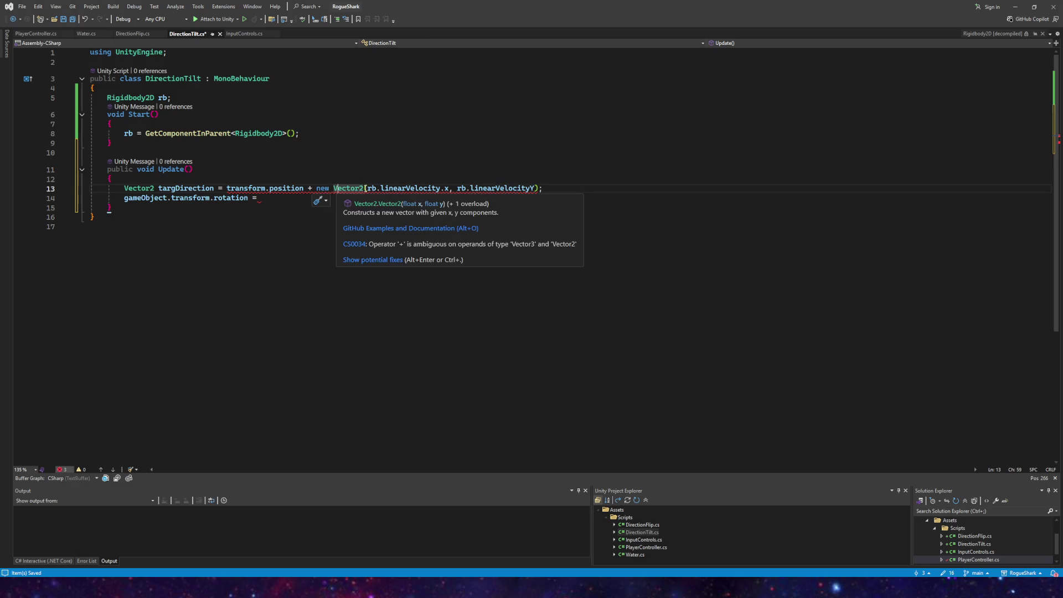
click(364, 189)
key(BackSpace)
text(3)
click(535, 189)
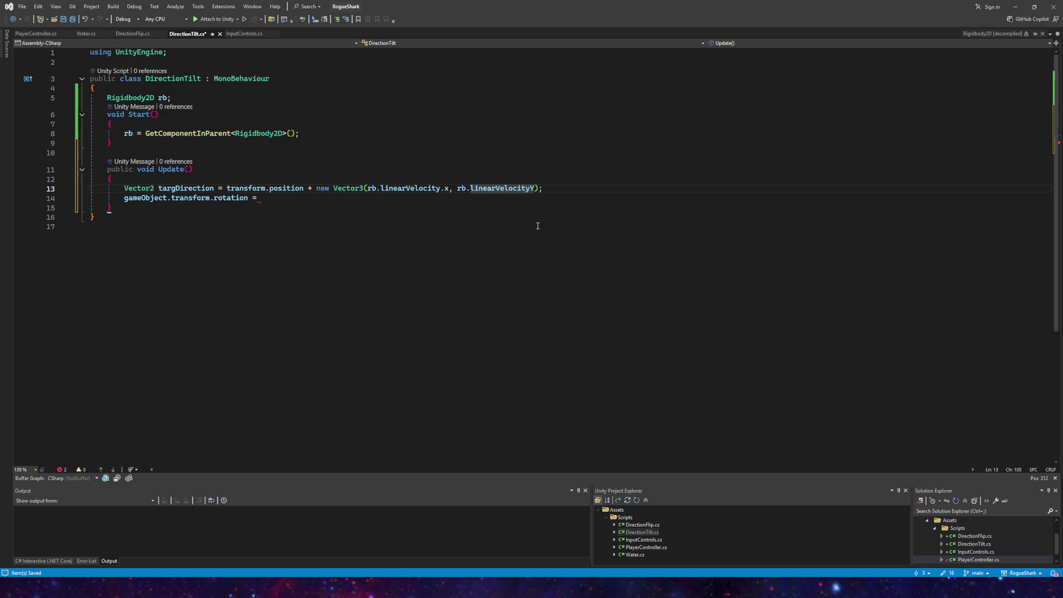
text(, 0)
click(302, 133)
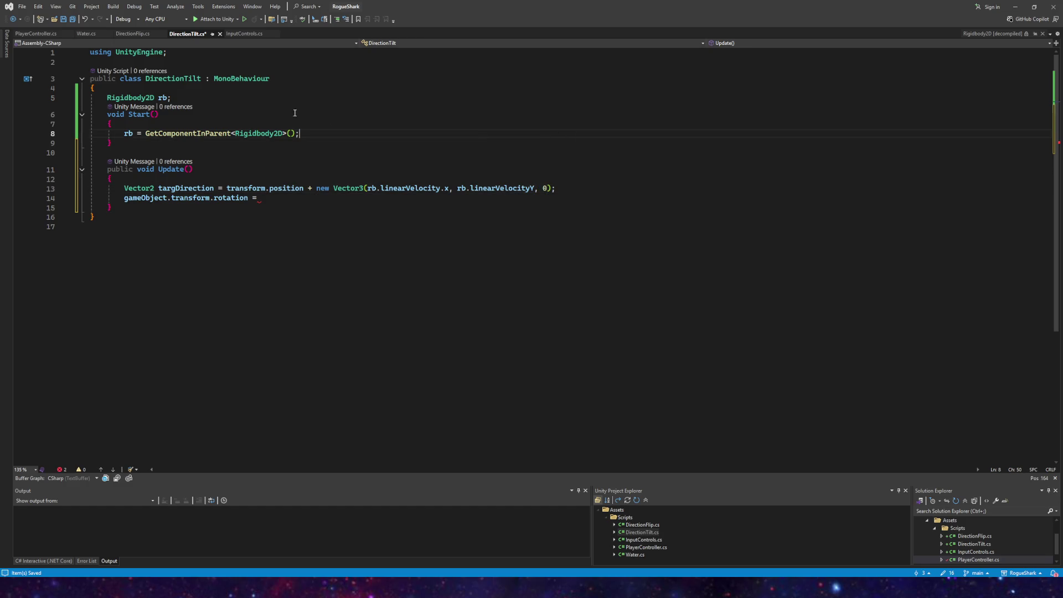
key(ctrl+s)
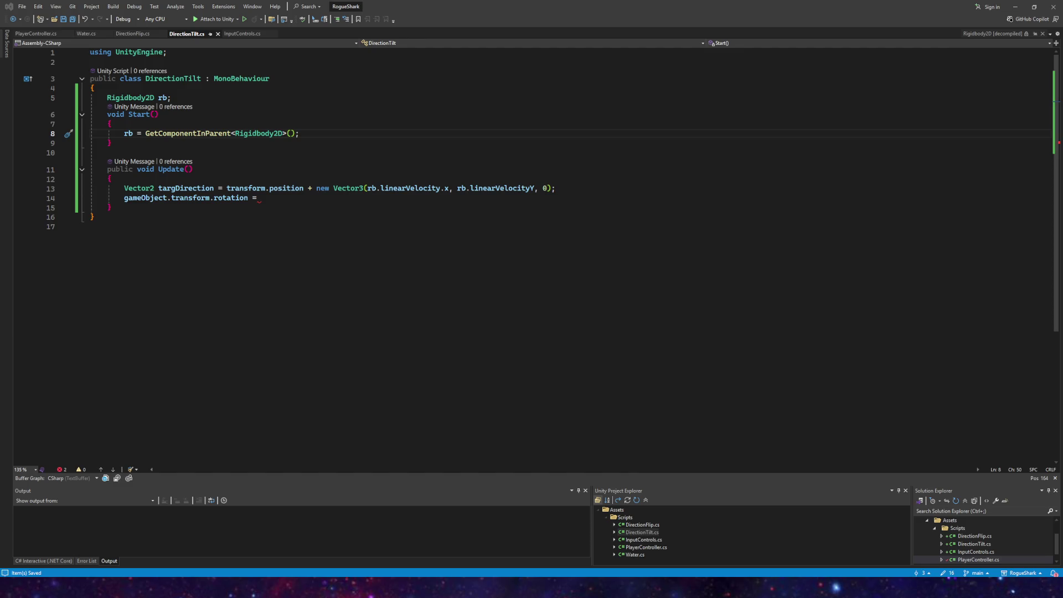
click(274, 197)
drag(260, 199, 126, 198)
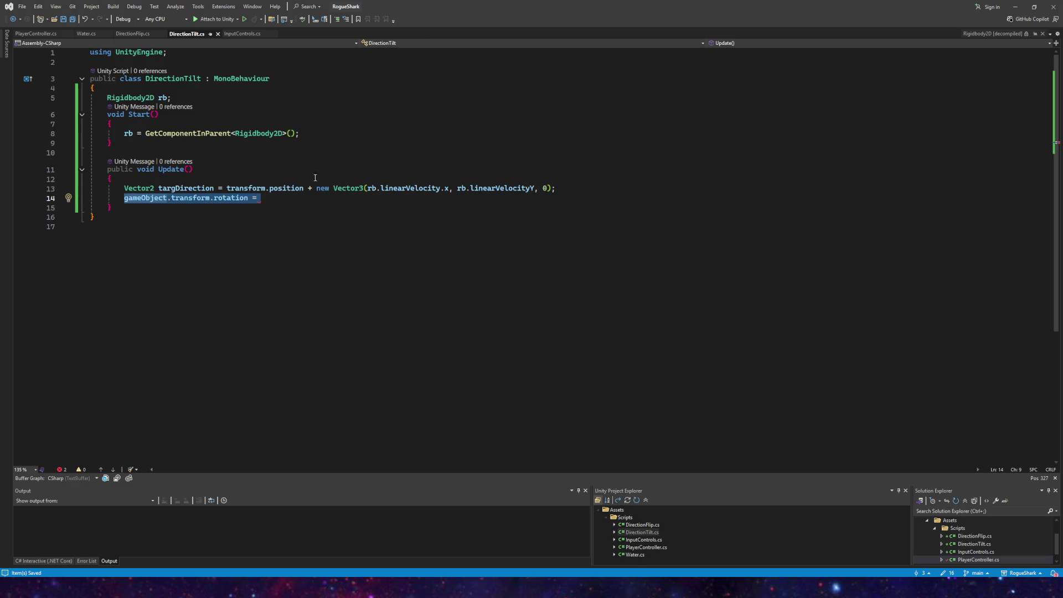
key(alt+Tab)
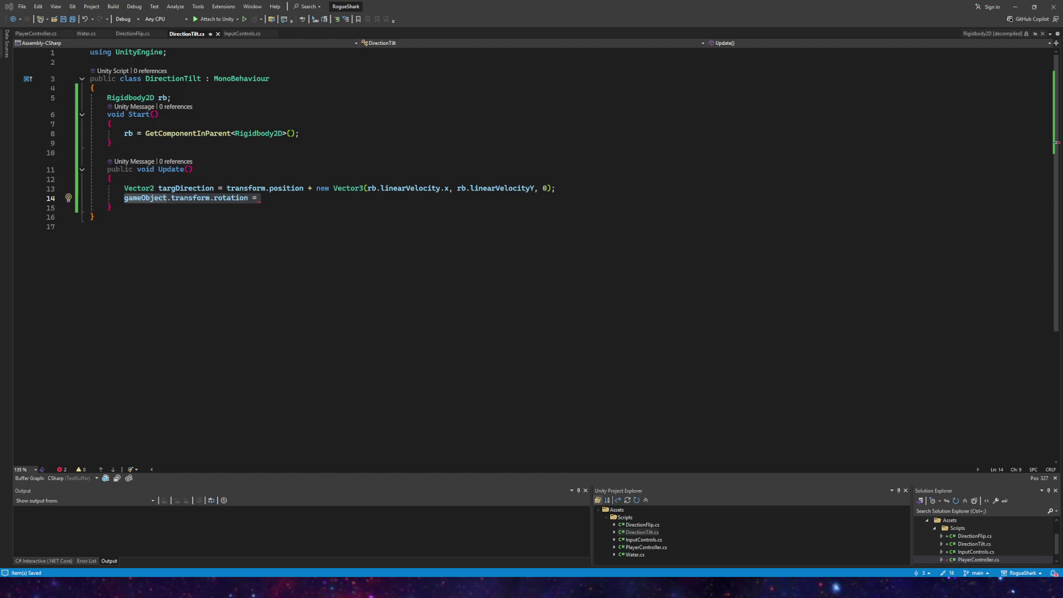
click(268, 198)
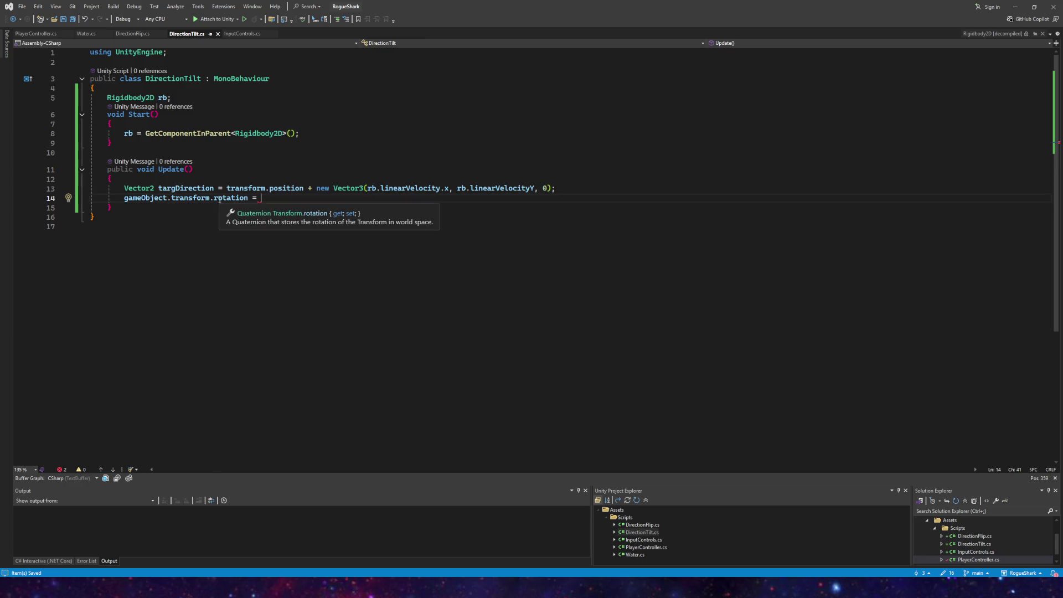
key(shift+Home)
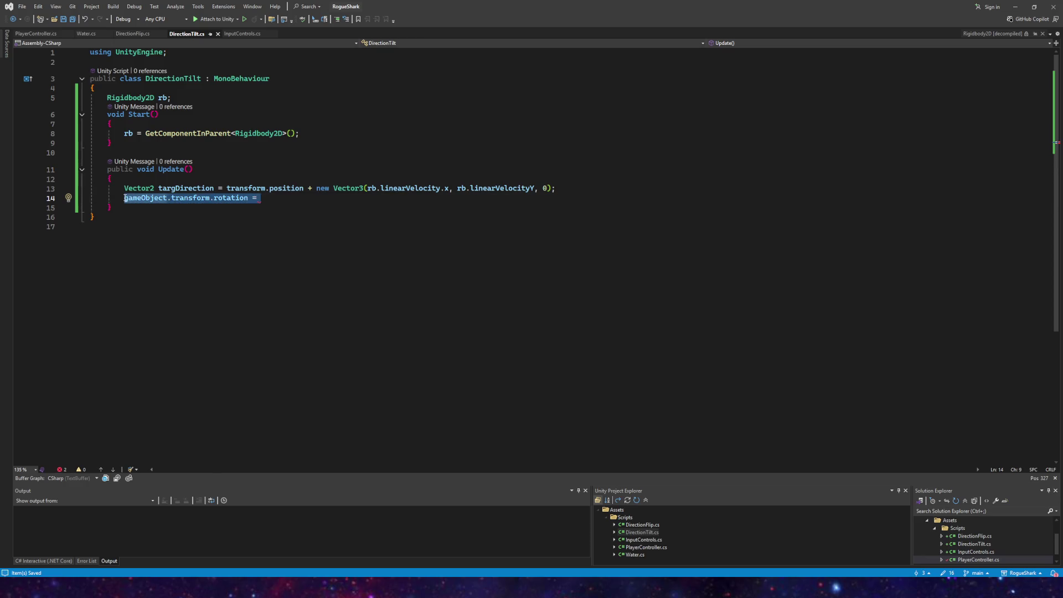
Step: Clear line 14's unfinished rotation assignment so only the targDirection statement remains
mouse_move(127, 199)
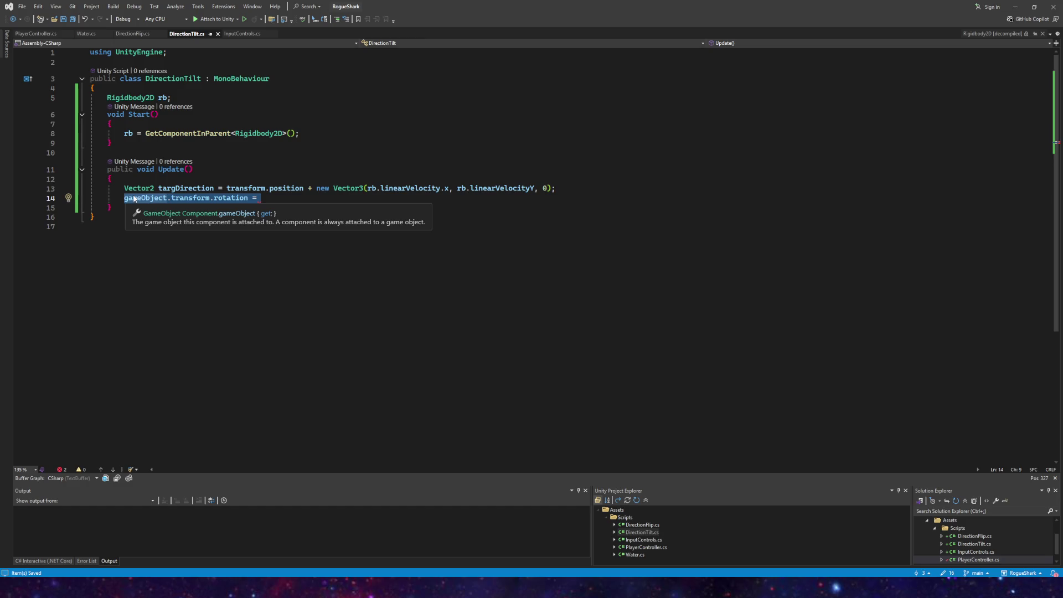
text(Vector2)
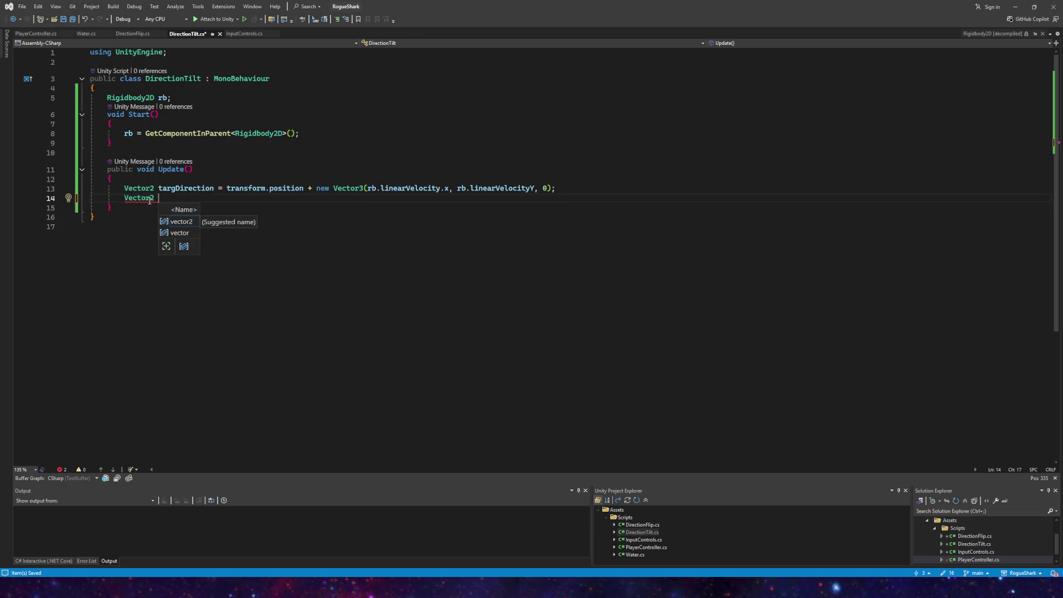
key(BackSpace)
key(BackSpace)
key(BackSpace)
key(BackSpace)
text(transform.position)
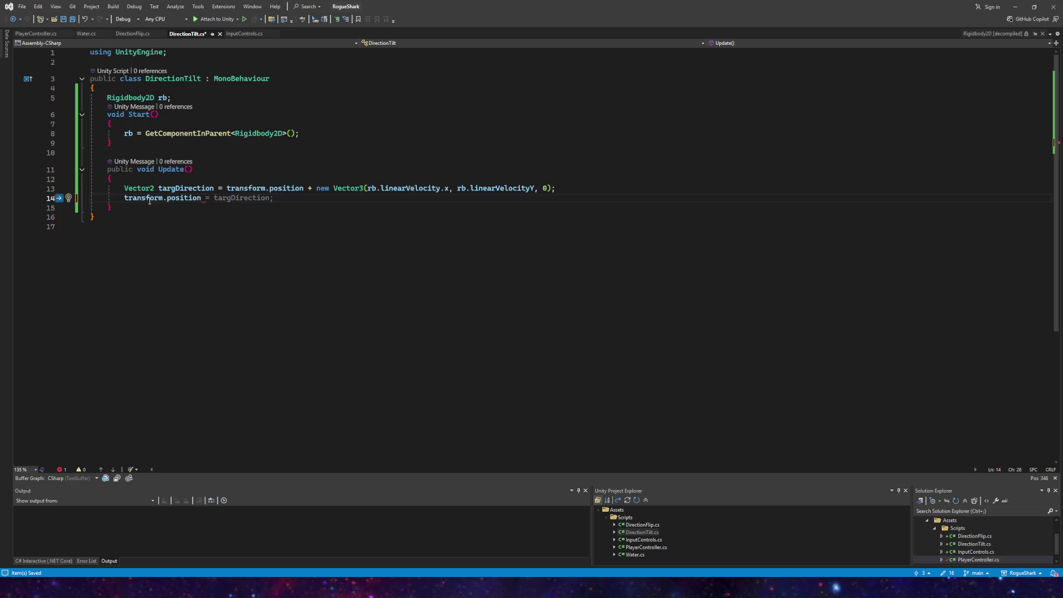
key(BackSpace)
key(BackSpace)
key(BackSpace)
key(BackSpace)
key(BackSpace)
key(BackSpace)
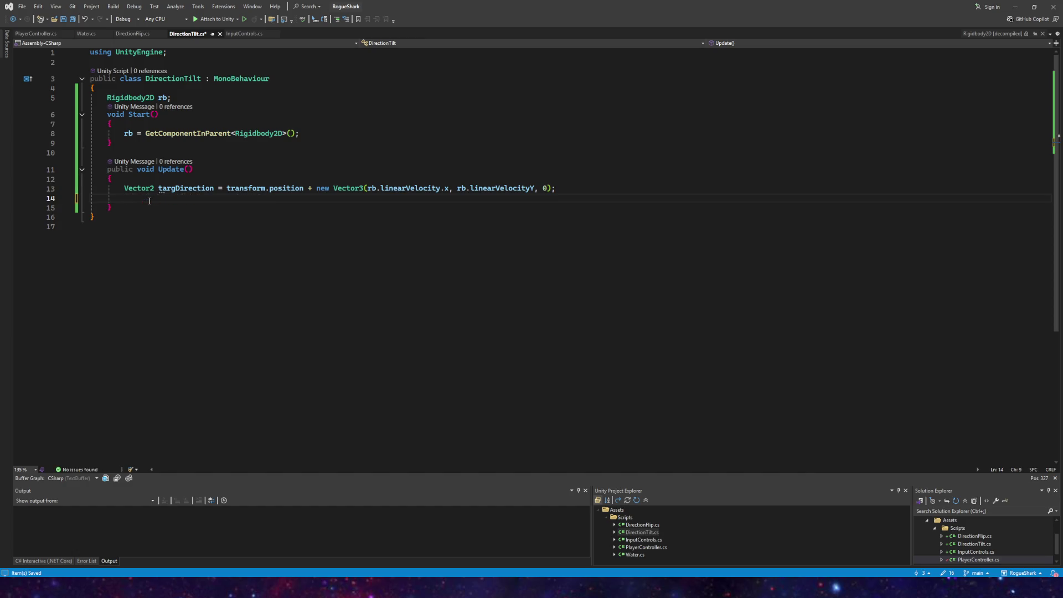